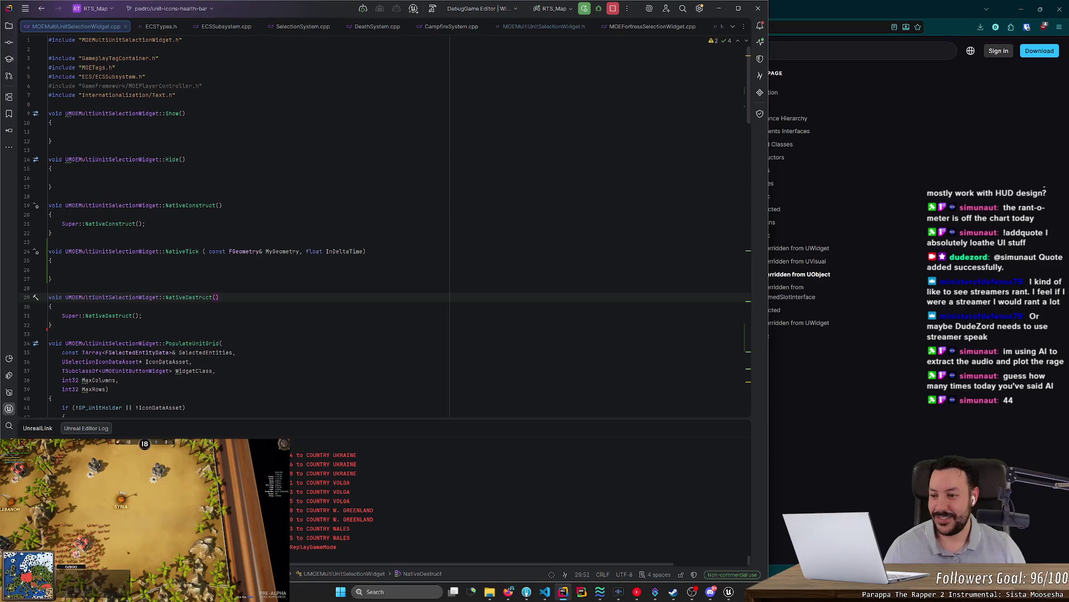
Remove the spaces around NativeTick's opening parenthesis on line 24 of MOEMultiUnitSelectionWidget.cpp.
{"action": "left_click", "coordinate": [143, 316]}
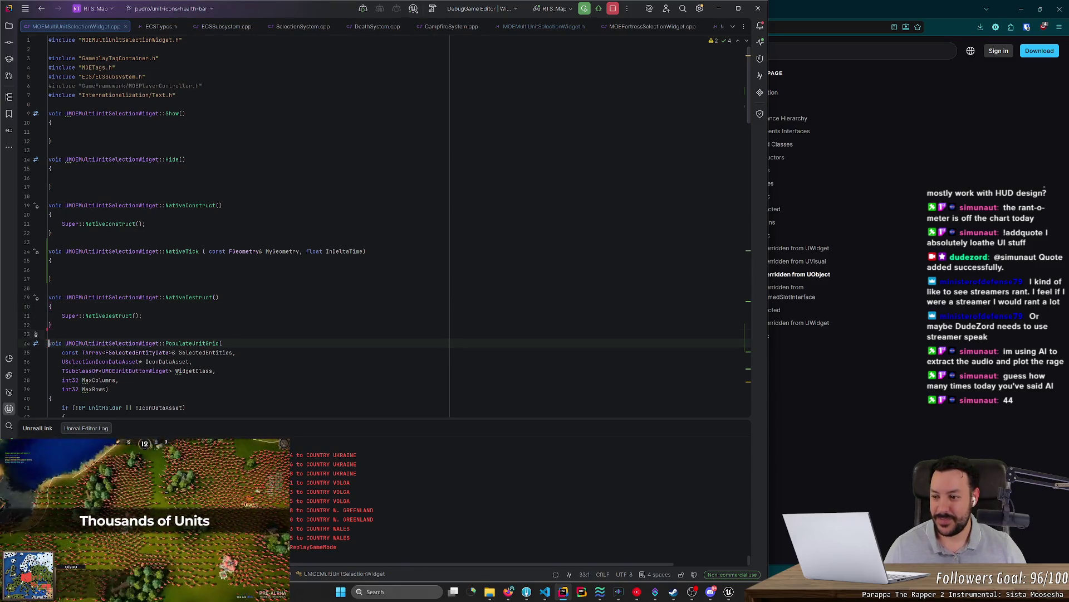
{"action": "left_click", "coordinate": [49, 325]}
{"action": "left_click", "coordinate": [49, 288]}
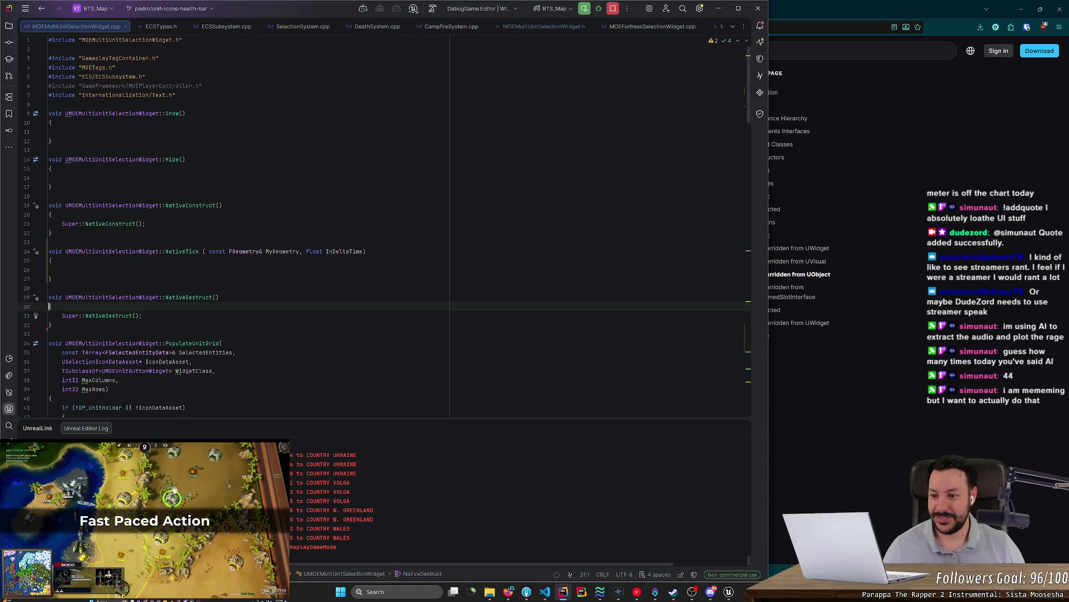
{"action": "left_click", "coordinate": [49, 279]}
{"action": "left_click", "coordinate": [49, 269]}
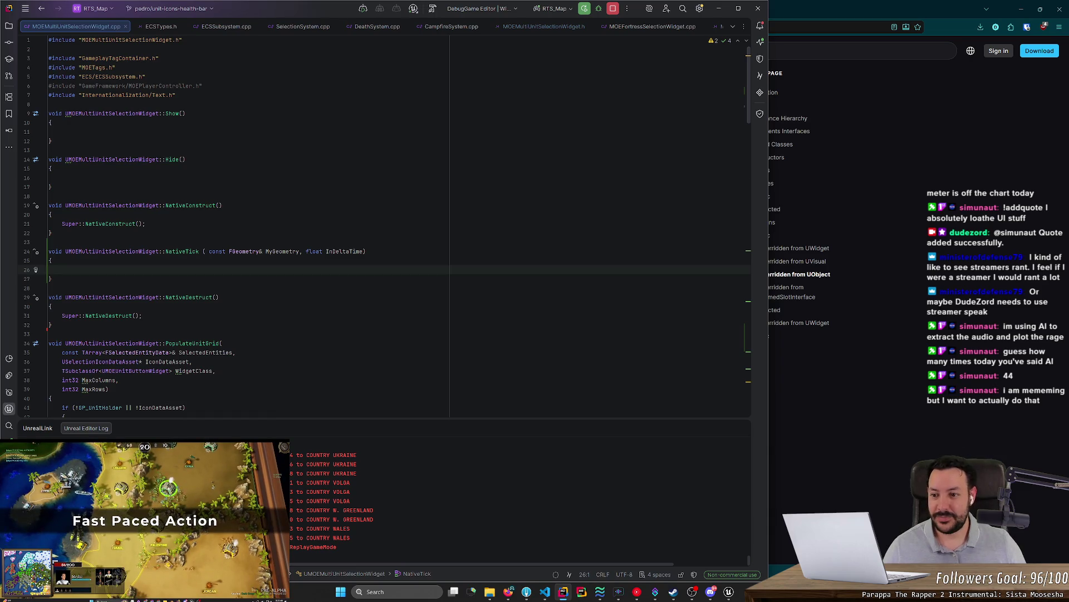
{"action": "left_click", "coordinate": [204, 251]}
{"action": "key", "text": "BackSpace"}
{"action": "key", "text": "Right"}
{"action": "key", "text": "Delete"}
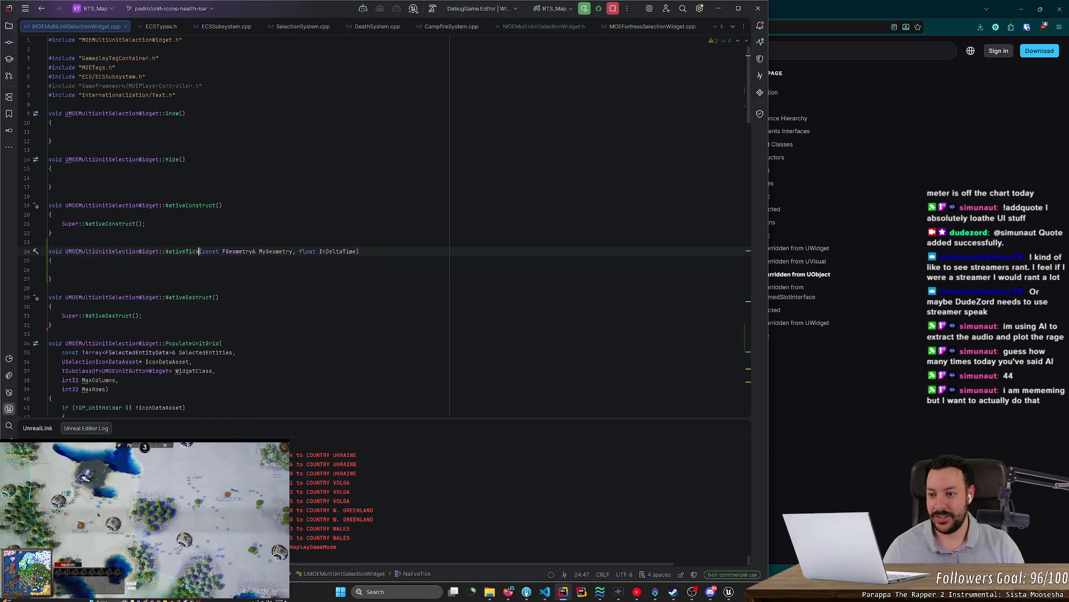
{"action": "key", "text": "Left"}
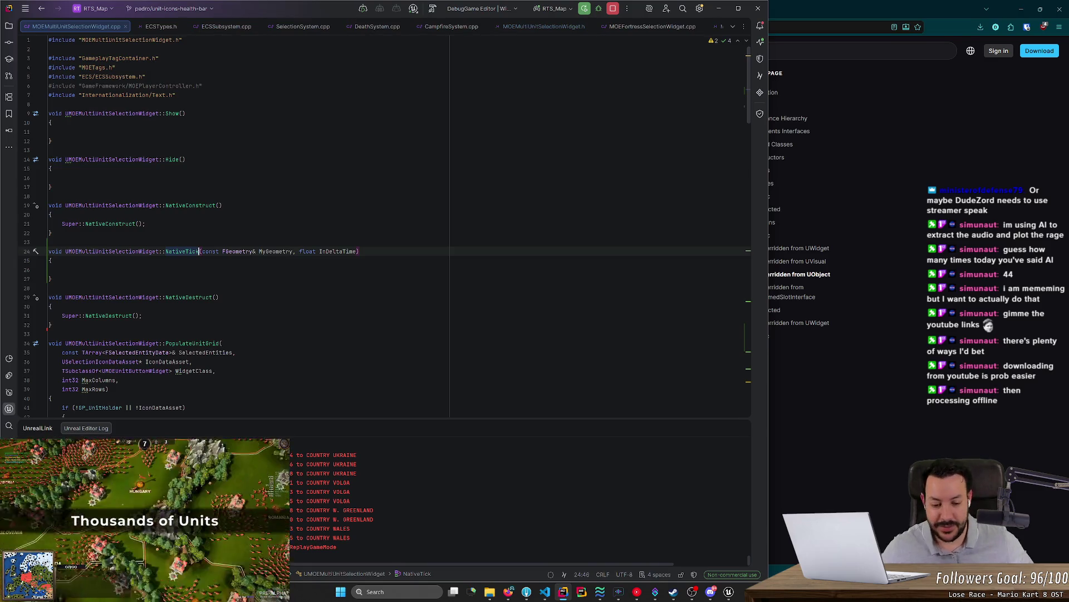
Load YouTube in a new Firefox tab.
{"action": "left_click", "coordinate": [508, 592]}
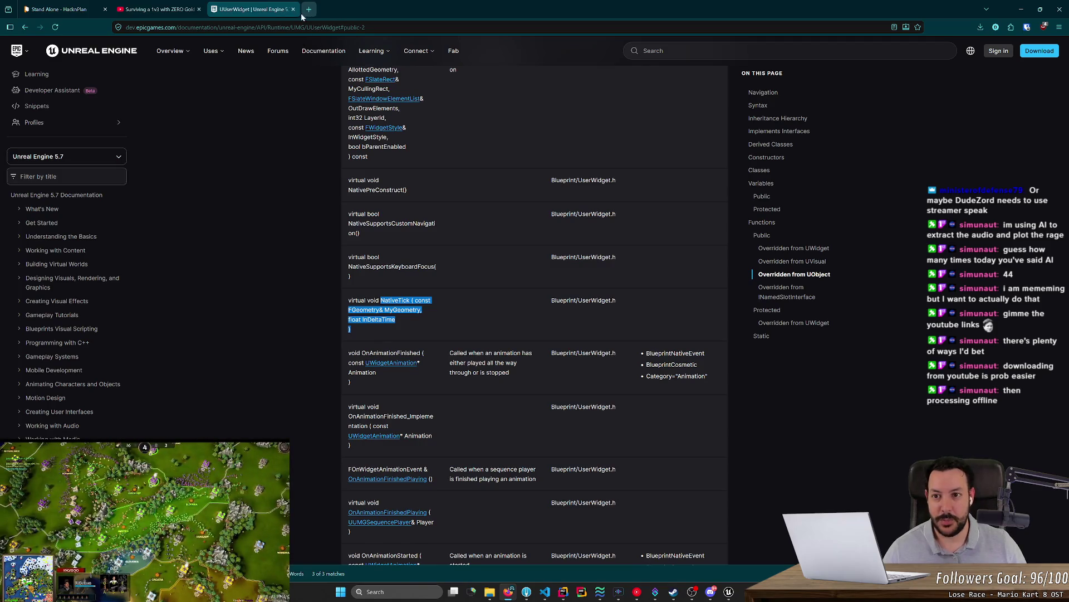
{"action": "left_click", "coordinate": [308, 9]}
{"action": "type", "text": "youtube.com/"}
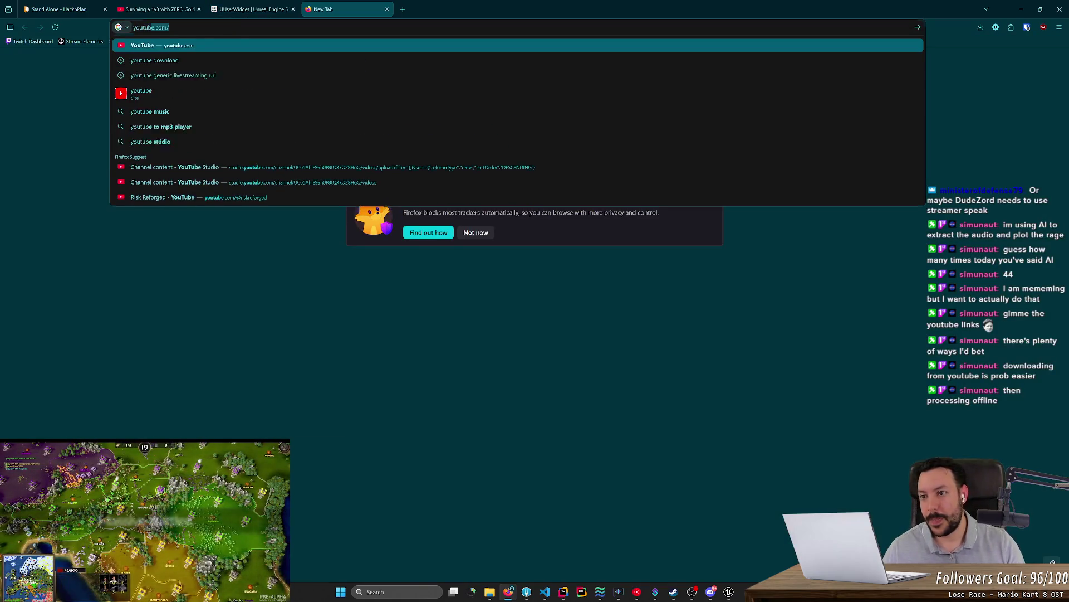
{"action": "key", "text": "Return"}
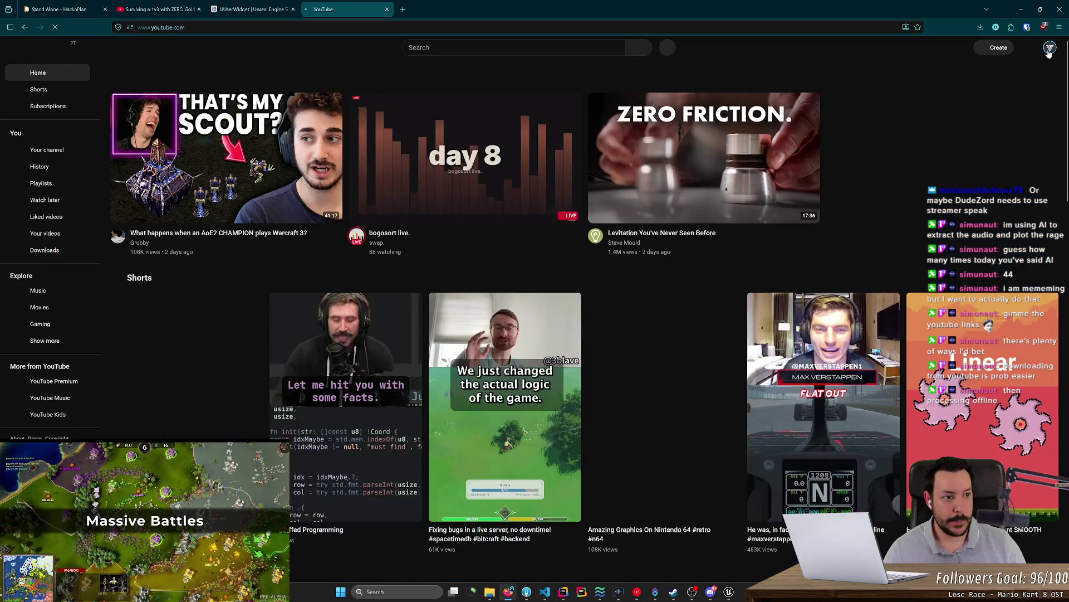
{"action": "left_click", "coordinate": [1050, 49]}
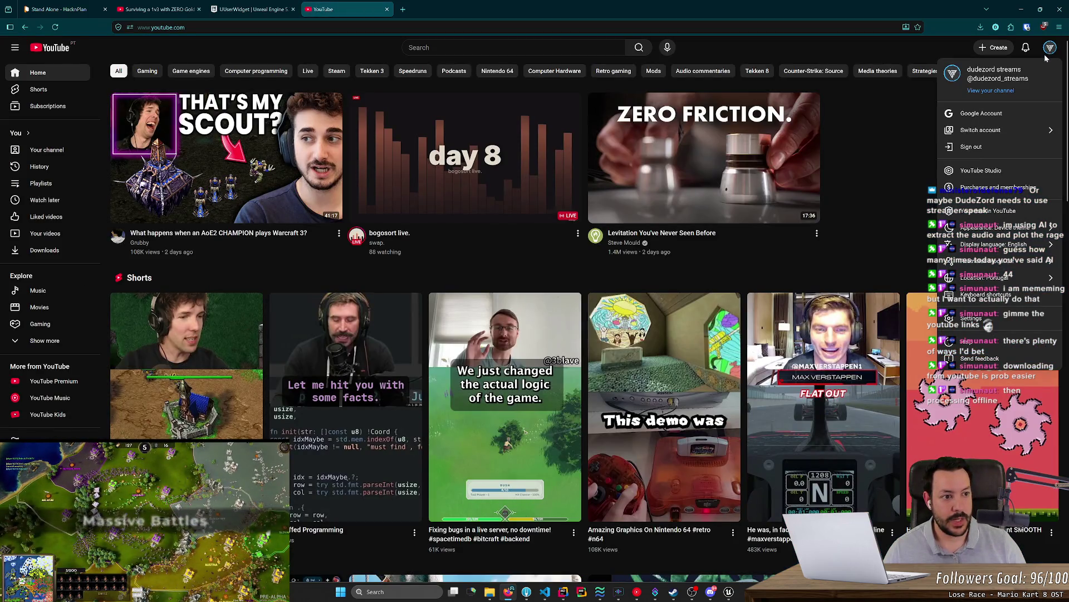
{"action": "left_click_drag", "start_coordinate": [1029, 78], "coordinate": [973, 78]}
{"action": "key", "text": "ctrl+l"}
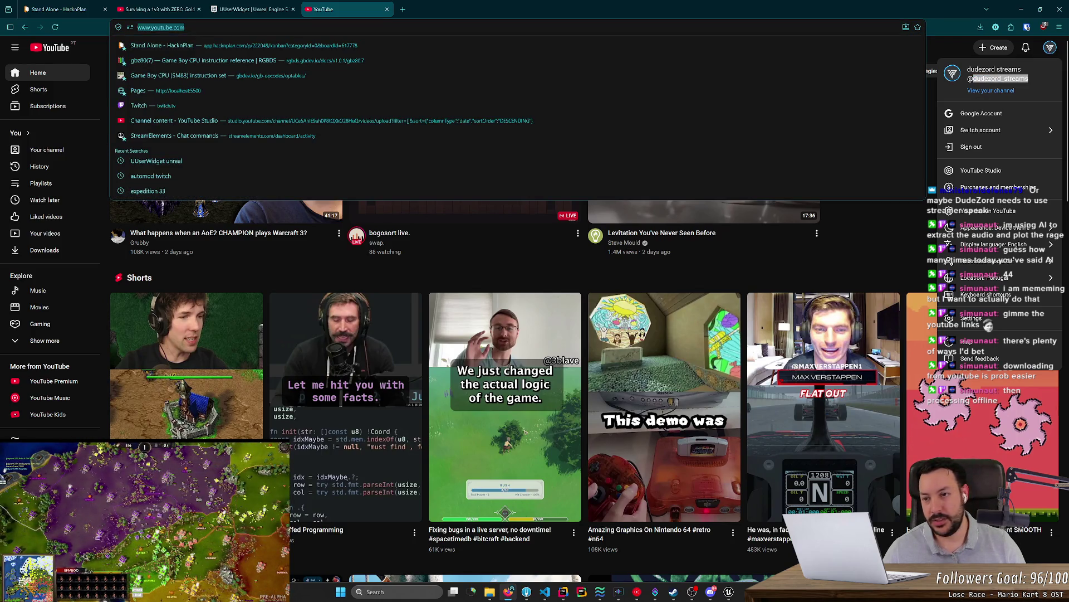
{"action": "key", "text": "End"}
{"action": "type", "text": "@"}
{"action": "key", "text": "ctrl+v"}
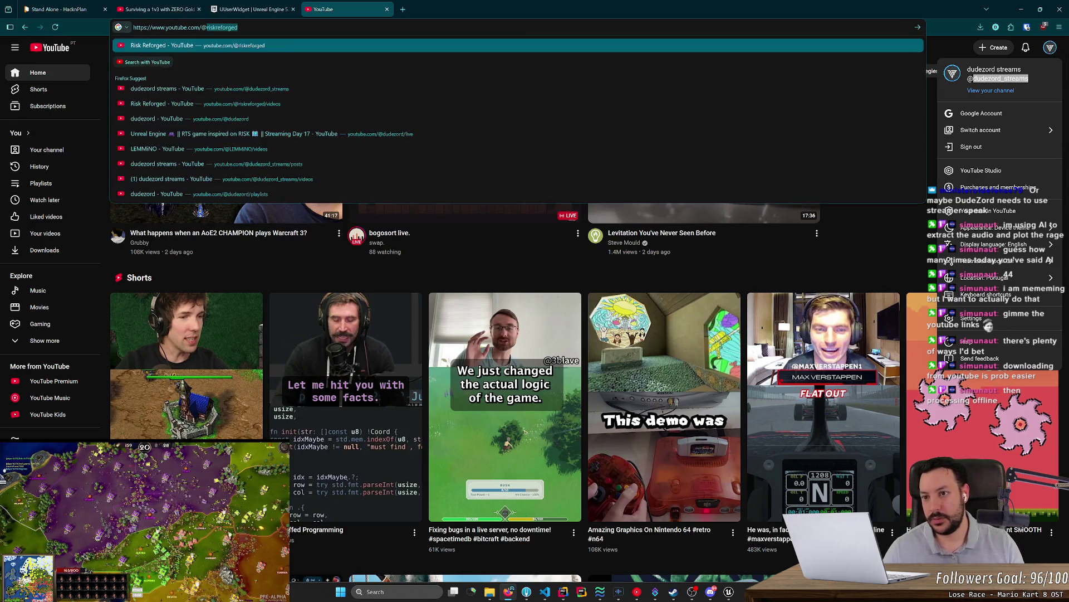
{"action": "key", "text": "Return"}
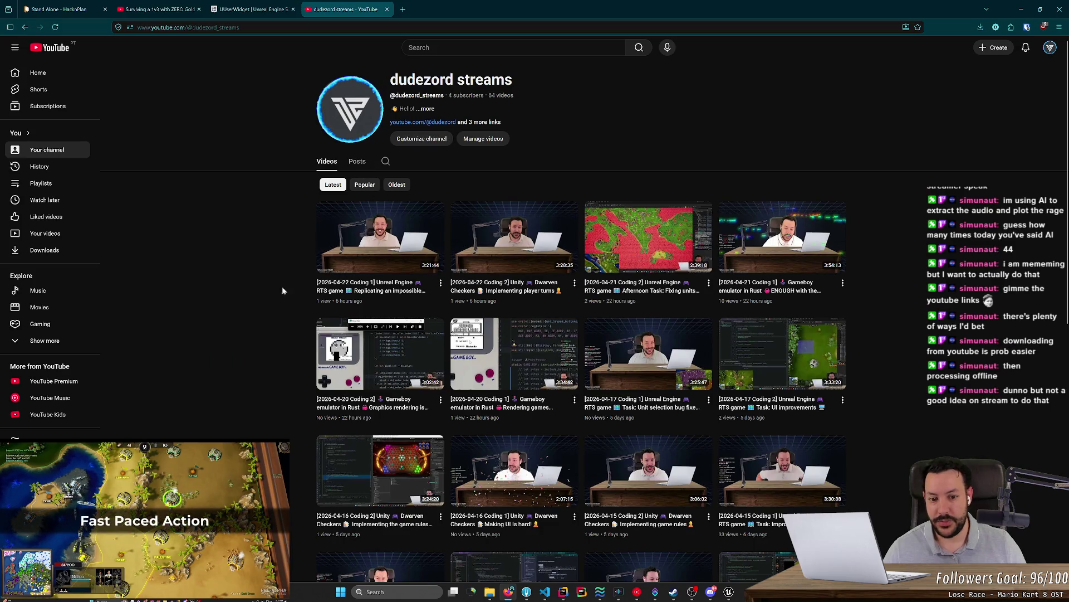
Autoscroll the channel's video grid and select the channel URL in the address bar.
{"action": "middle_click", "coordinate": [288, 223]}
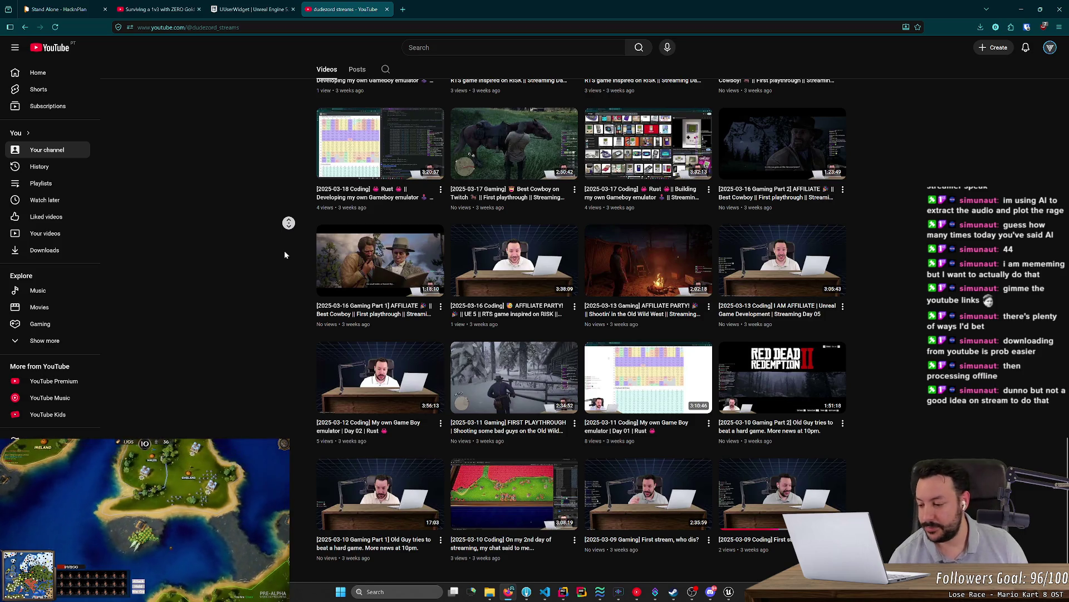
{"action": "middle_click", "coordinate": [250, 297]}
{"action": "middle_click", "coordinate": [270, 166]}
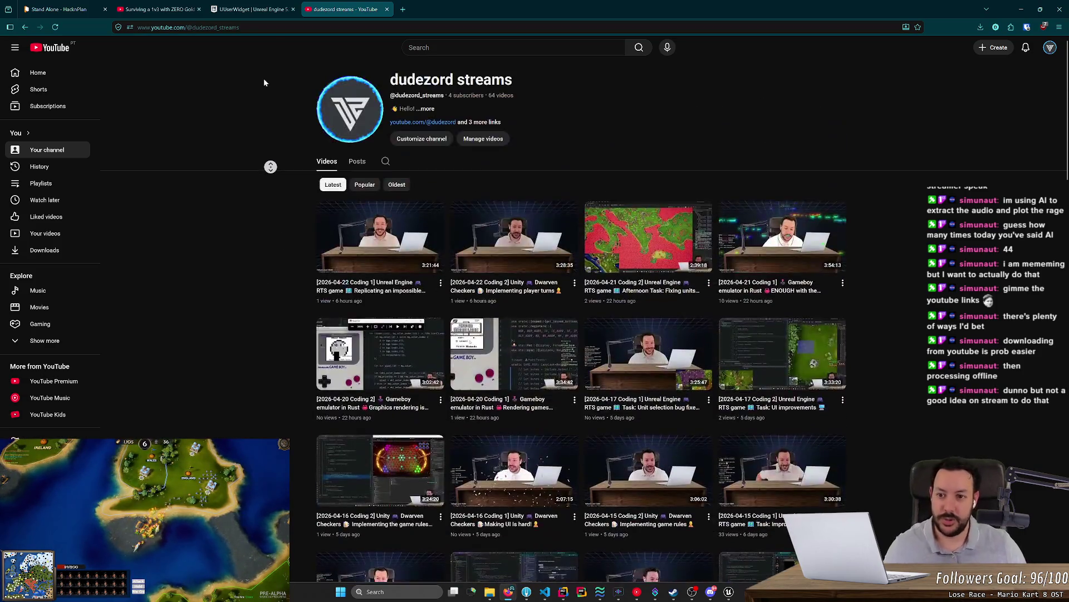
{"action": "key", "text": "ctrl+l"}
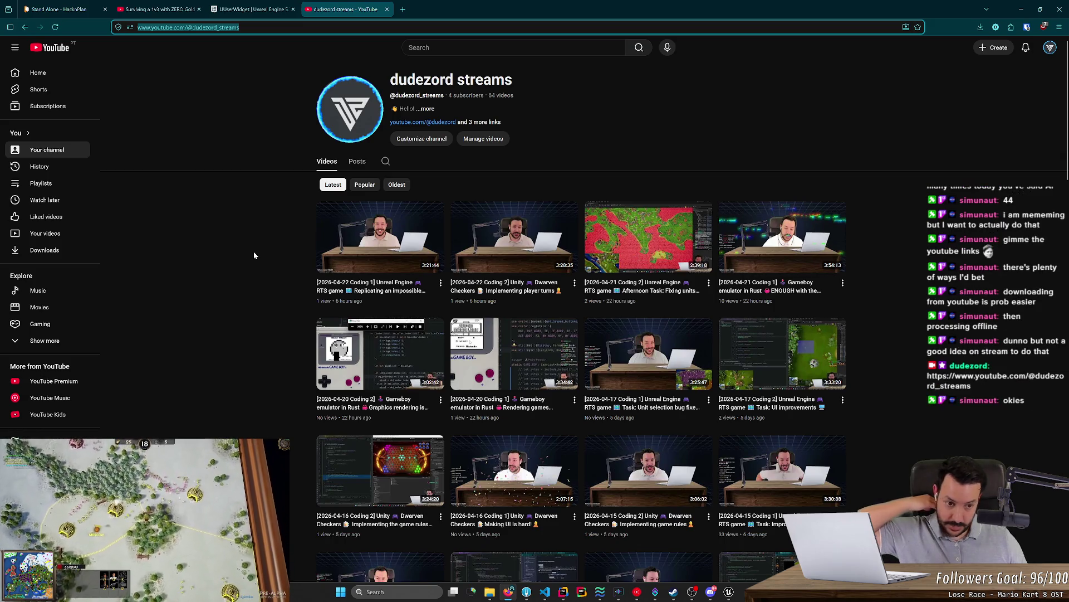
{"action": "mouse_move", "coordinate": [366, 278]}
{"action": "mouse_move", "coordinate": [743, 307]}
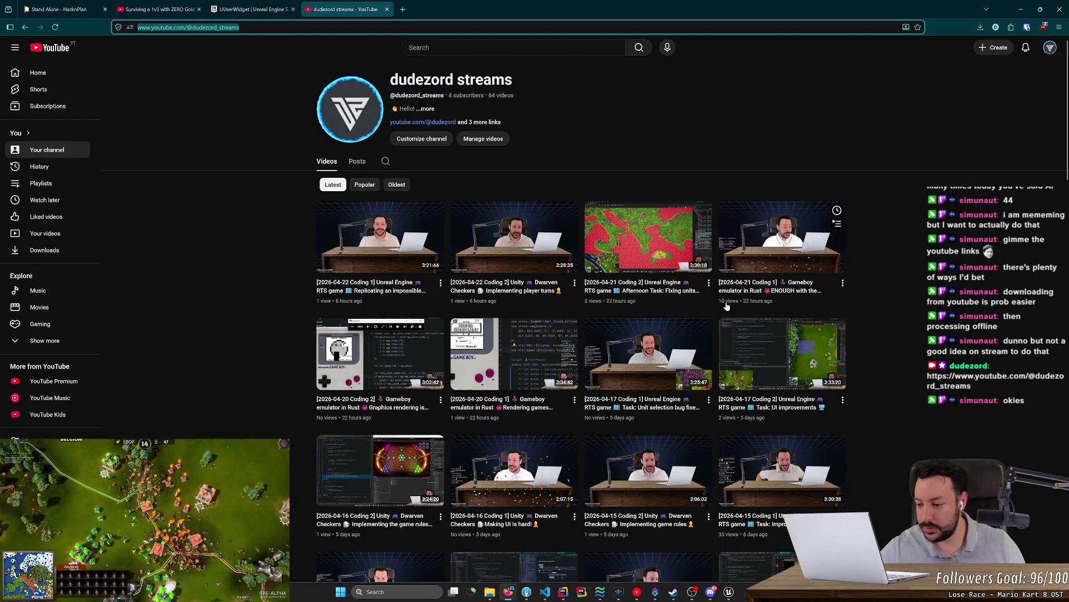
Scroll further down the past streams, then switch back to the UUserWidget documentation tab.
{"action": "scroll", "coordinate": [726, 306], "scroll_direction": "down", "scroll_amount": 3}
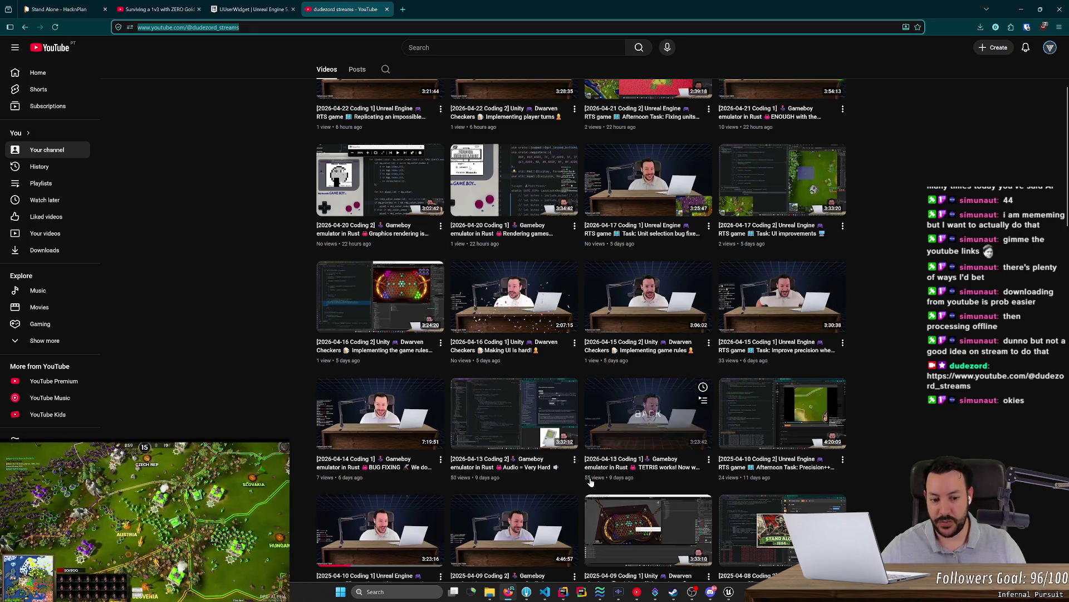
{"action": "scroll", "coordinate": [574, 479], "scroll_direction": "down", "scroll_amount": 2}
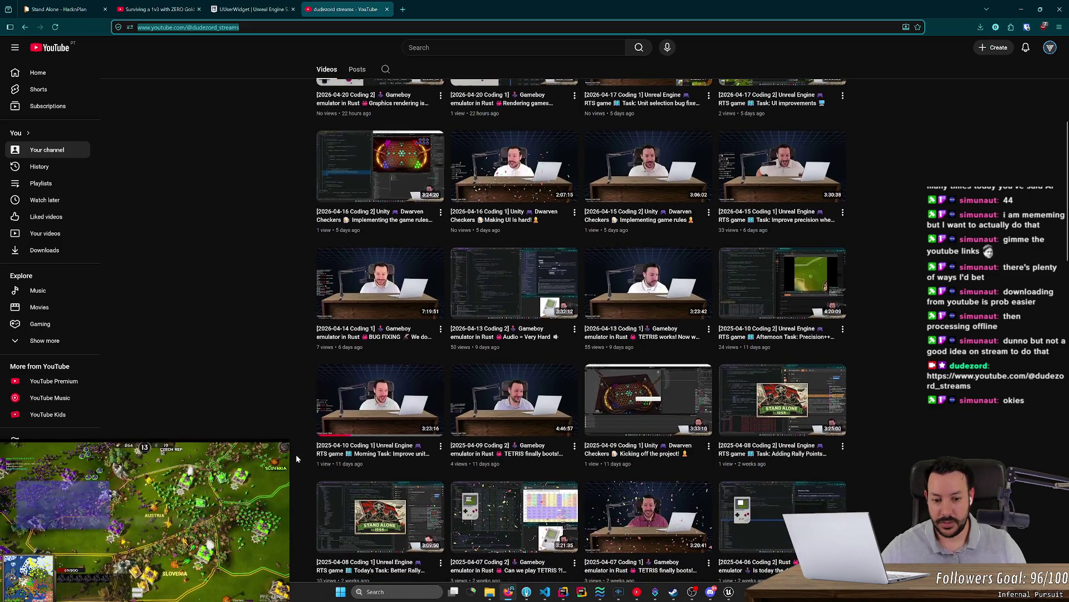
{"action": "scroll", "coordinate": [296, 453], "scroll_direction": "down", "scroll_amount": 3}
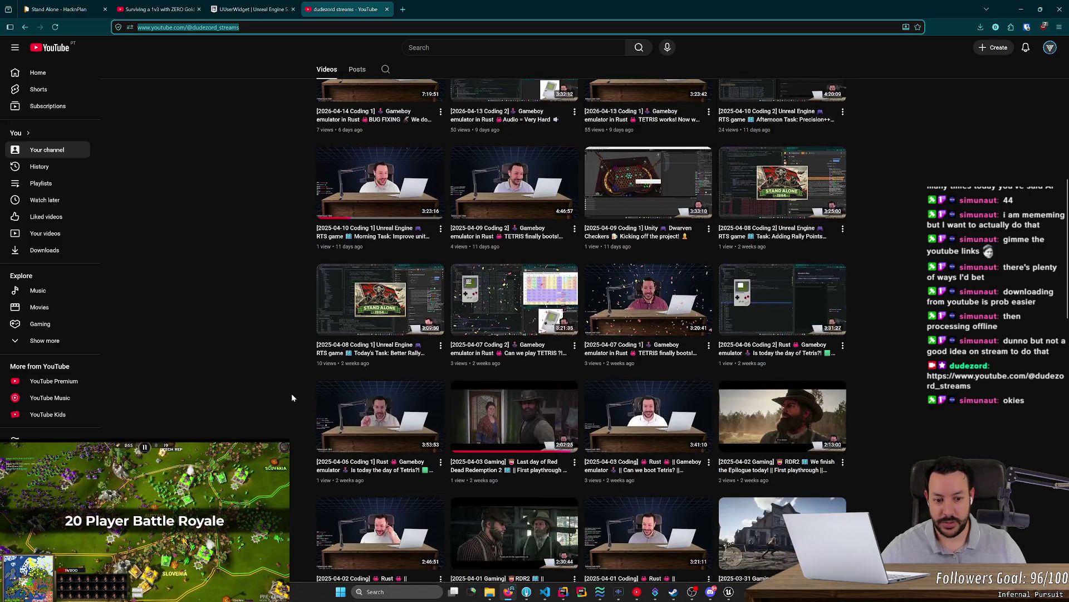
{"action": "scroll", "coordinate": [292, 397], "scroll_direction": "down", "scroll_amount": 4}
{"action": "middle_click", "coordinate": [292, 394]}
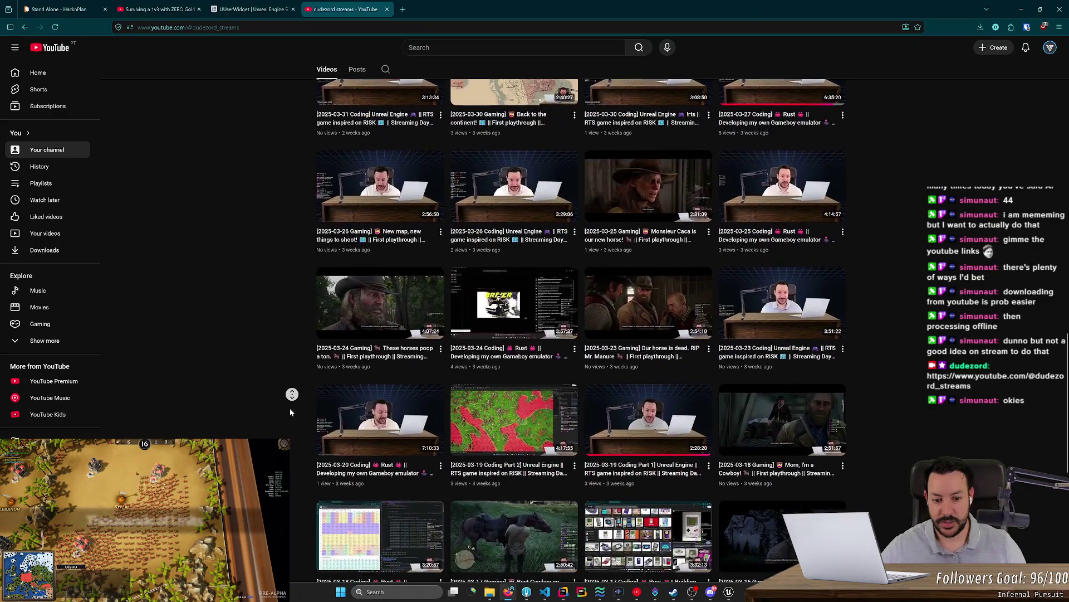
{"action": "middle_click", "coordinate": [289, 407]}
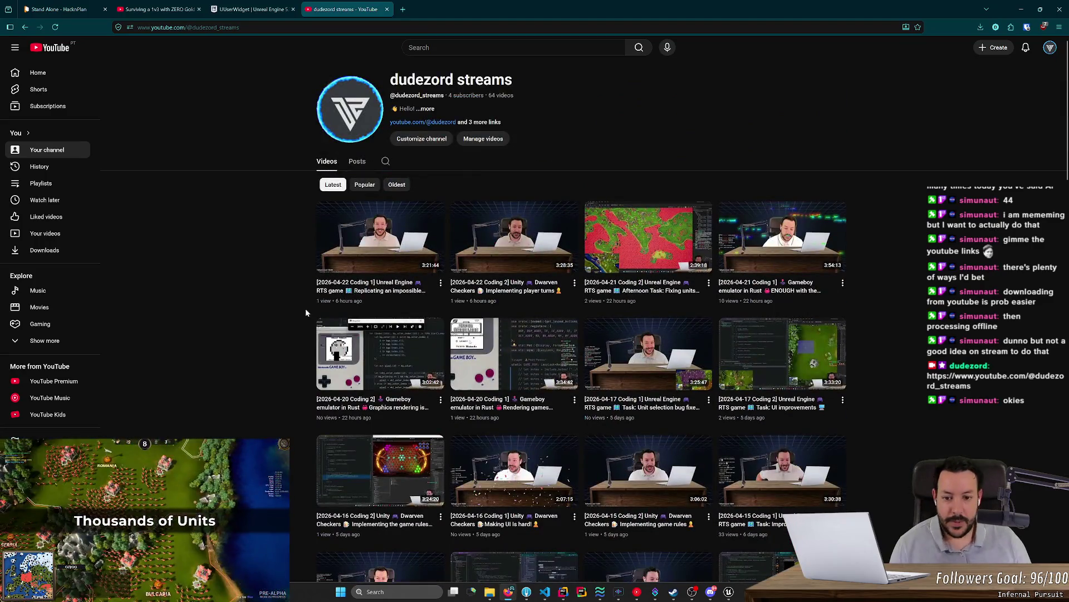
{"action": "left_click", "coordinate": [305, 312]}
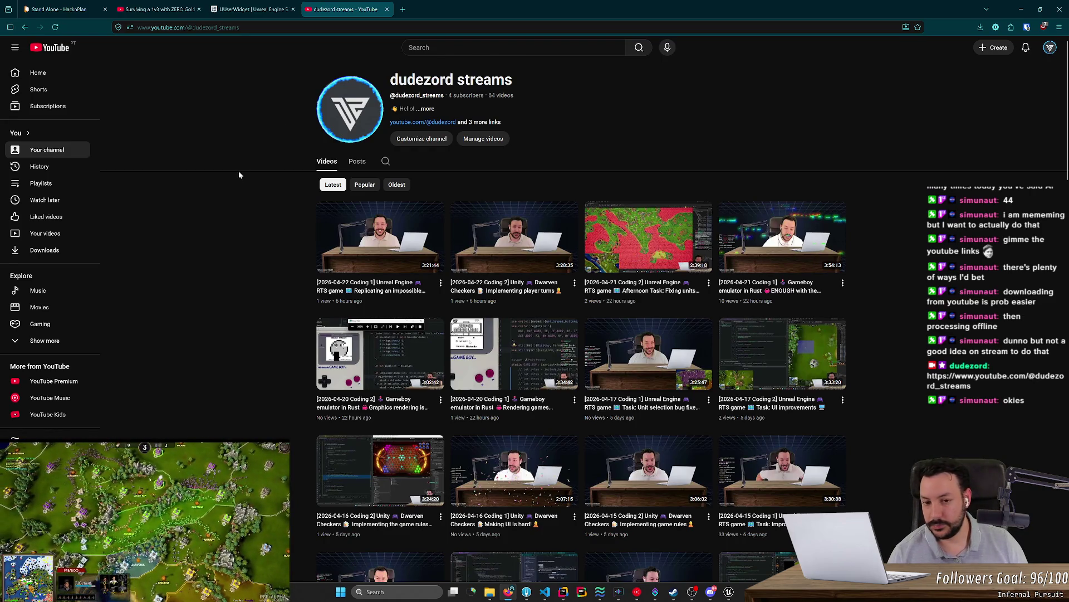
{"action": "left_click", "coordinate": [253, 9]}
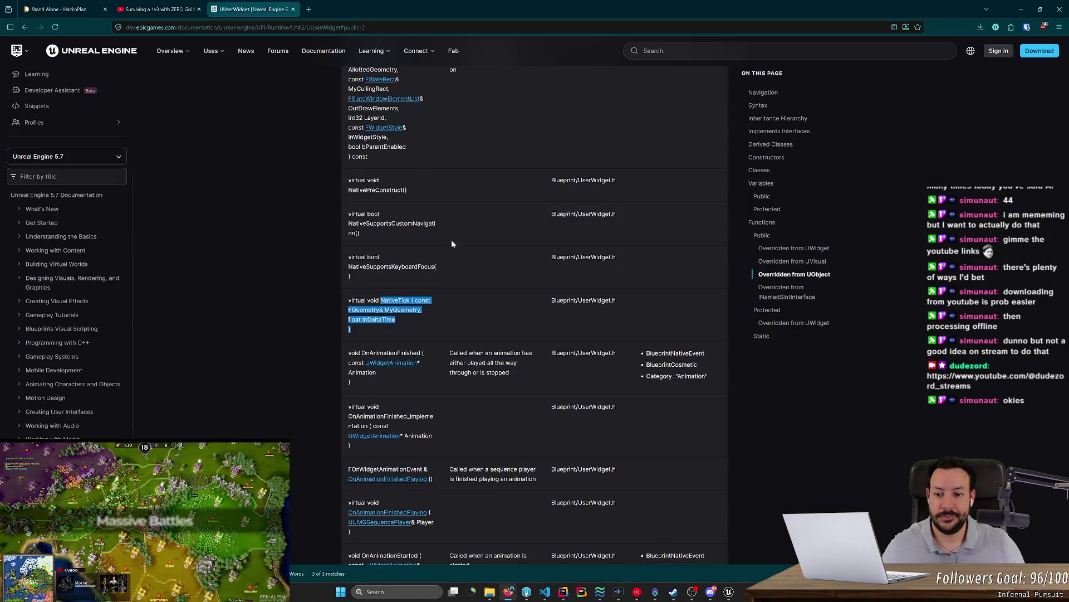
Return to Rider's NativeTick body and select EntityData to see where it is used.
{"action": "left_click", "coordinate": [1021, 9]}
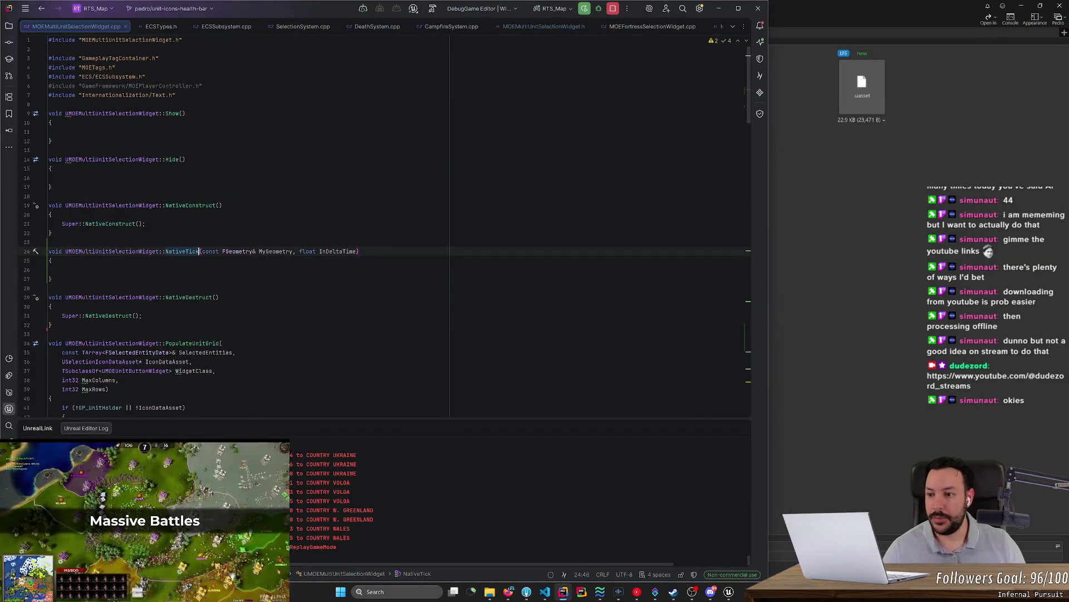
{"action": "key", "text": "Down"}
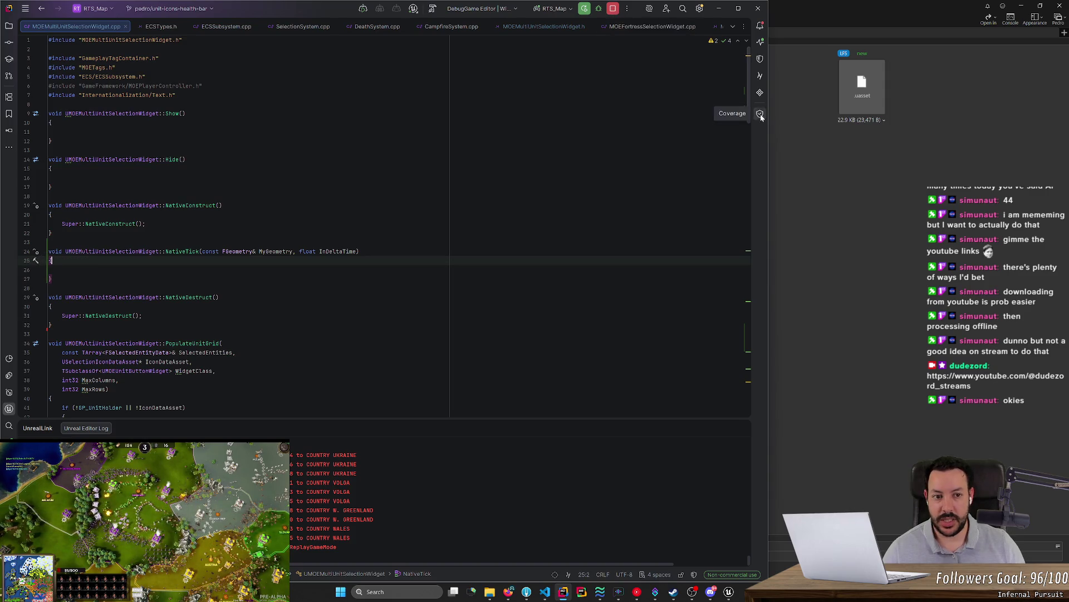
{"action": "scroll", "coordinate": [384, 231], "scroll_direction": "down", "scroll_amount": 20}
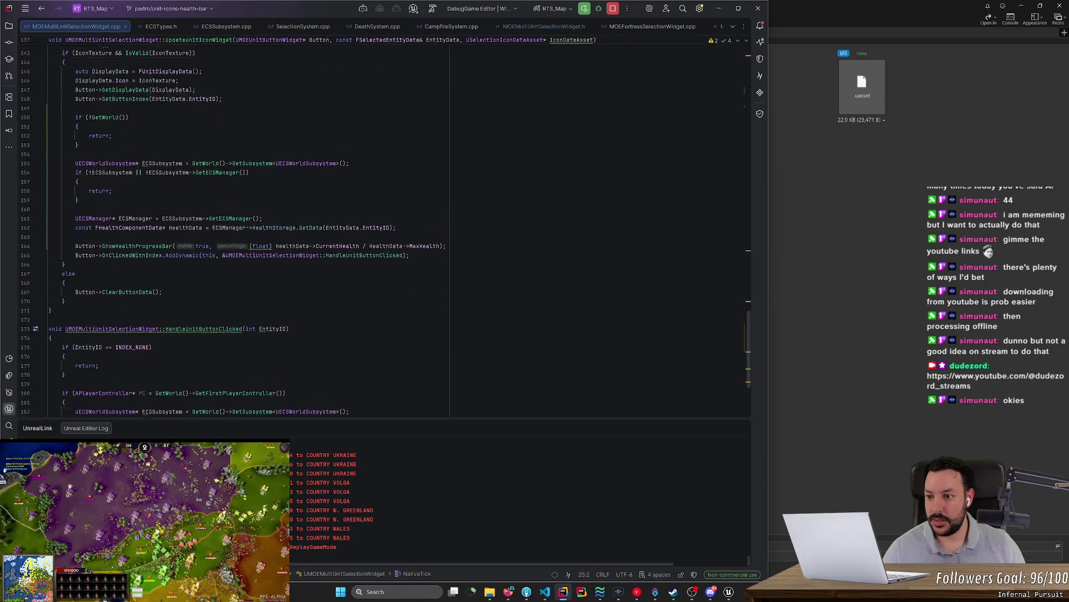
{"action": "scroll", "coordinate": [232, 231], "scroll_direction": "up", "scroll_amount": 3}
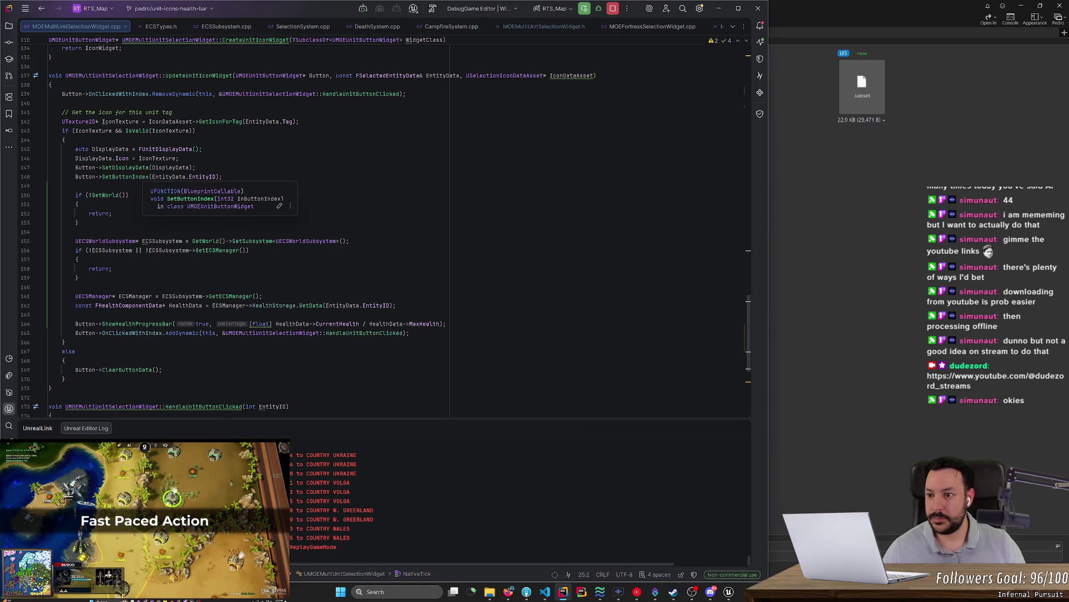
{"action": "double_click", "coordinate": [169, 177]}
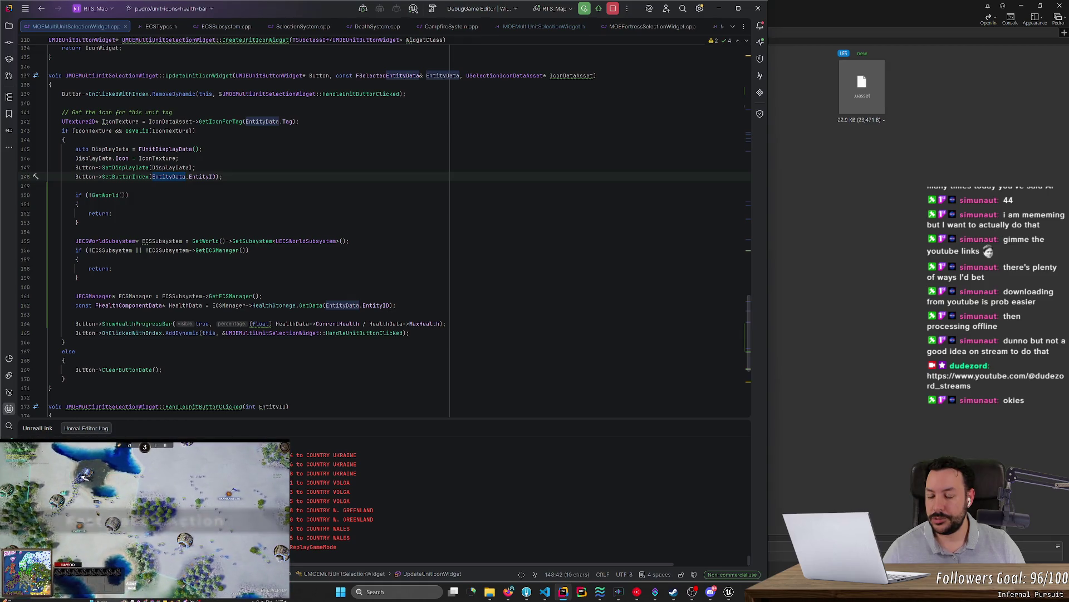
{"action": "mouse_move", "coordinate": [343, 306]}
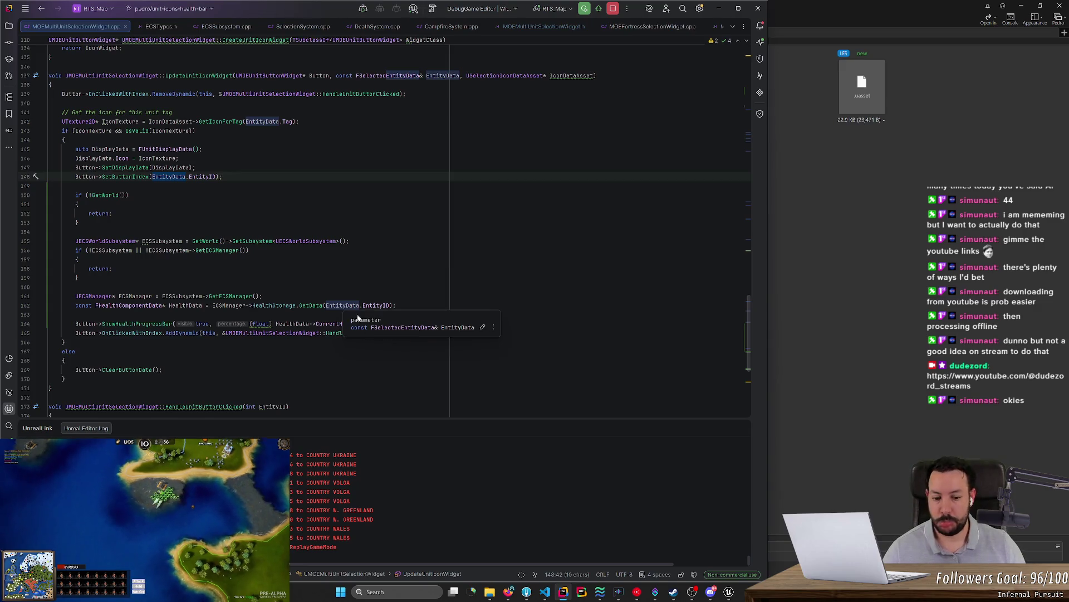
Review UpdateUnitIconWidget's health bar code, then bring up the Unreal documentation browser.
{"action": "left_click", "coordinate": [636, 592]}
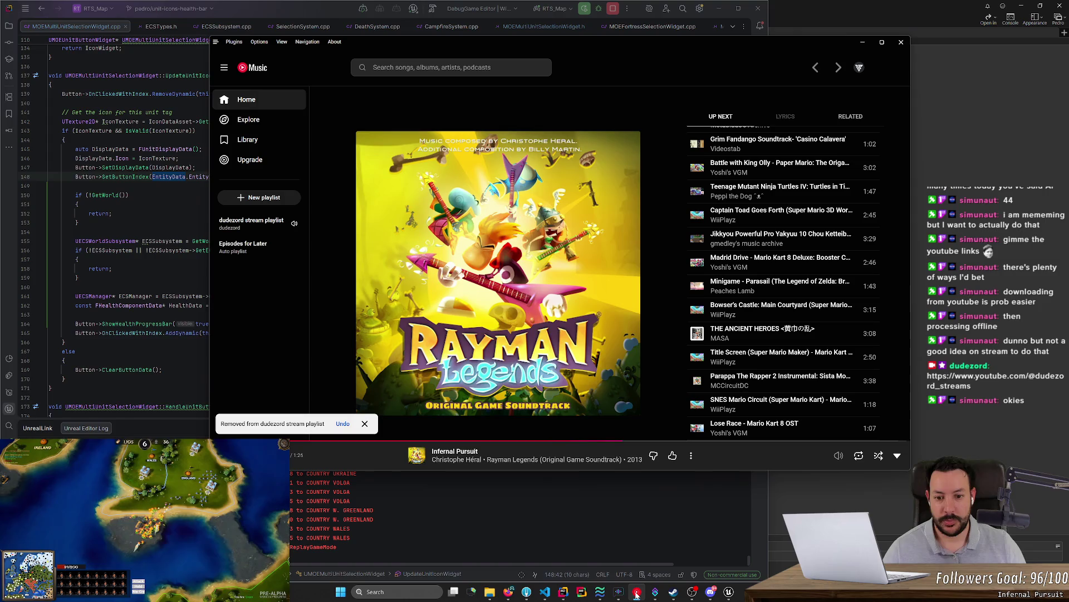
{"action": "left_click", "coordinate": [636, 592]}
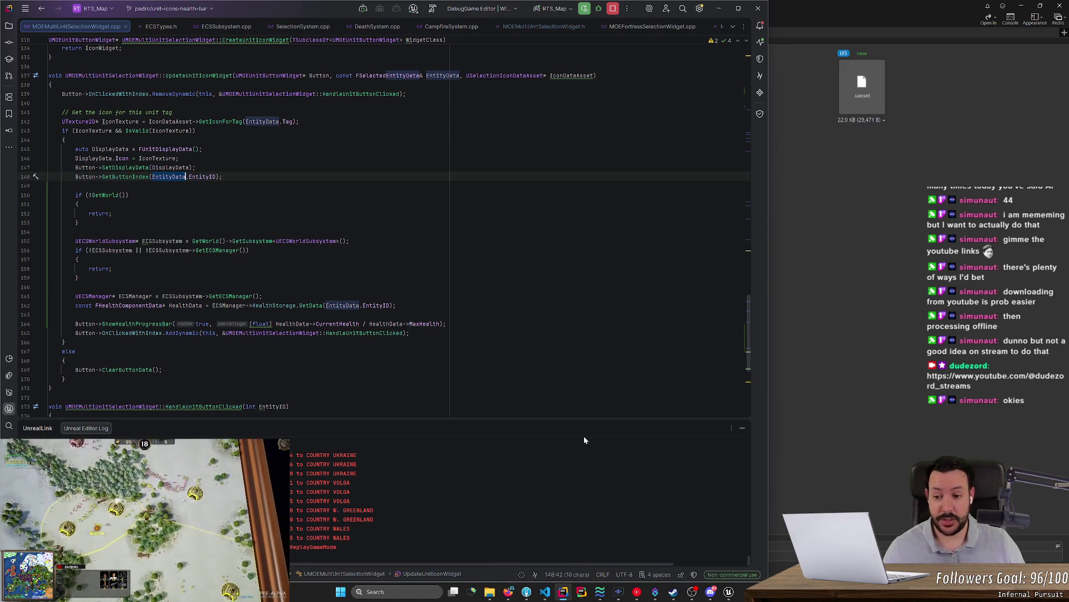
{"action": "scroll", "coordinate": [390, 390], "scroll_direction": "down", "scroll_amount": 3}
{"action": "left_click_drag", "start_coordinate": [304, 418], "coordinate": [321, 506]}
{"action": "left_click", "coordinate": [508, 591]}
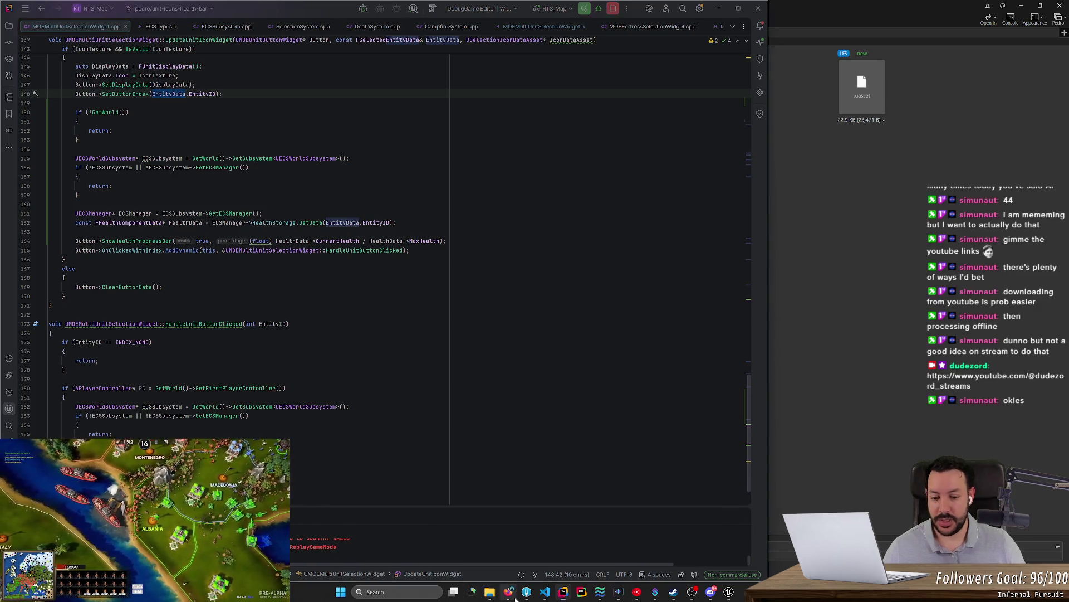
Search 'rayman legends editor', revise it to 'rayman legends developer', and filter to Videos.
{"action": "left_click", "coordinate": [309, 9]}
{"action": "type", "text": "rayman legen"}
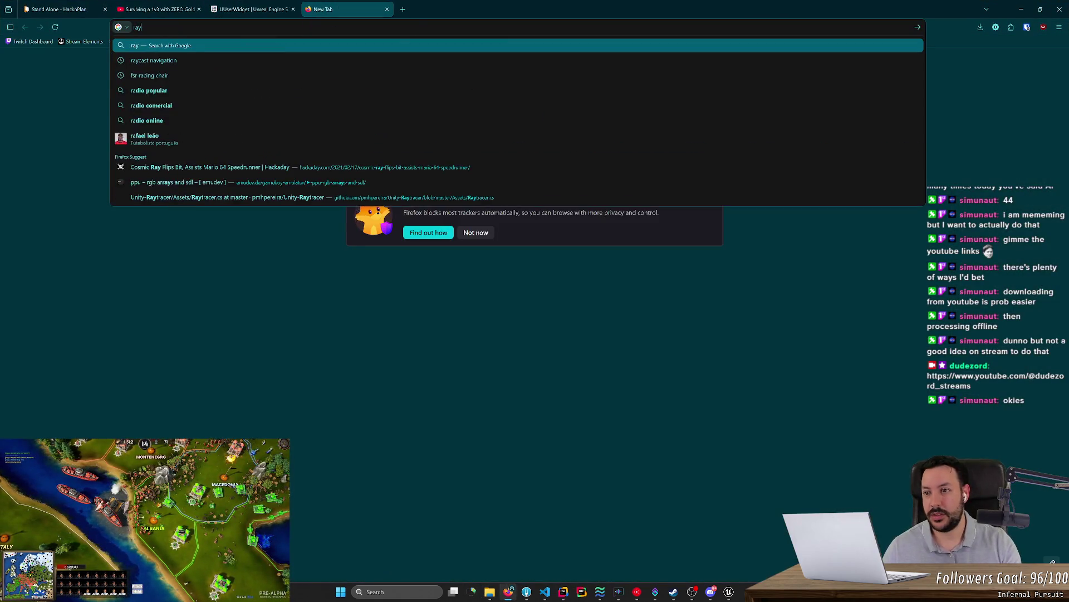
{"action": "type", "text": "ds editor"}
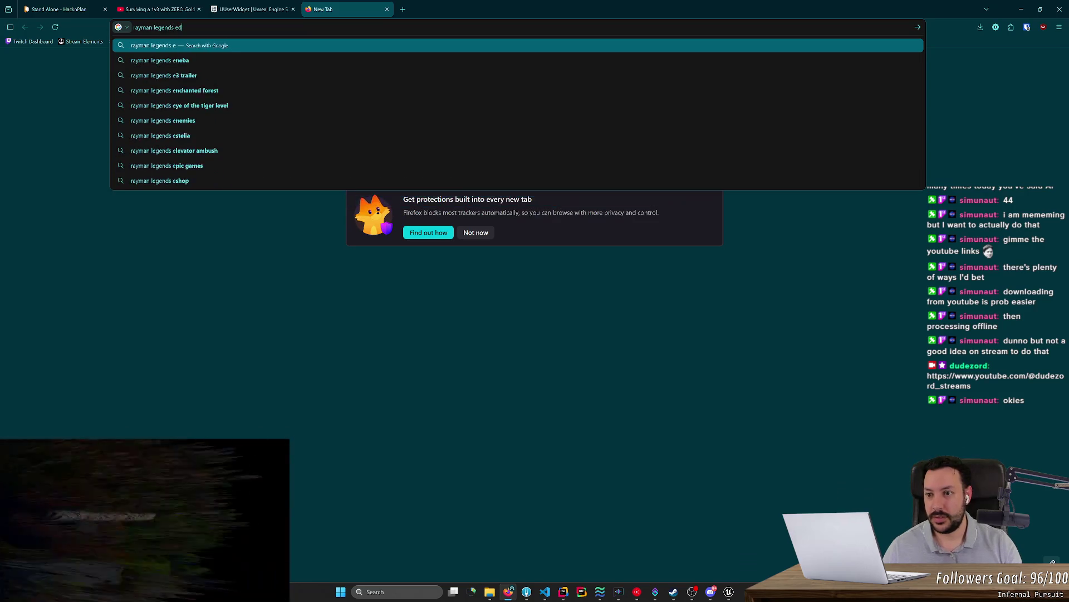
{"action": "key", "text": "Return"}
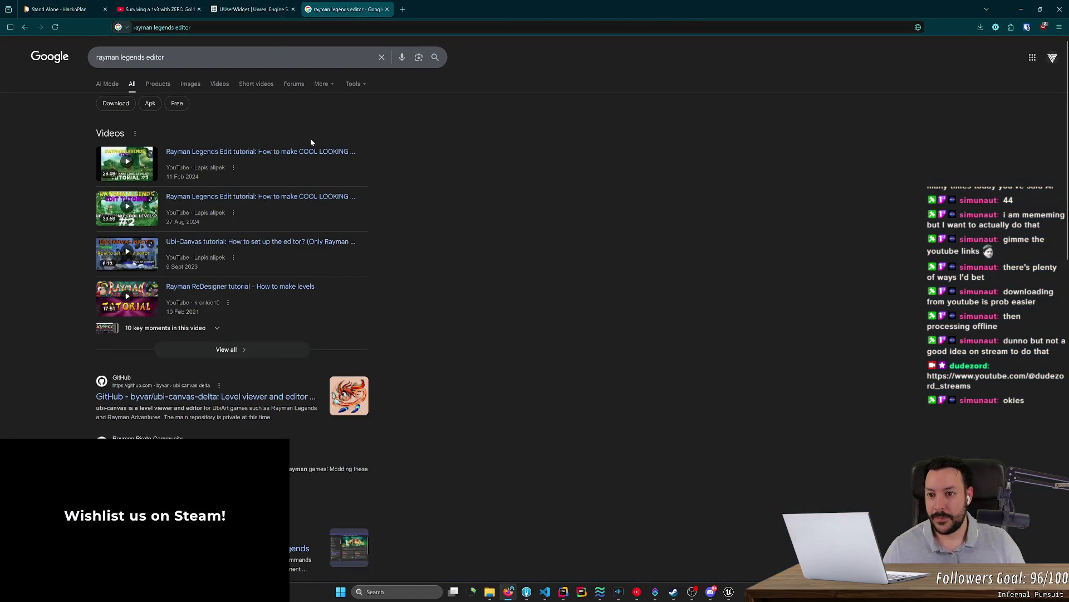
{"action": "double_click", "coordinate": [270, 56]}
{"action": "type", "text": "developer"}
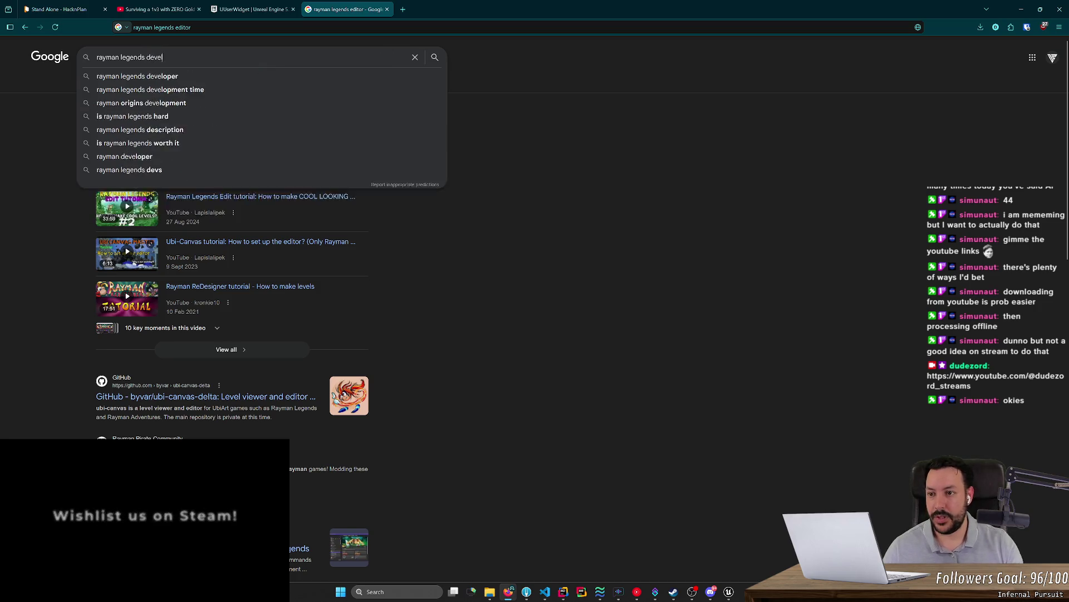
{"action": "key", "text": "Return"}
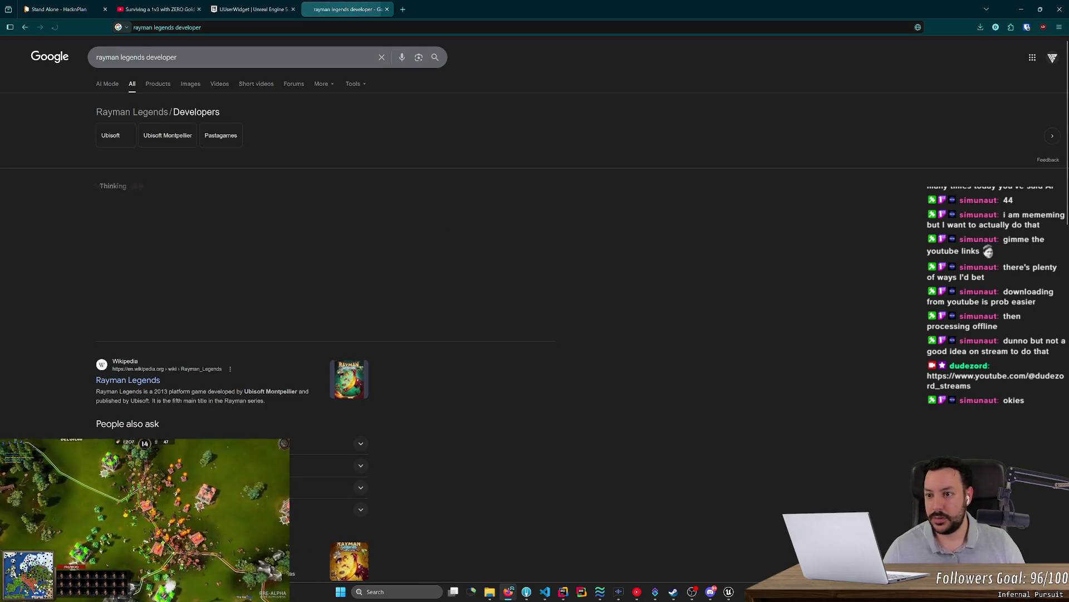
{"action": "left_click", "coordinate": [220, 84]}
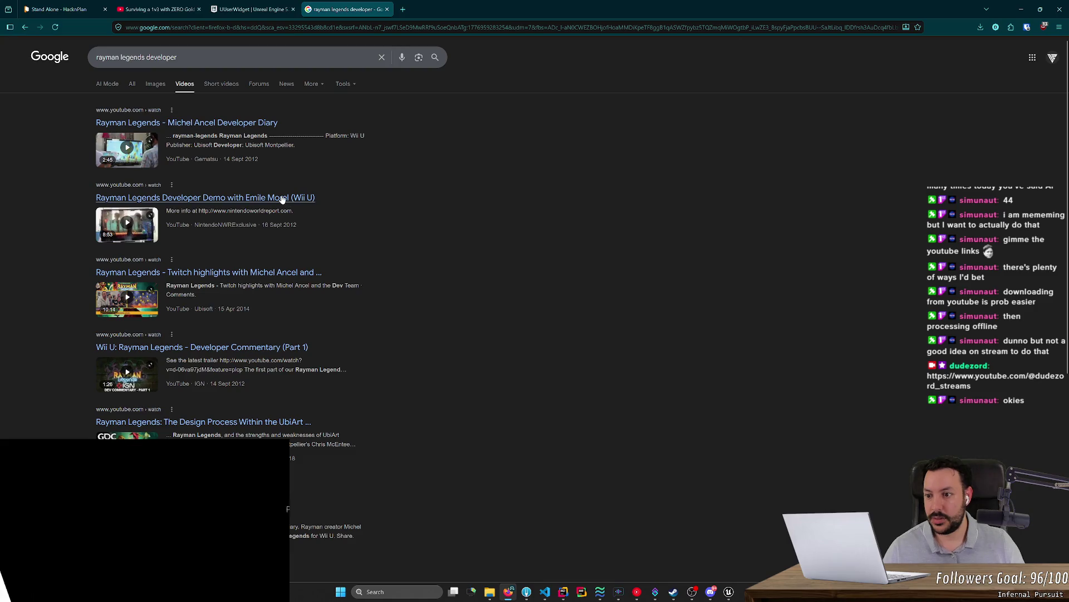
Play the Rayman Legends developer demo, seek to about 3:59, and start searching 'rayman legends editor'.
{"action": "left_click", "coordinate": [451, 4]}
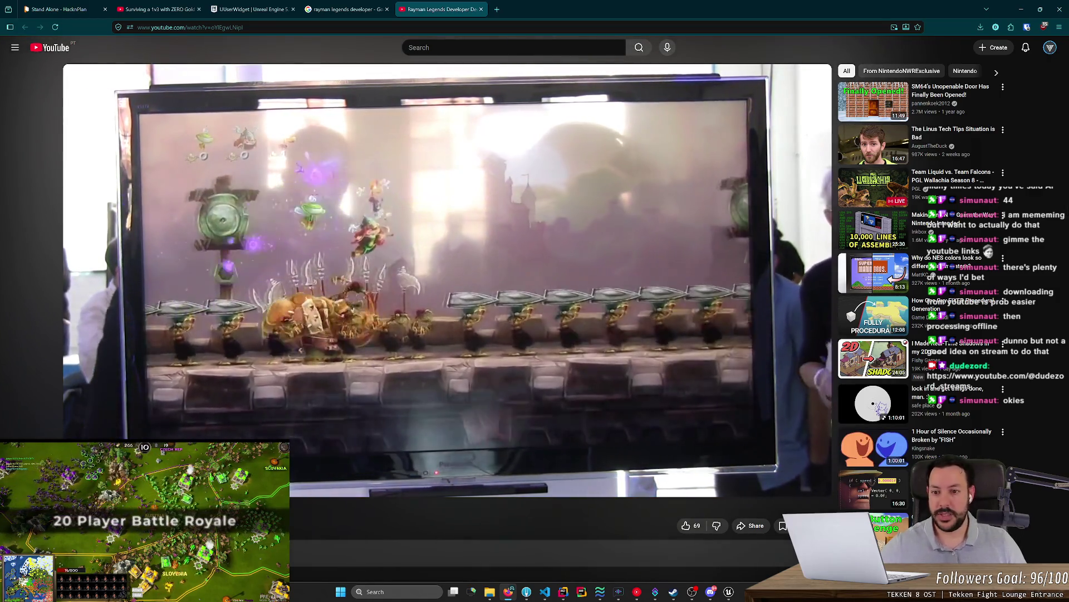
{"action": "key", "text": "Right"}
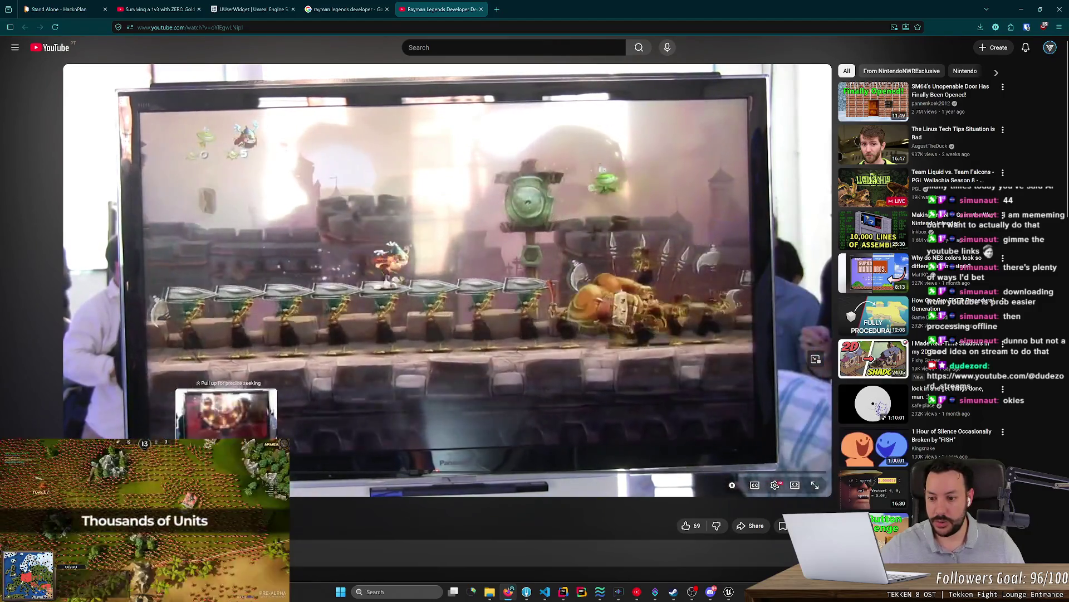
{"action": "mouse_move", "coordinate": [258, 472]}
{"action": "left_mouse_down"}
{"action": "mouse_move", "coordinate": [755, 474]}
{"action": "mouse_move", "coordinate": [203, 472]}
{"action": "mouse_move", "coordinate": [218, 473]}
{"action": "left_mouse_up"}
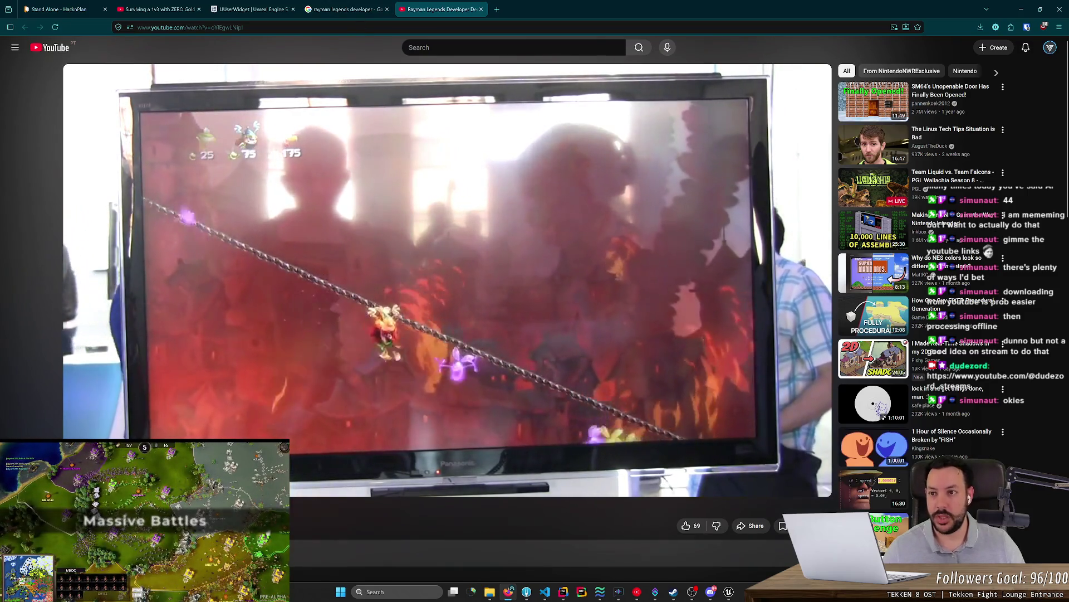
{"action": "left_click", "coordinate": [507, 47]}
{"action": "type", "text": "rayman le"}
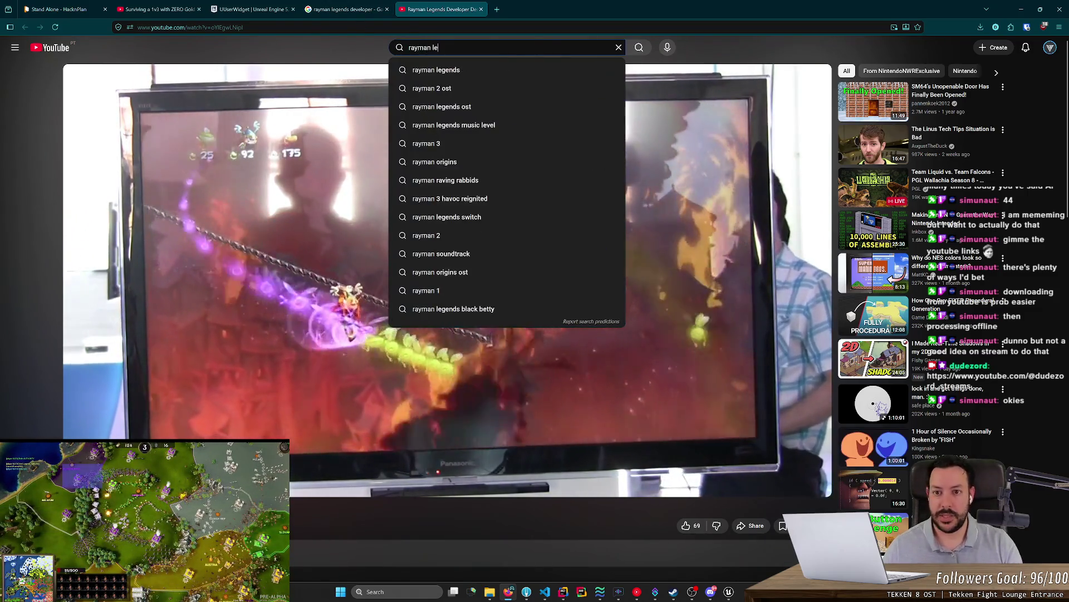
{"action": "type", "text": "gends editor"}
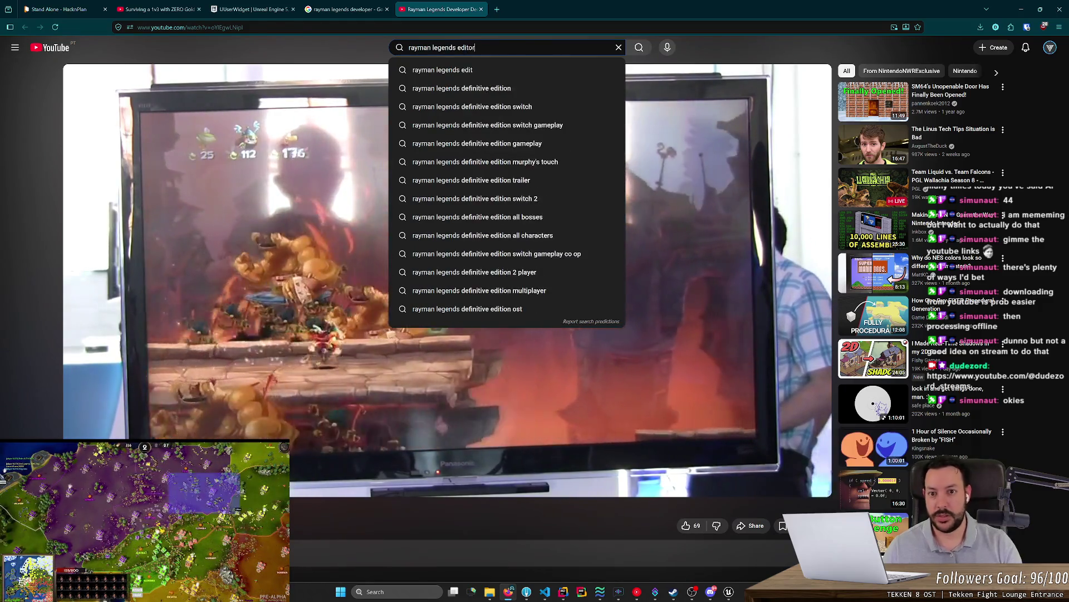
Run the 'rayman legends editor' search and play How Rayman Legends Is Made!, skipping its intro.
{"action": "key", "text": "Return"}
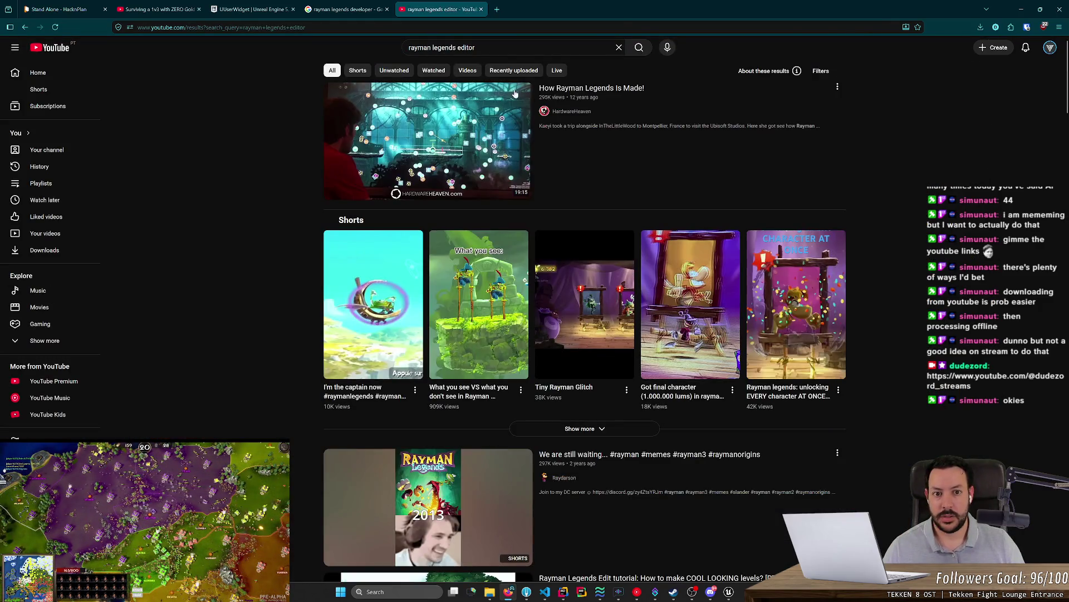
{"action": "left_click", "coordinate": [516, 95]}
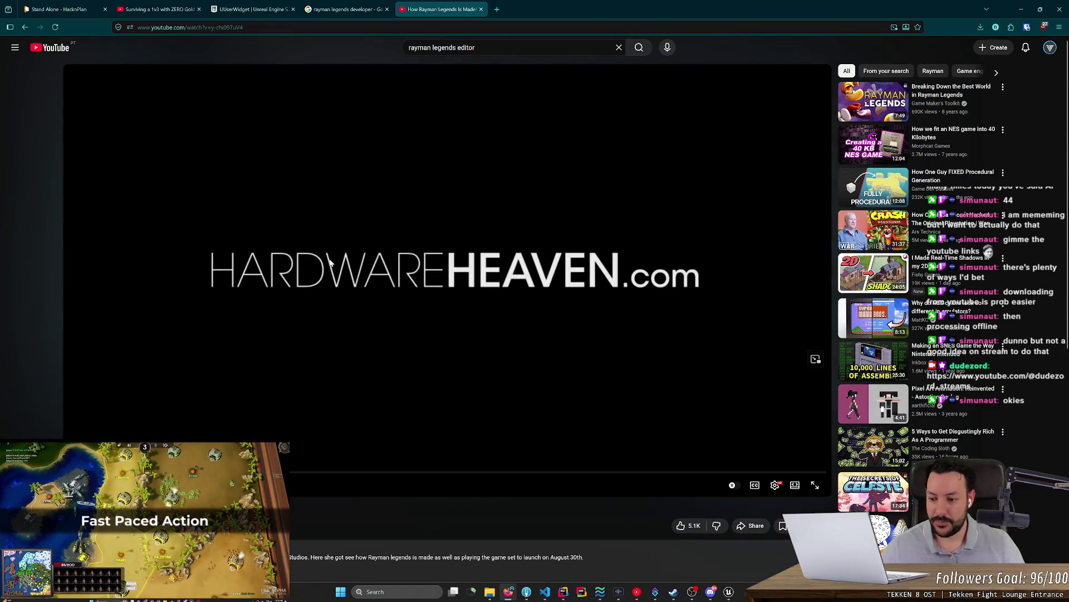
{"action": "key", "text": "Right"}
{"action": "key", "text": "Right"}
{"action": "key", "text": "Right"}
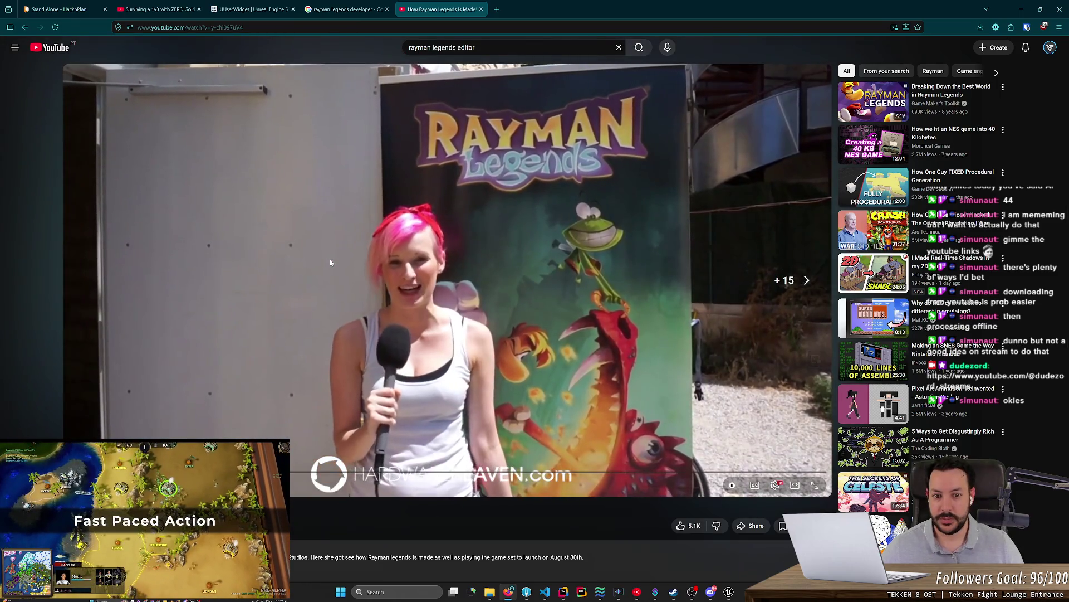
Skip through the animation-editor and mouth sprite footage, then pause the video.
{"action": "key", "text": "Right"}
{"action": "key", "text": "Right"}
{"action": "key", "text": "Right"}
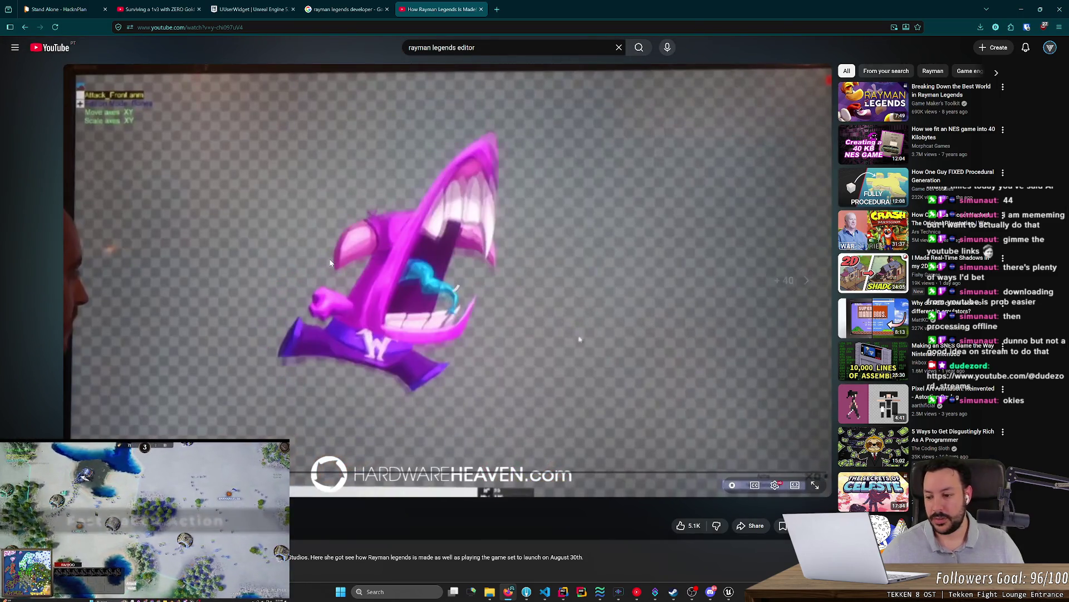
{"action": "key", "text": "Right"}
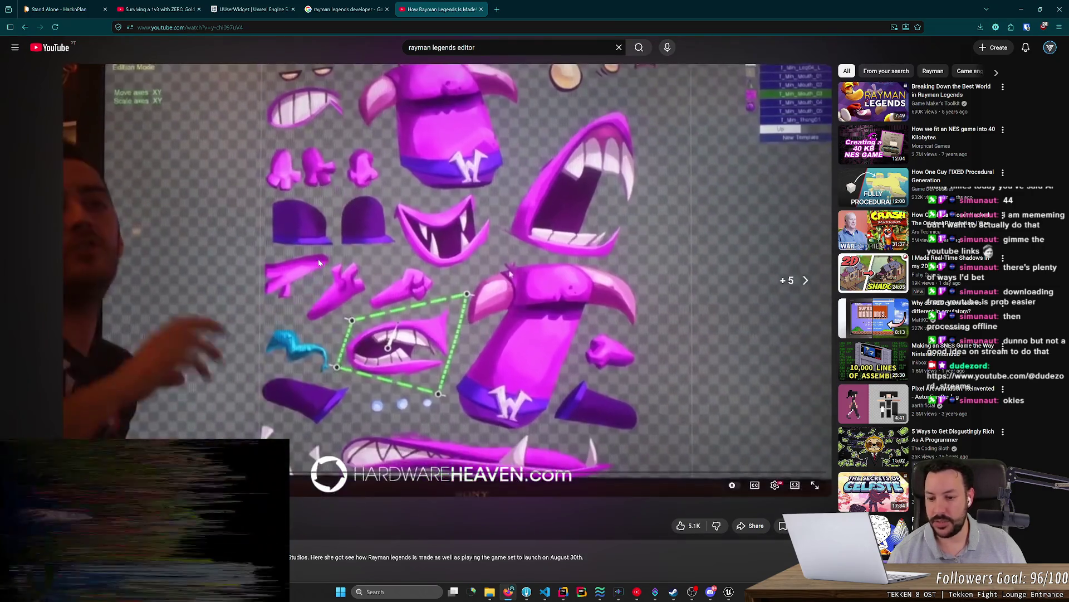
{"action": "key", "text": "Right"}
{"action": "key", "text": "Right"}
{"action": "key", "text": "Right"}
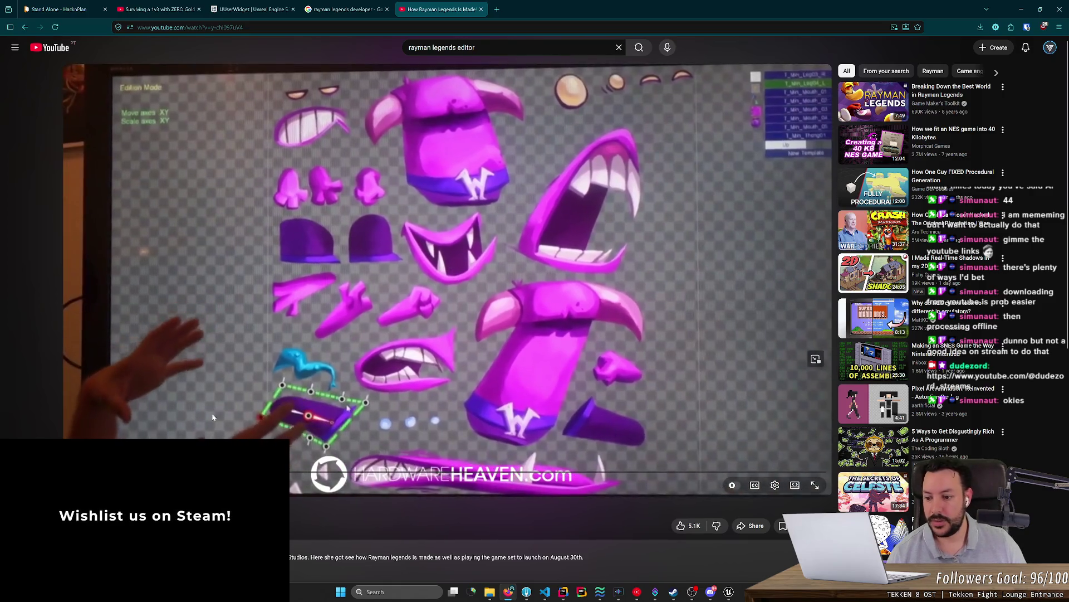
{"action": "left_click_drag", "start_coordinate": [150, 473], "coordinate": [149, 472]}
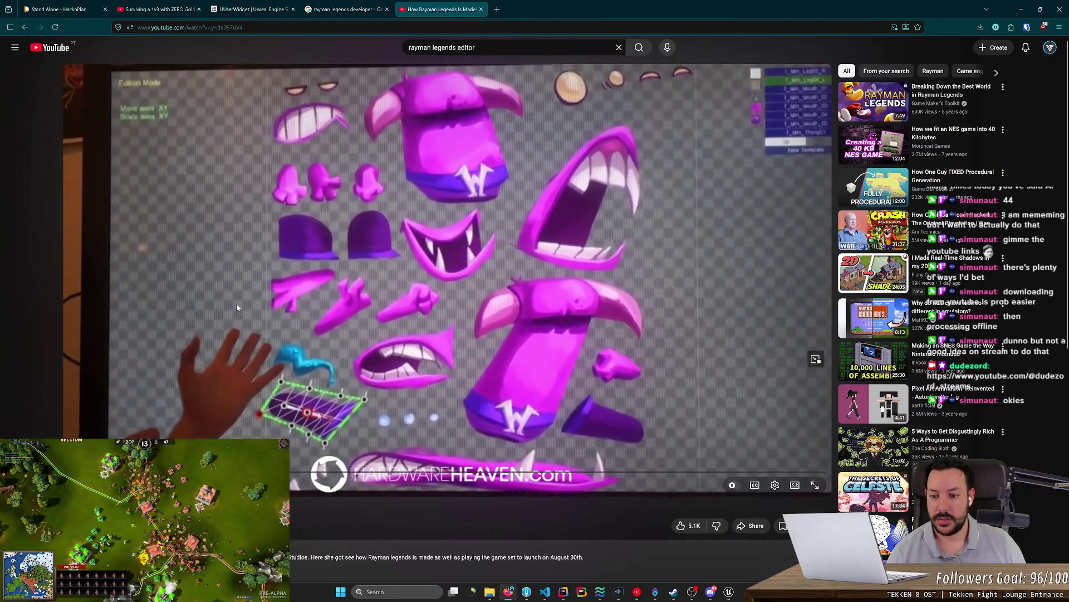
{"action": "key", "text": "Right"}
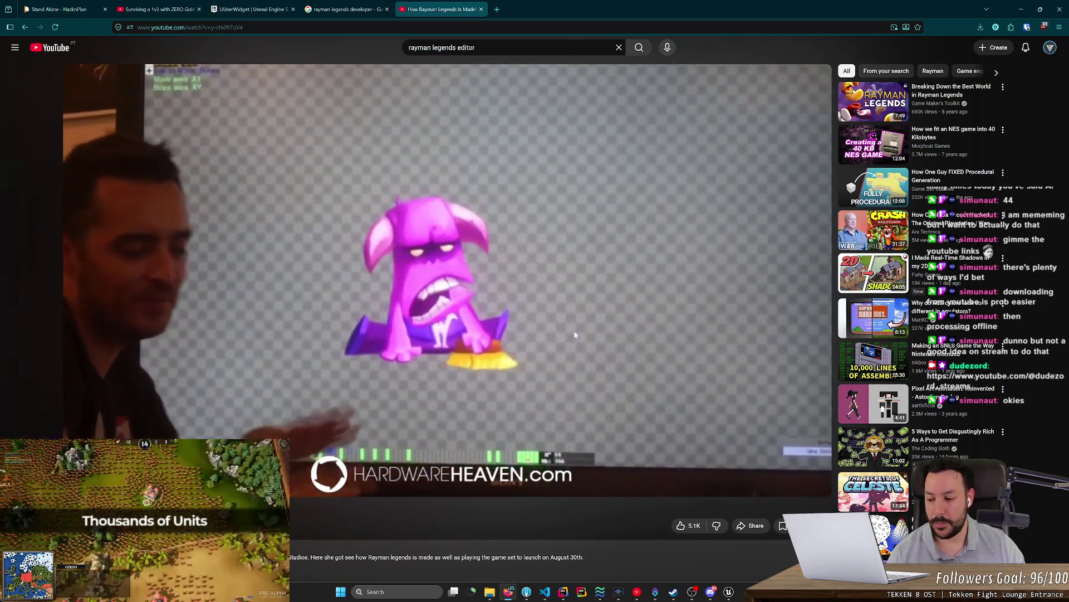
{"action": "left_click", "coordinate": [237, 307]}
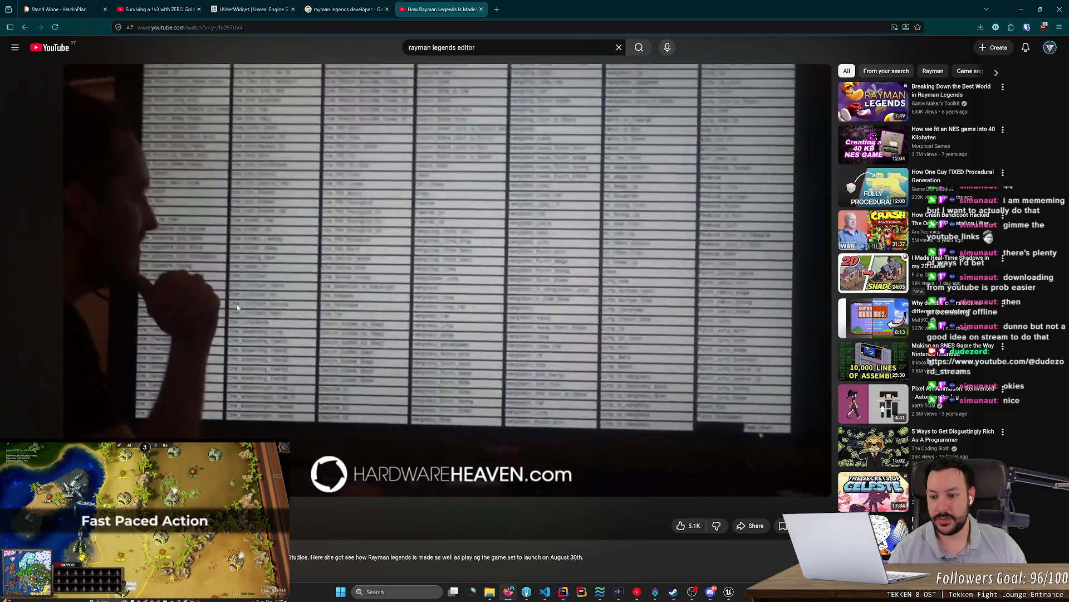
Skip past the Rayman sprite-parts scenes and seek to about 6:50 for the steampunk level art.
{"action": "key", "text": "l"}
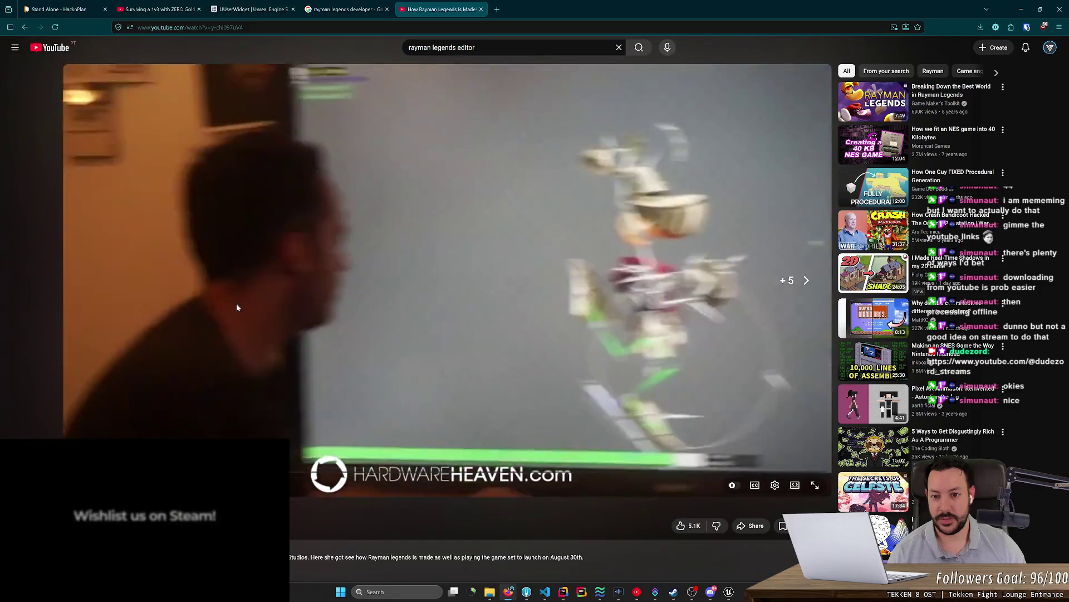
{"action": "key", "text": "l"}
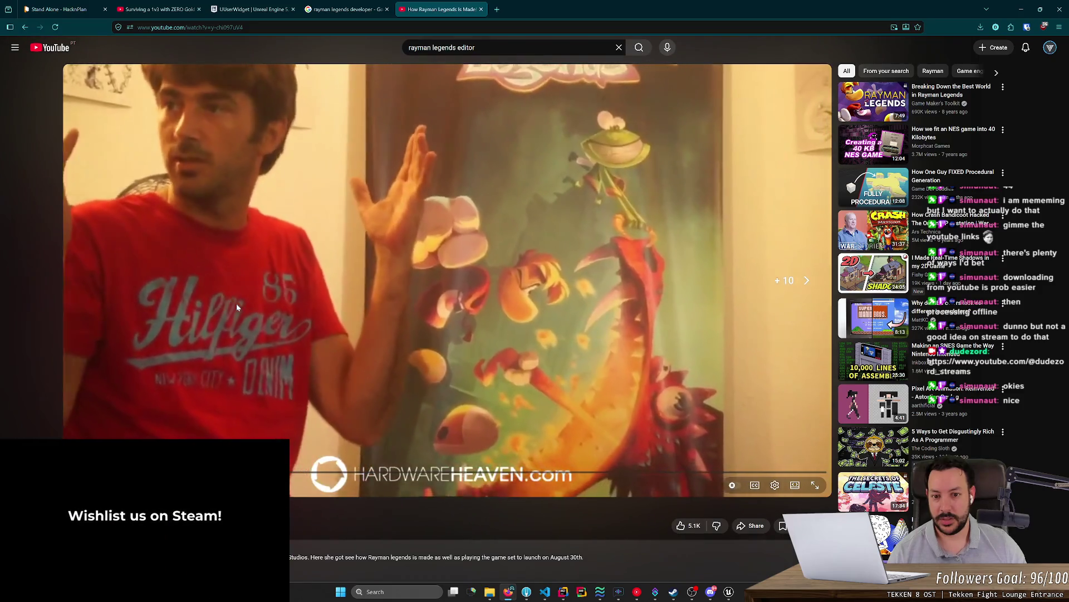
{"action": "key", "text": "Right"}
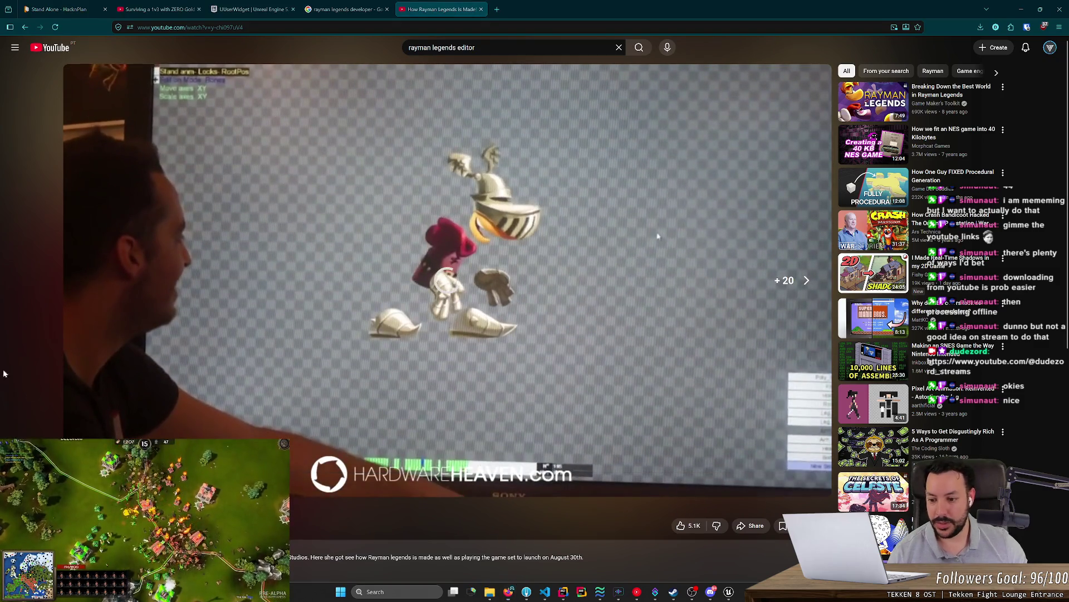
{"action": "left_click_drag", "start_coordinate": [211, 436], "coordinate": [290, 436]}
{"action": "left_click_drag", "start_coordinate": [290, 474], "coordinate": [291, 474]}
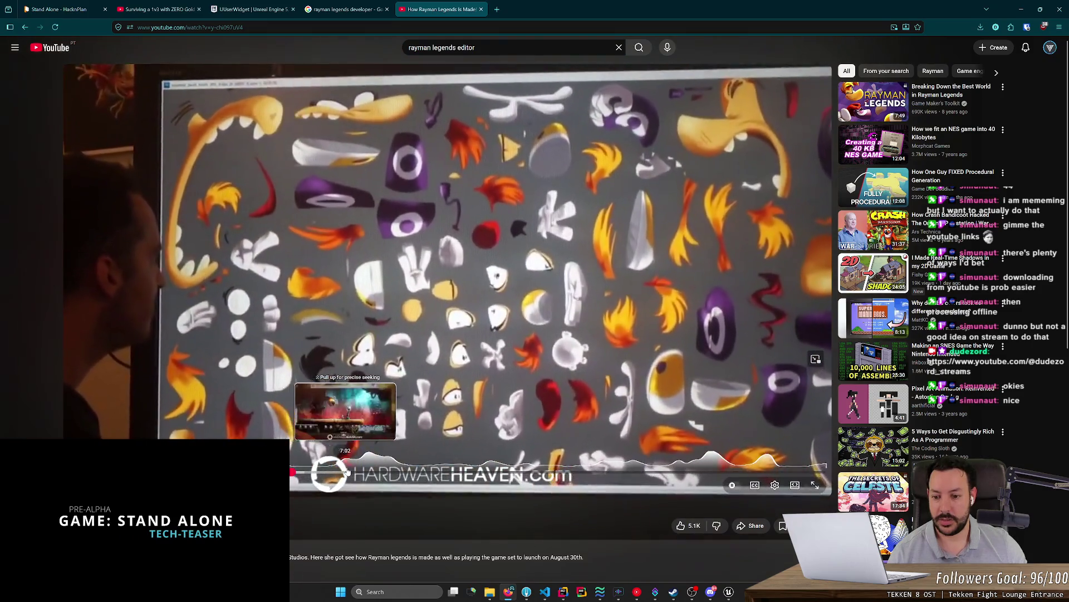
{"action": "left_click_drag", "start_coordinate": [337, 471], "coordinate": [338, 471]}
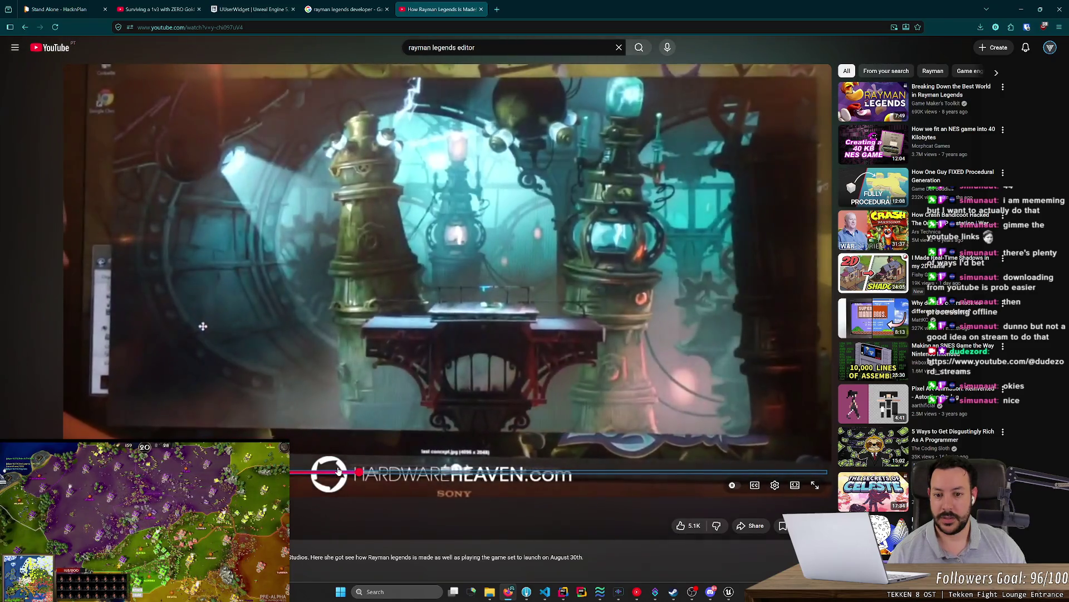
Skip forward to the steampunk level in the editor with green collision lines under Rayman.
{"action": "key", "text": "Right"}
{"action": "key", "text": "Right"}
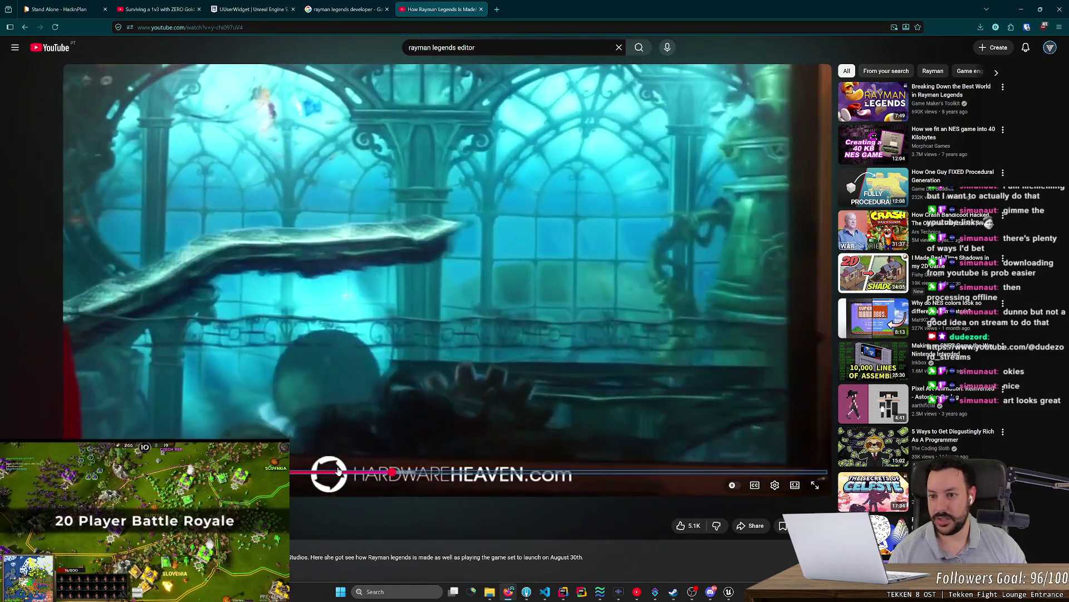
{"action": "key", "text": "l"}
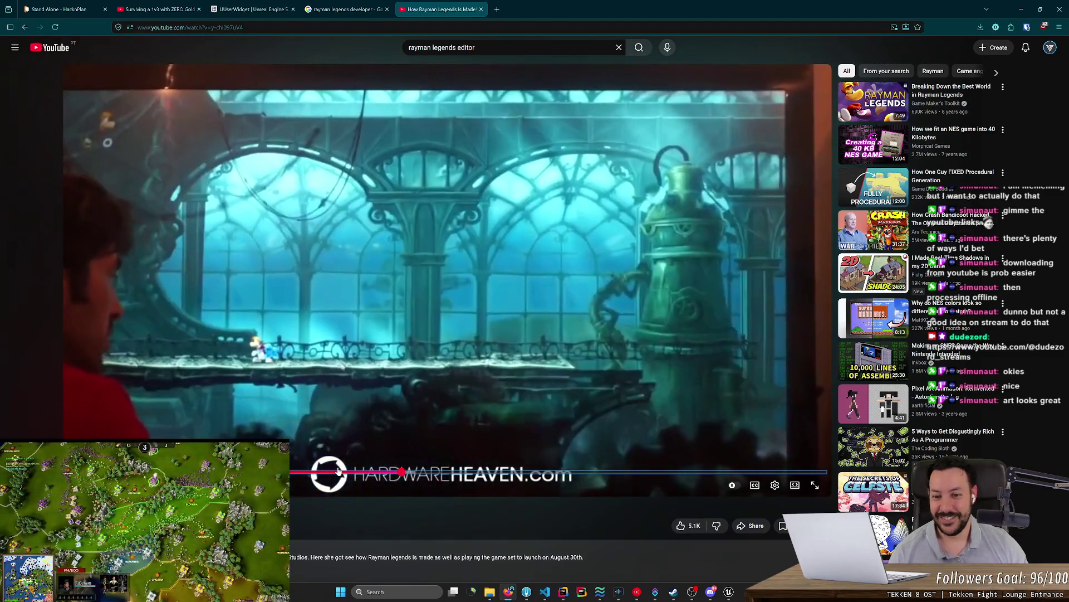
{"action": "key", "text": "Right"}
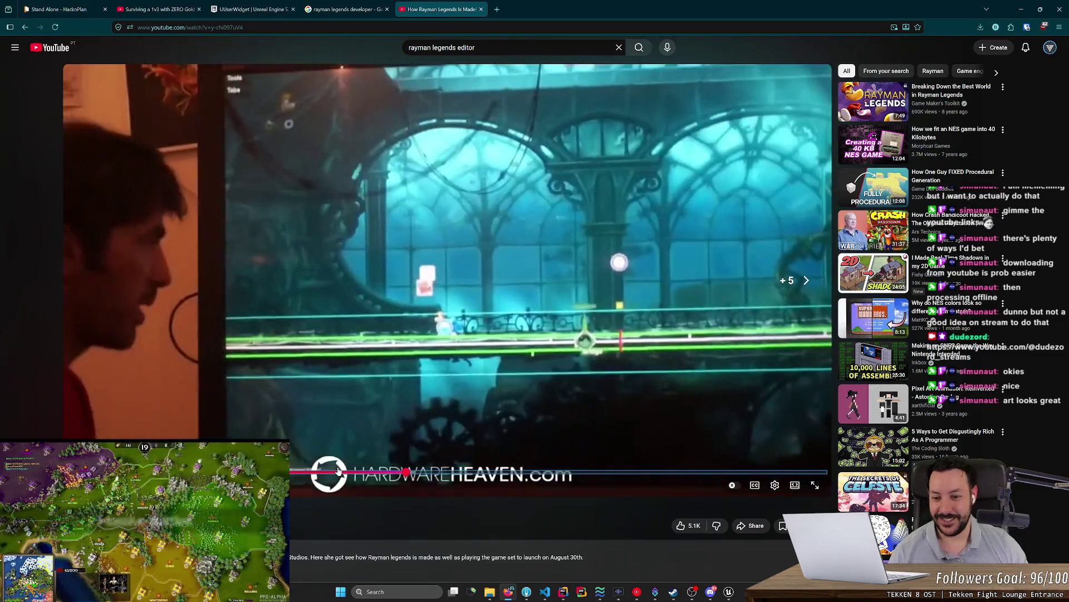
Skip ahead through the Rayman Legends making-of video to the floating-platform gameplay beneath the sea creature.
{"action": "key", "text": "Right"}
{"action": "key", "text": "Right"}
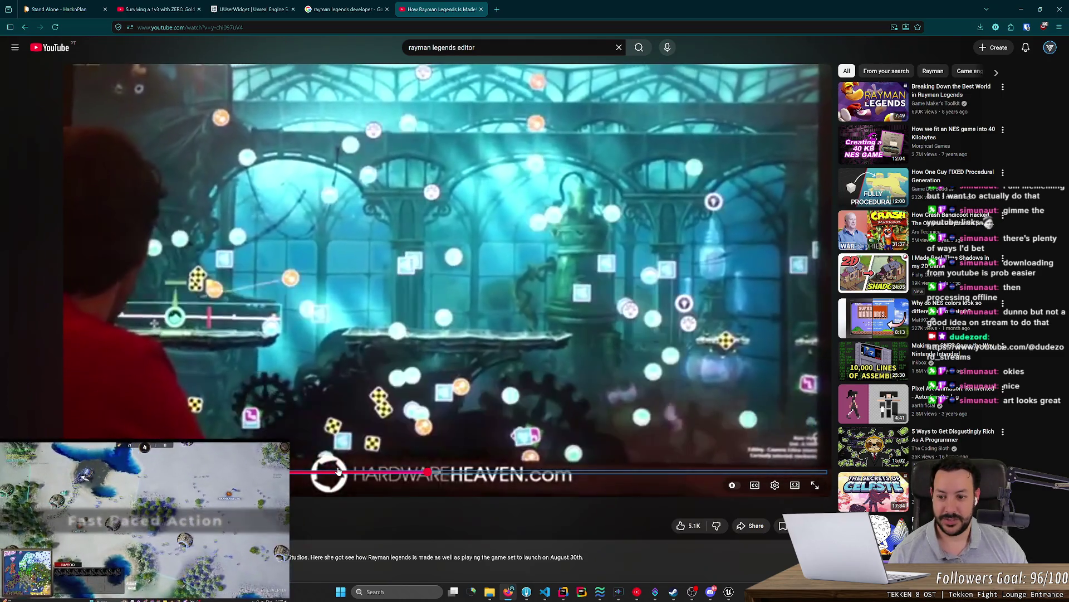
{"action": "key", "text": "l"}
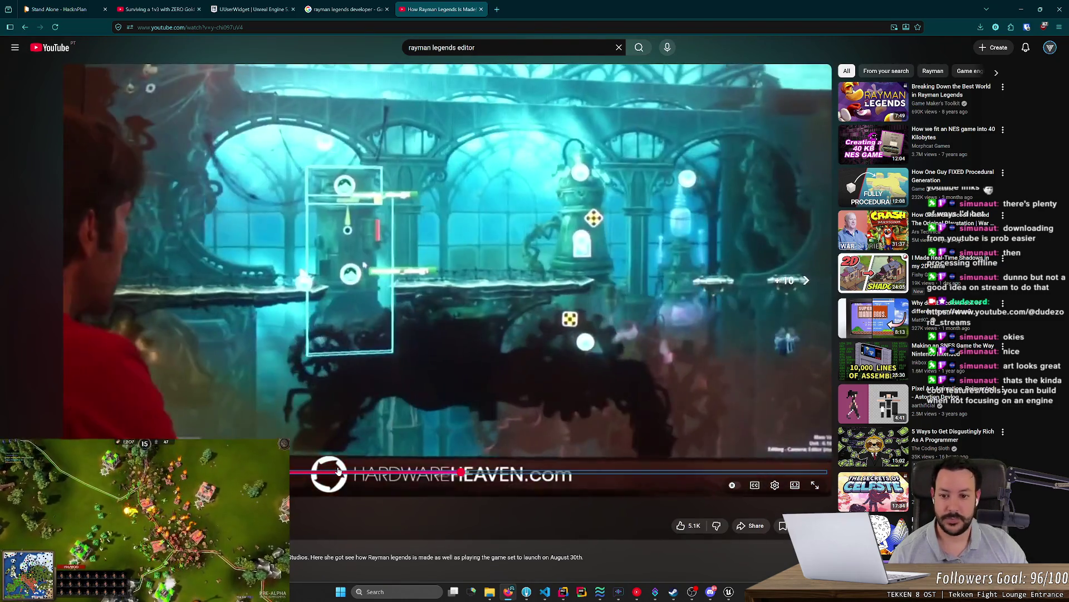
{"action": "key", "text": "Right"}
{"action": "key", "text": "Right"}
{"action": "key", "text": "Right"}
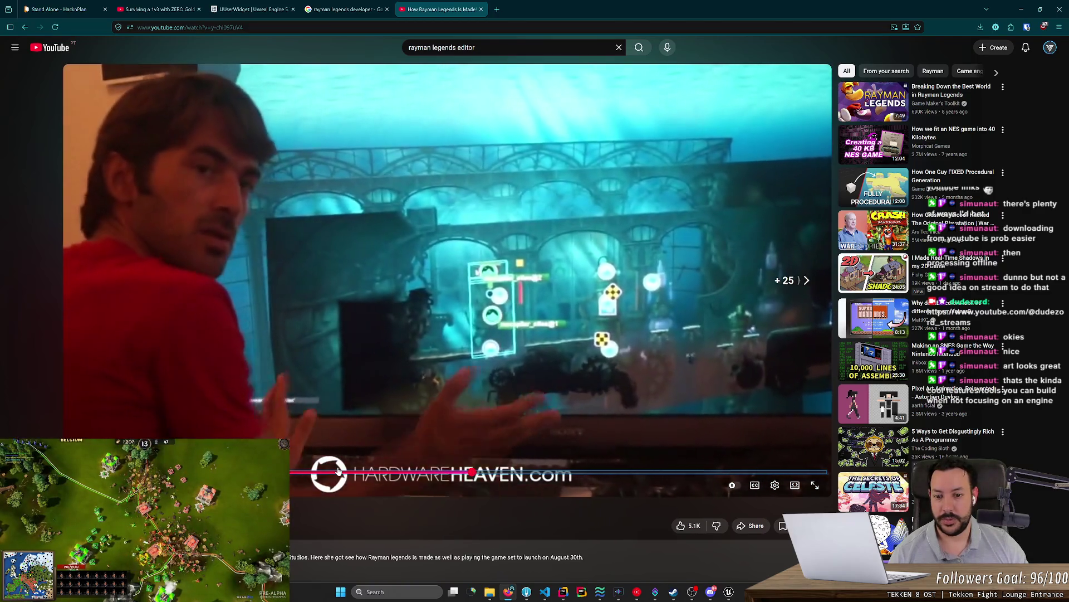
{"action": "key", "text": "Right"}
{"action": "key", "text": "Right"}
{"action": "key", "text": "Right"}
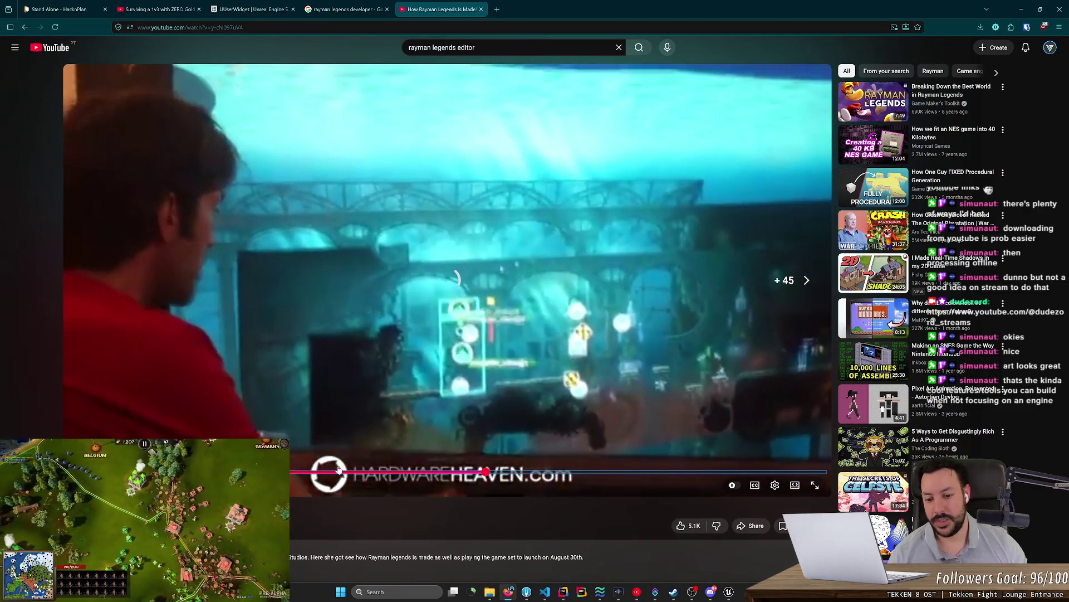
{"action": "left_click", "coordinate": [625, 473]}
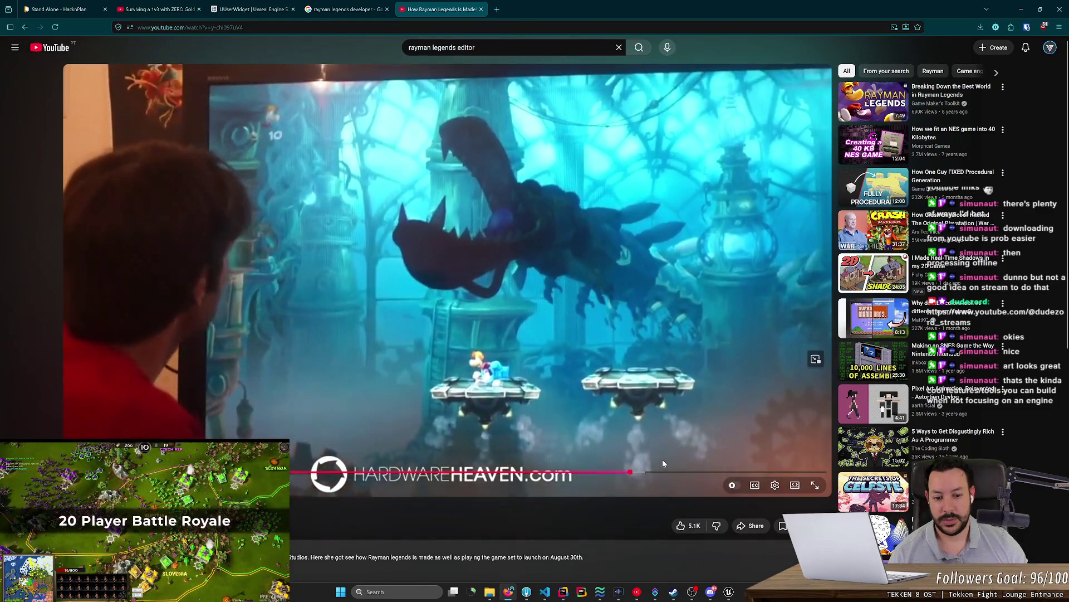
{"action": "left_click", "coordinate": [653, 474]}
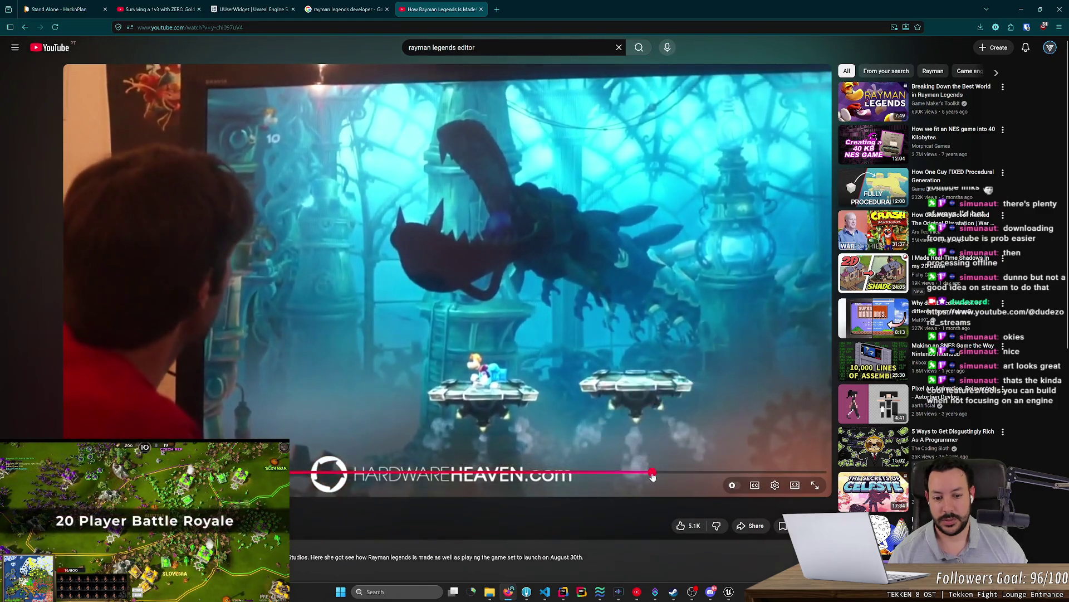
Close the Rayman video and Google results tabs and minimize Firefox.
{"action": "middle_click", "coordinate": [468, 14]}
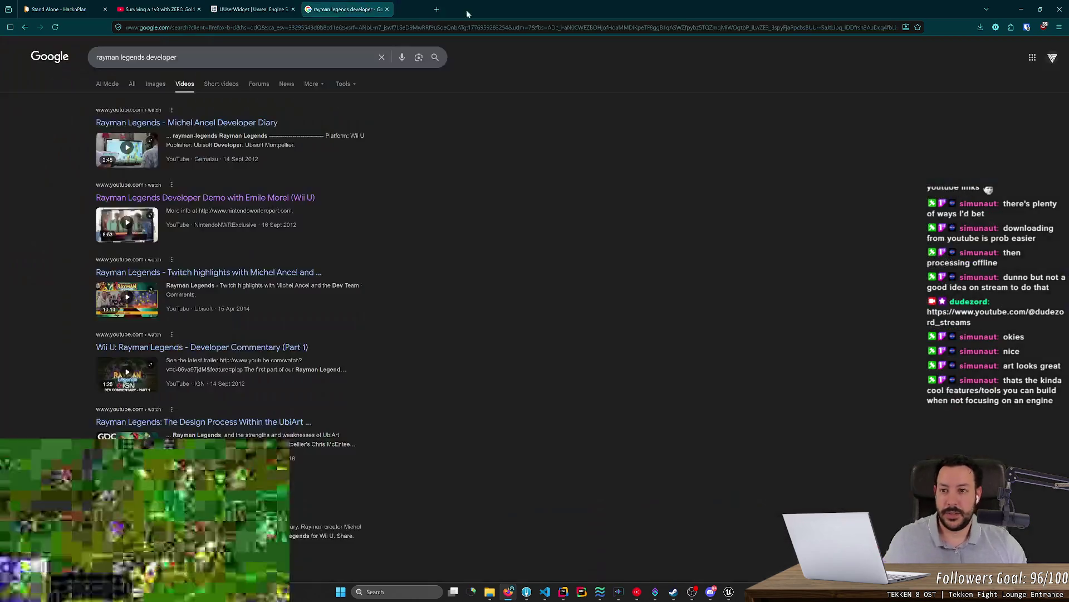
{"action": "middle_click", "coordinate": [372, 4]}
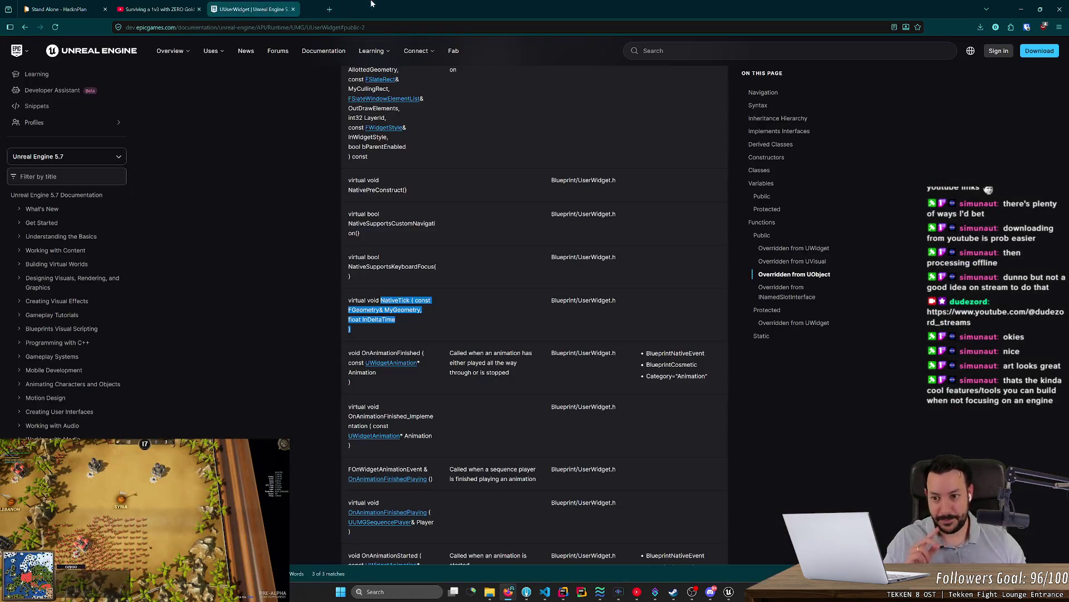
{"action": "left_click", "coordinate": [1021, 9]}
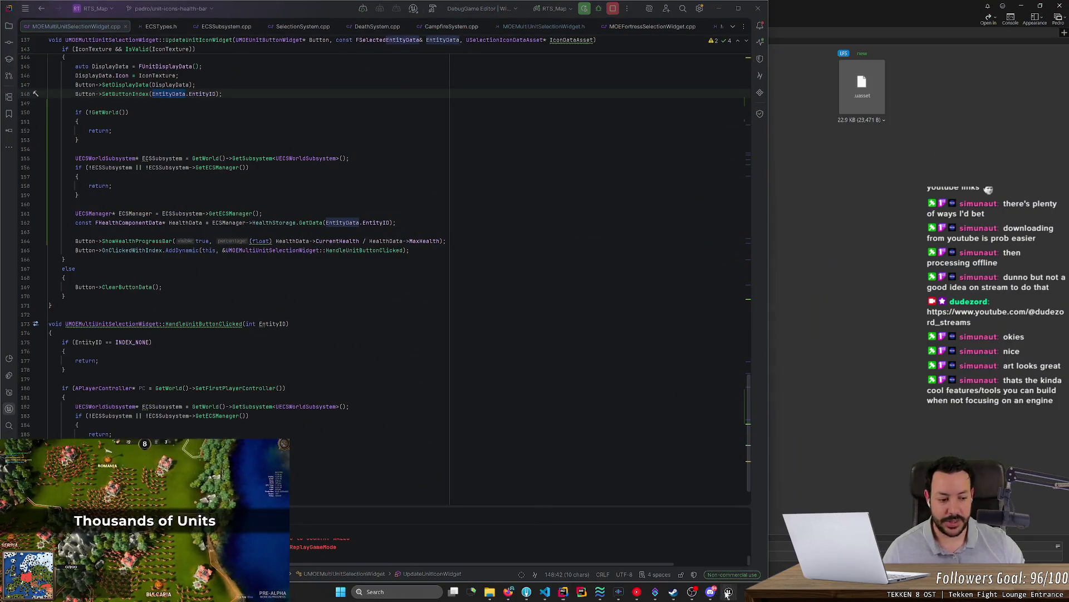
Switch between the Unreal Editor windows and Rider, ending on the UI_S_HUD widget designer.
{"action": "mouse_move", "coordinate": [729, 591]}
{"action": "left_click", "coordinate": [704, 549]}
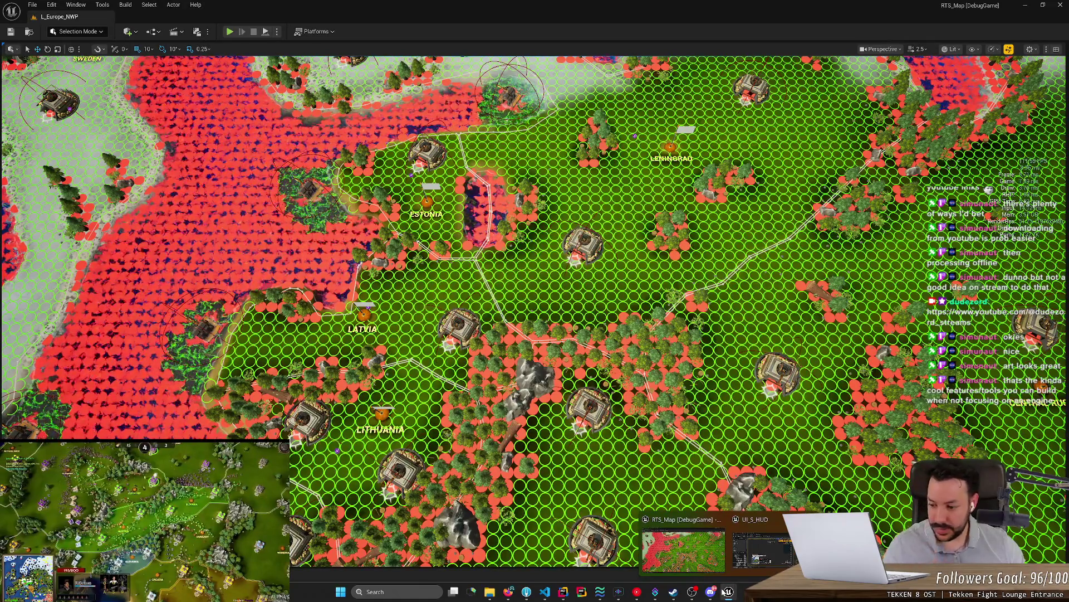
{"action": "left_click", "coordinate": [762, 548]}
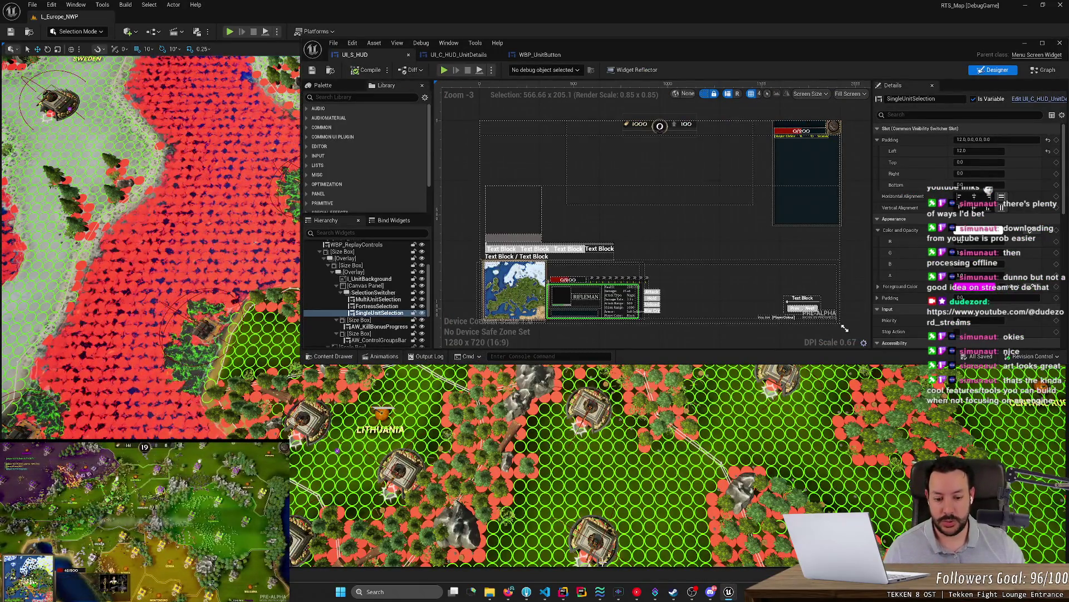
{"action": "left_click", "coordinate": [564, 591]}
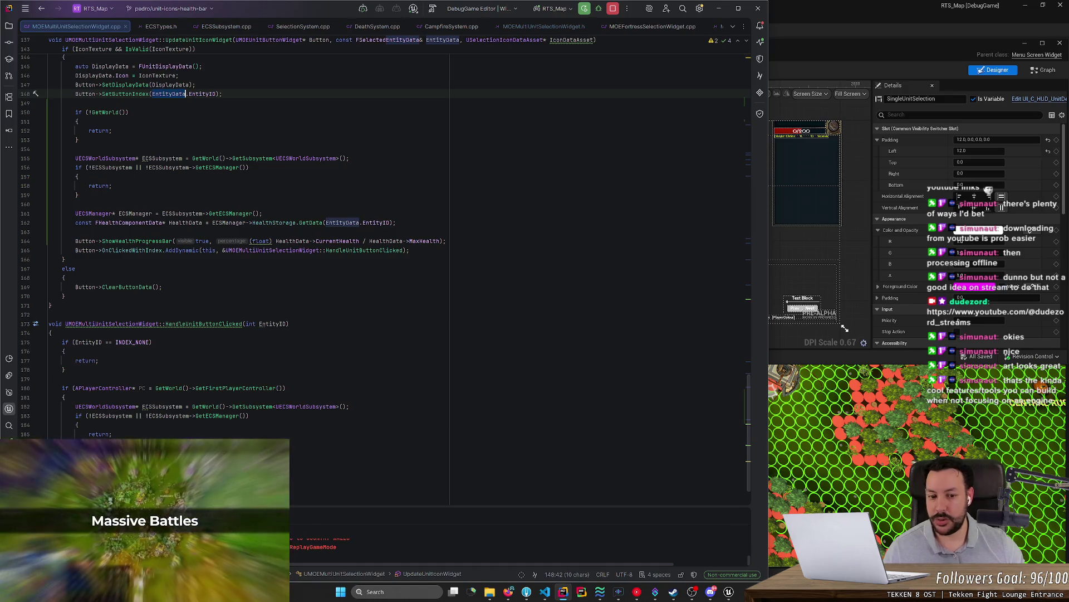
{"action": "scroll", "coordinate": [749, 383], "scroll_direction": "down", "scroll_amount": 2}
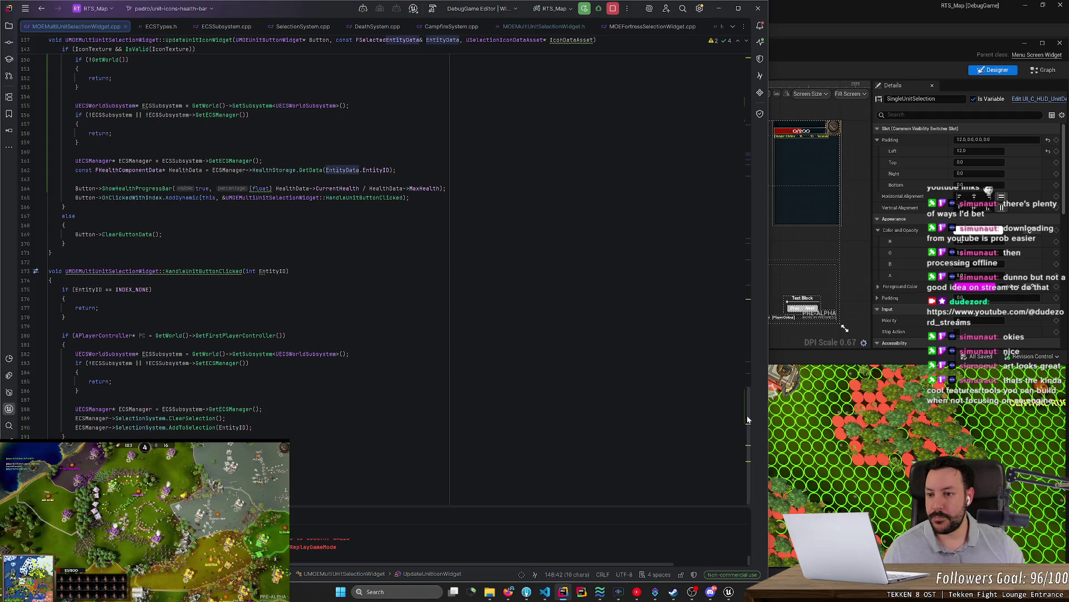
{"action": "scroll", "coordinate": [749, 384], "scroll_direction": "up", "scroll_amount": 3}
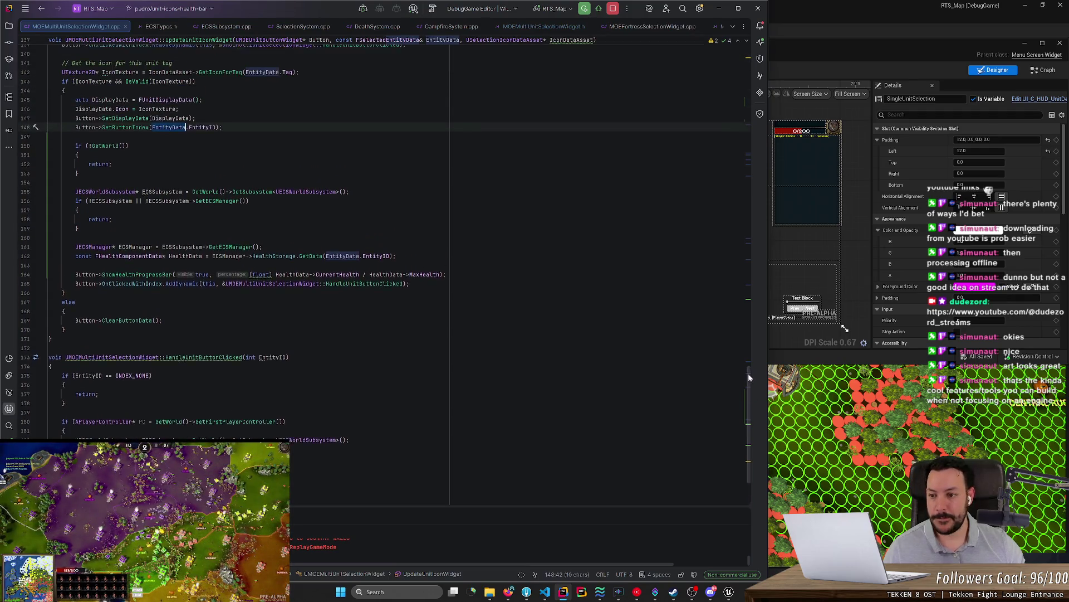
{"action": "left_click_drag", "start_coordinate": [748, 377], "coordinate": [748, 371]}
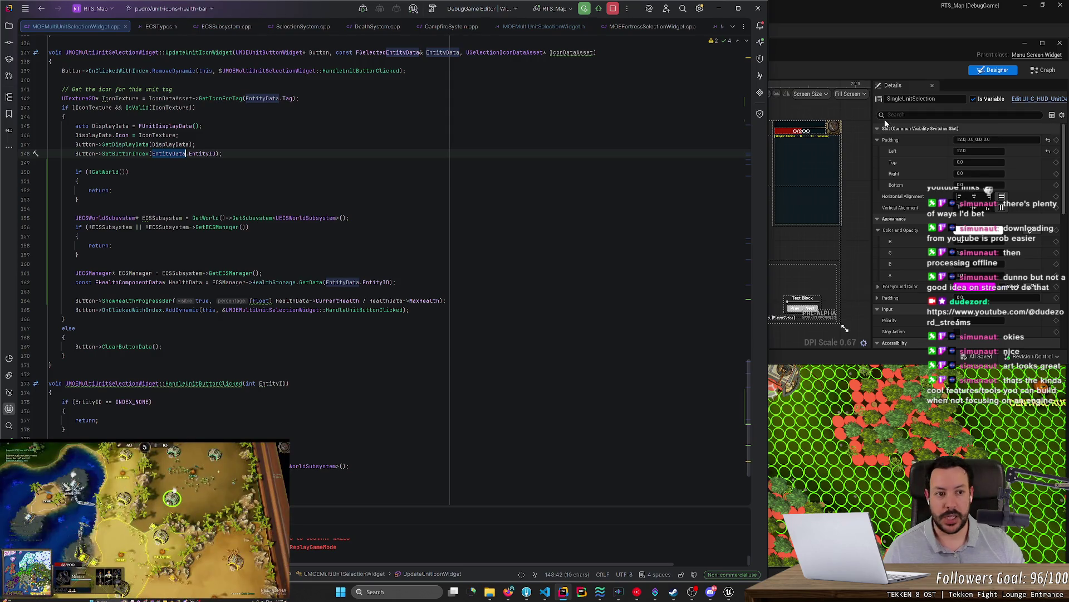
{"action": "left_click", "coordinate": [874, 71]}
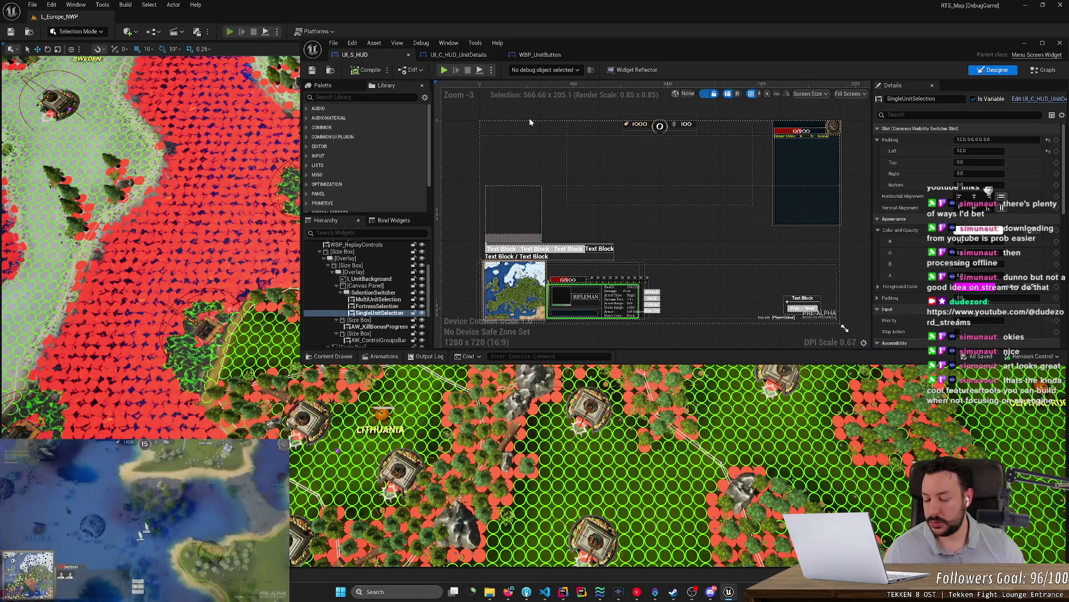
Start play-in-editor on the RTS map and train two soldiers with Q.
{"action": "key", "text": "alt+p"}
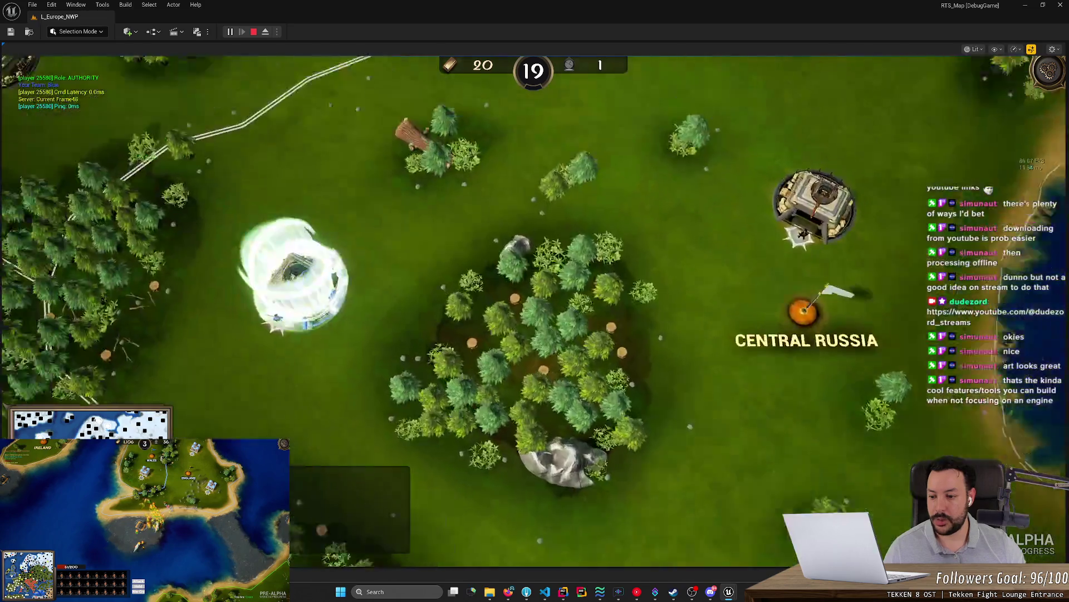
{"action": "key", "text": "q"}
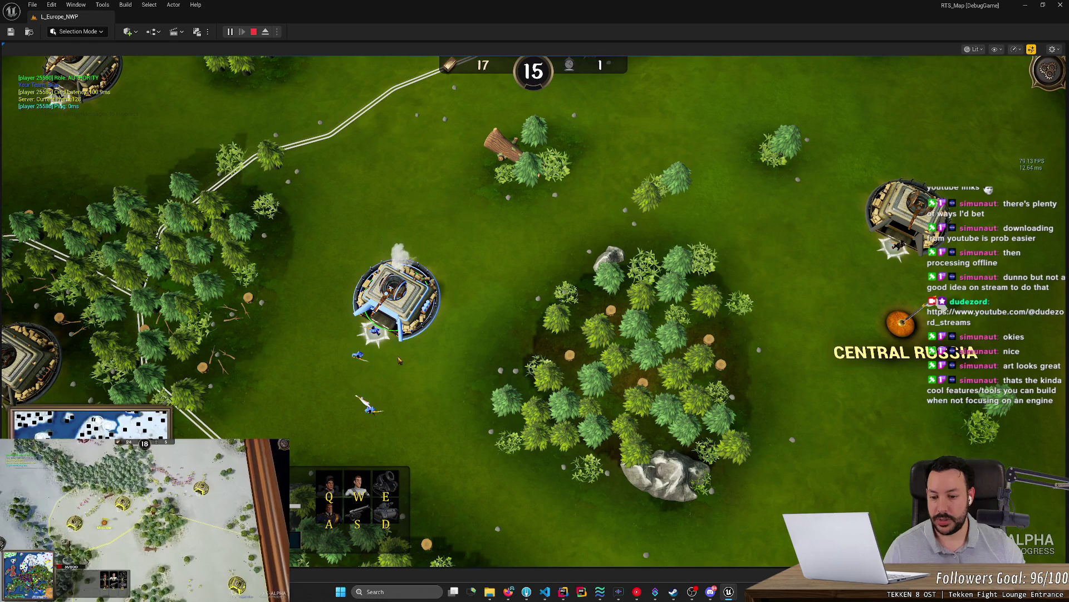
{"action": "key", "text": "q"}
{"action": "key", "text": "q"}
{"action": "key", "text": "q"}
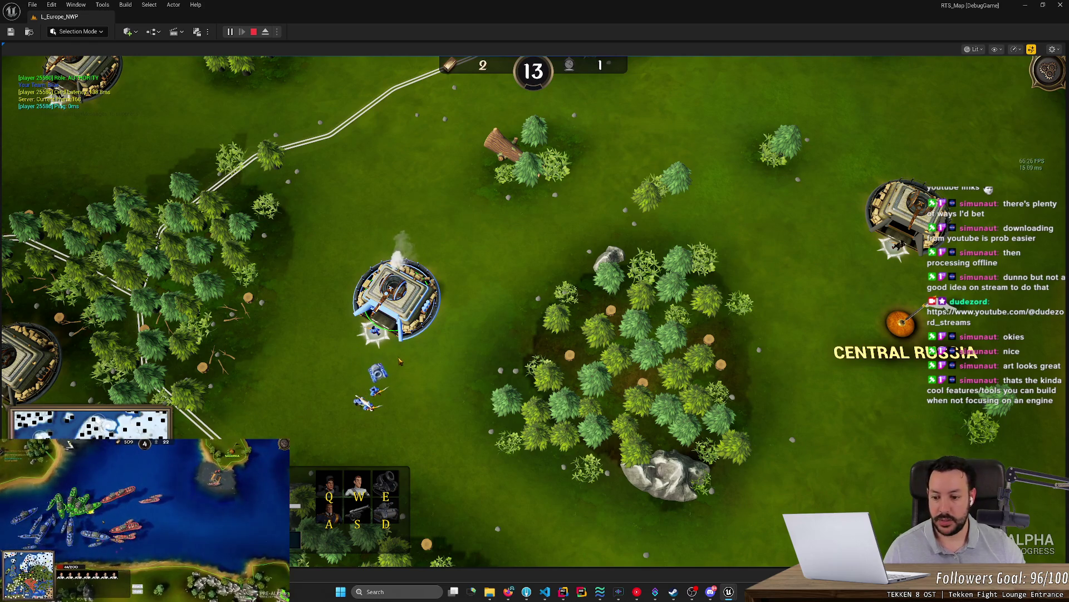
Select a vehicle and issue a series of move orders around the map.
{"action": "left_click", "coordinate": [386, 376]}
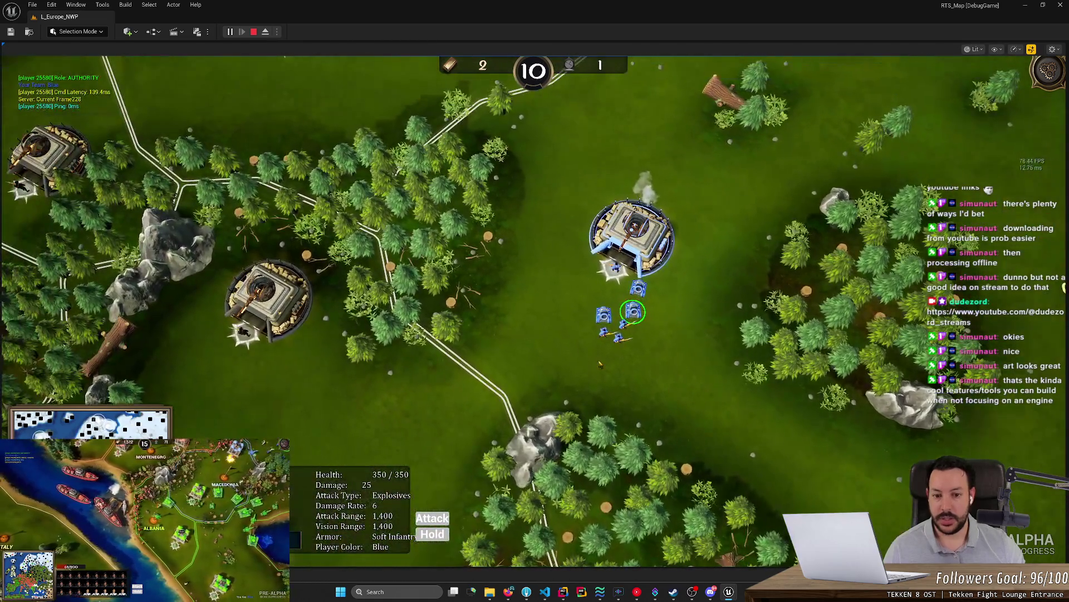
{"action": "right_click", "coordinate": [531, 340]}
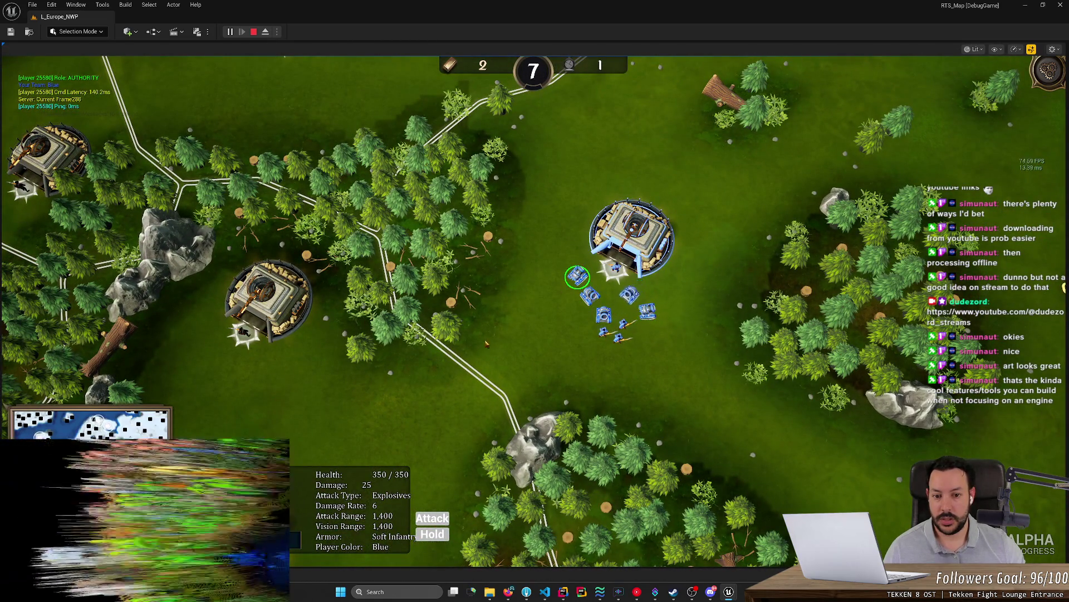
{"action": "right_click", "coordinate": [477, 340]}
{"action": "right_click", "coordinate": [383, 391]}
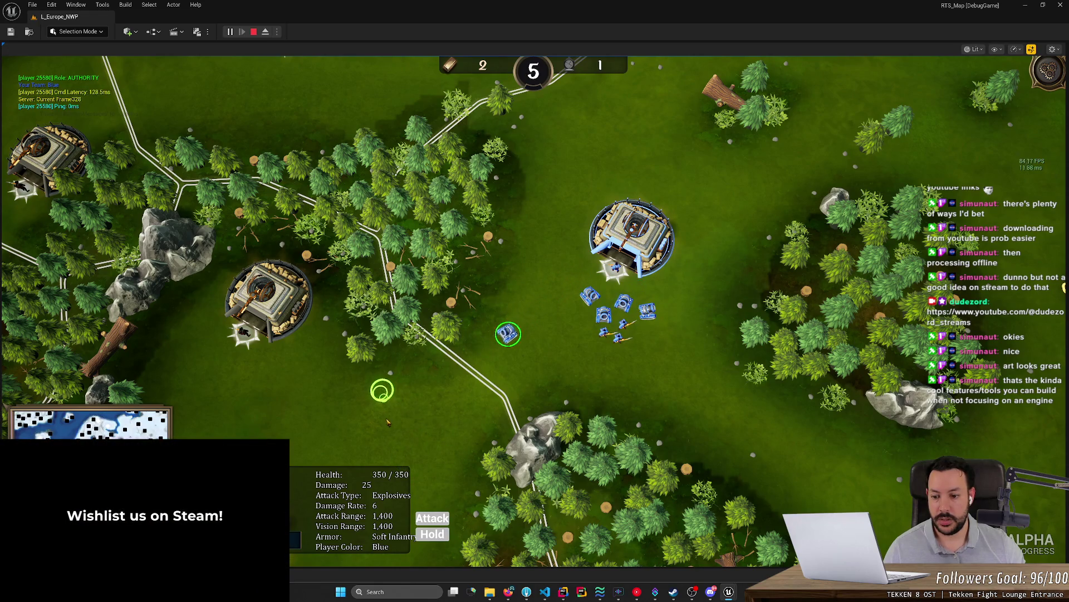
{"action": "right_click", "coordinate": [411, 287]}
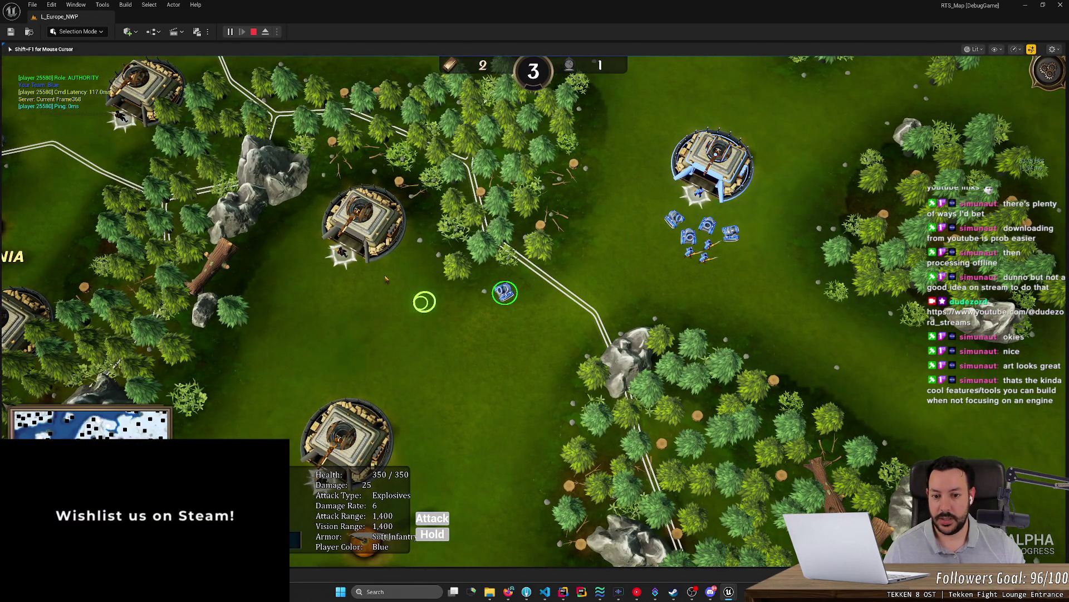
{"action": "right_click", "coordinate": [518, 334]}
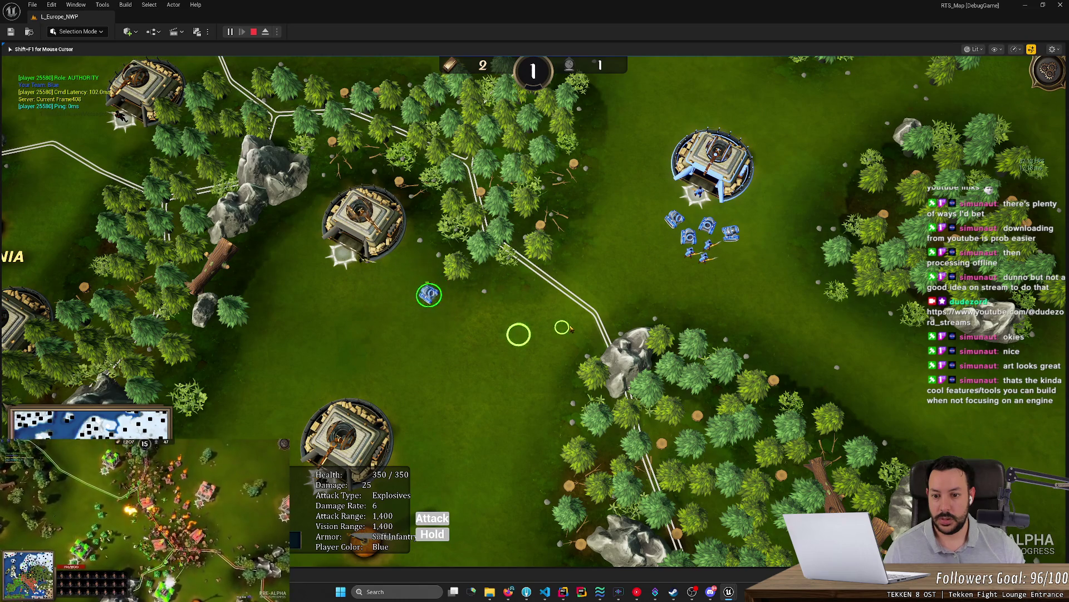
{"action": "right_click", "coordinate": [573, 318]}
{"action": "right_click", "coordinate": [401, 246]}
{"action": "right_click", "coordinate": [532, 337]}
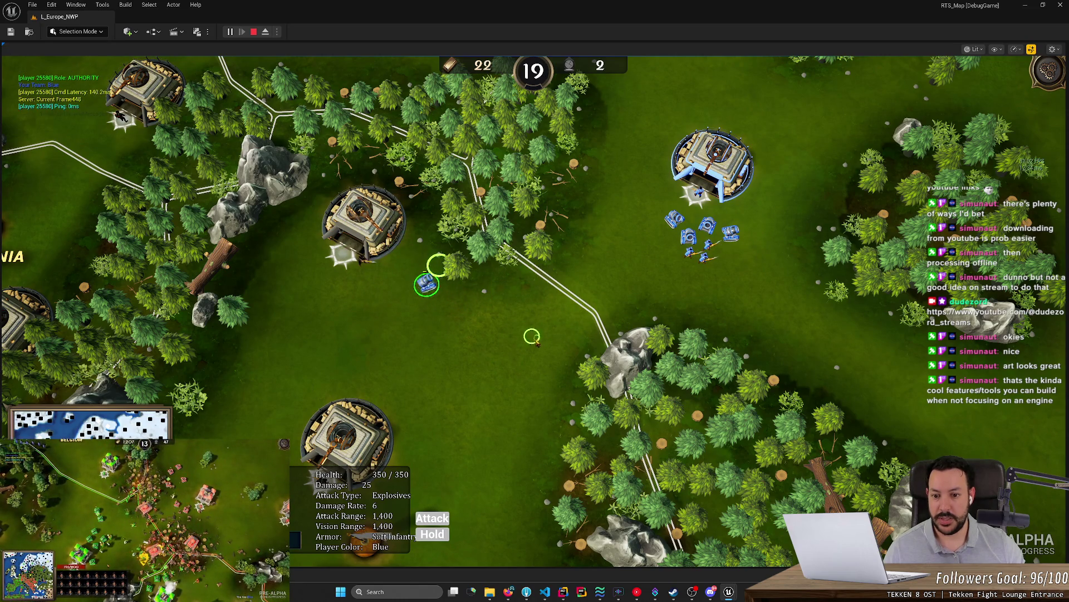
{"action": "right_click", "coordinate": [419, 333]}
{"action": "right_click", "coordinate": [404, 291]}
{"action": "right_click", "coordinate": [501, 297]}
{"action": "right_click", "coordinate": [573, 310]}
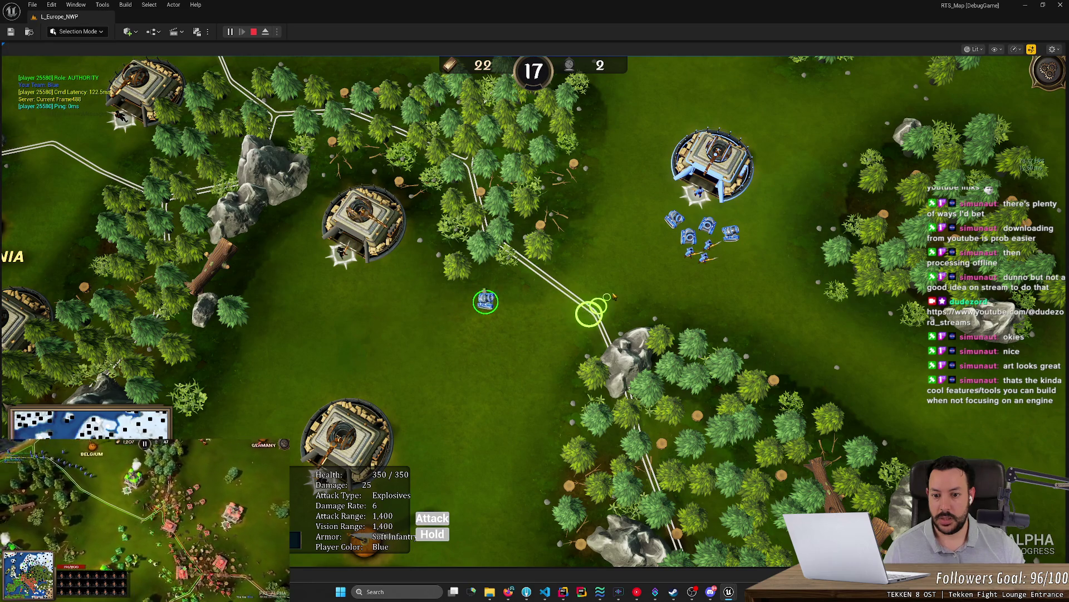
{"action": "right_click", "coordinate": [628, 266]}
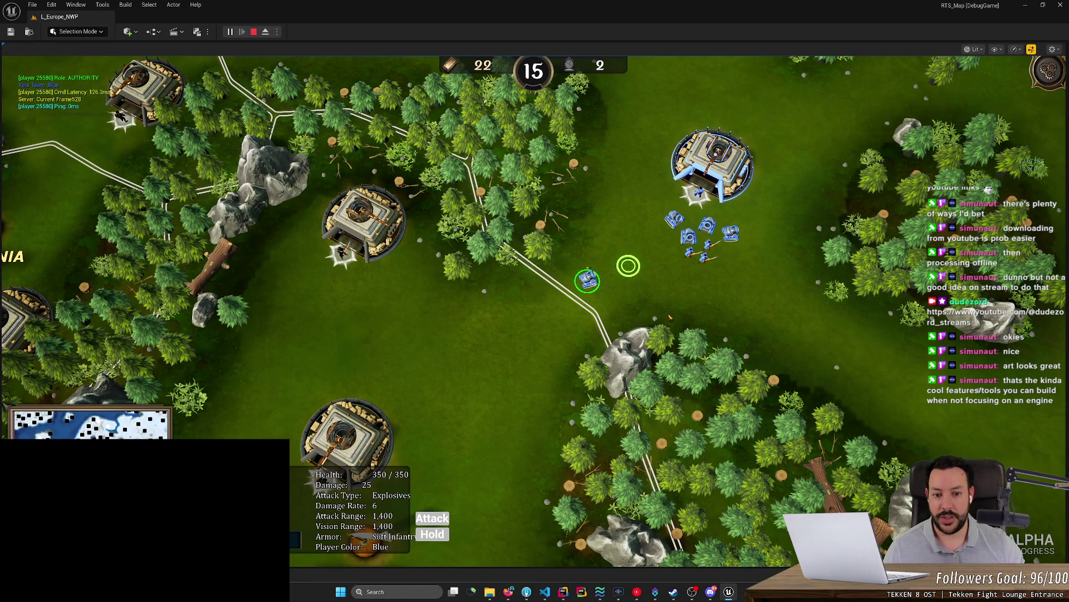
Box-select the blue units near the base, then widen the selection to two more units.
{"action": "scroll", "coordinate": [630, 268], "scroll_direction": "up", "scroll_amount": 3}
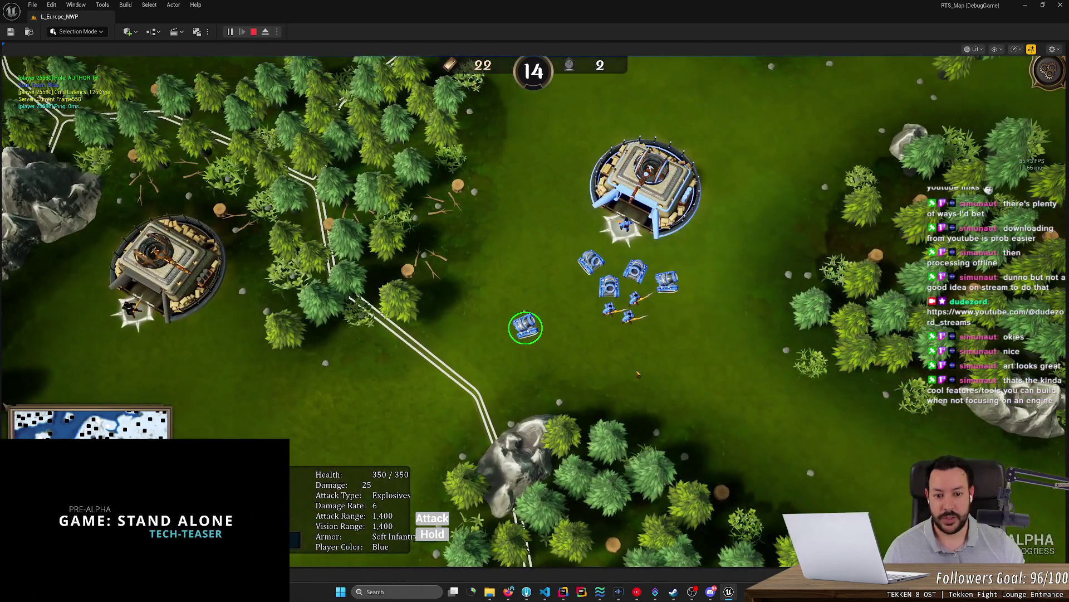
{"action": "left_click_drag", "start_coordinate": [688, 362], "coordinate": [599, 262]}
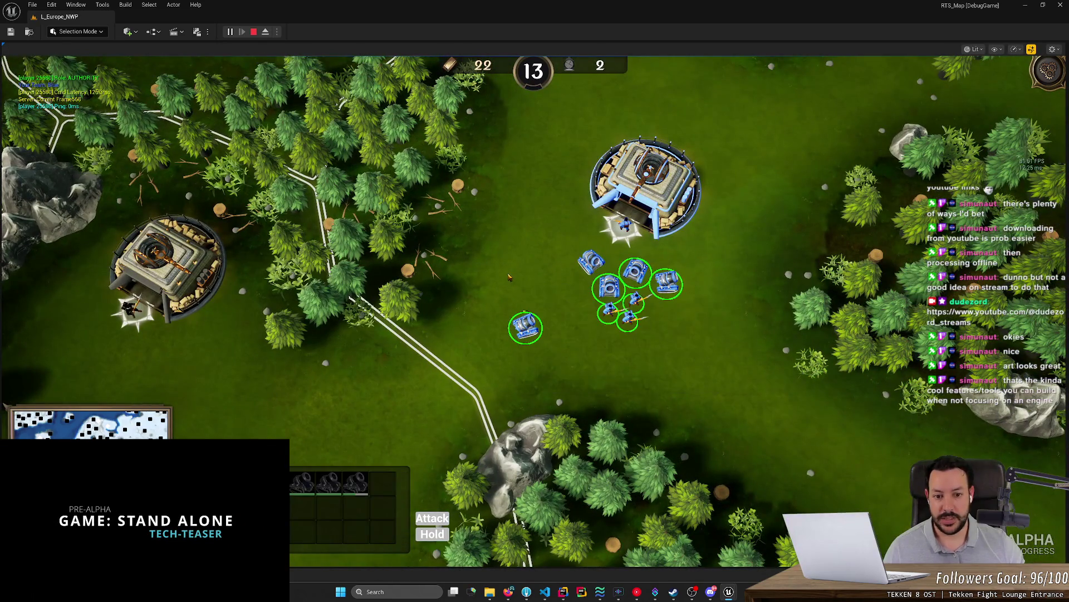
{"action": "left_click_drag", "start_coordinate": [433, 240], "coordinate": [739, 377]}
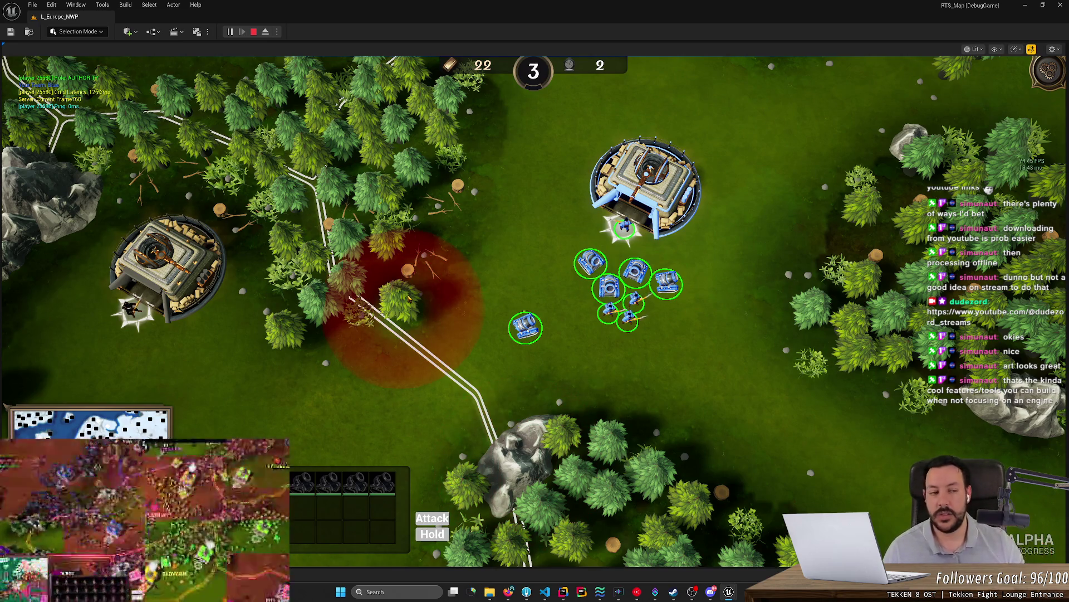
Return to Rider and place the caret in the empty NativeTick body.
{"action": "left_click", "coordinate": [1028, 6]}
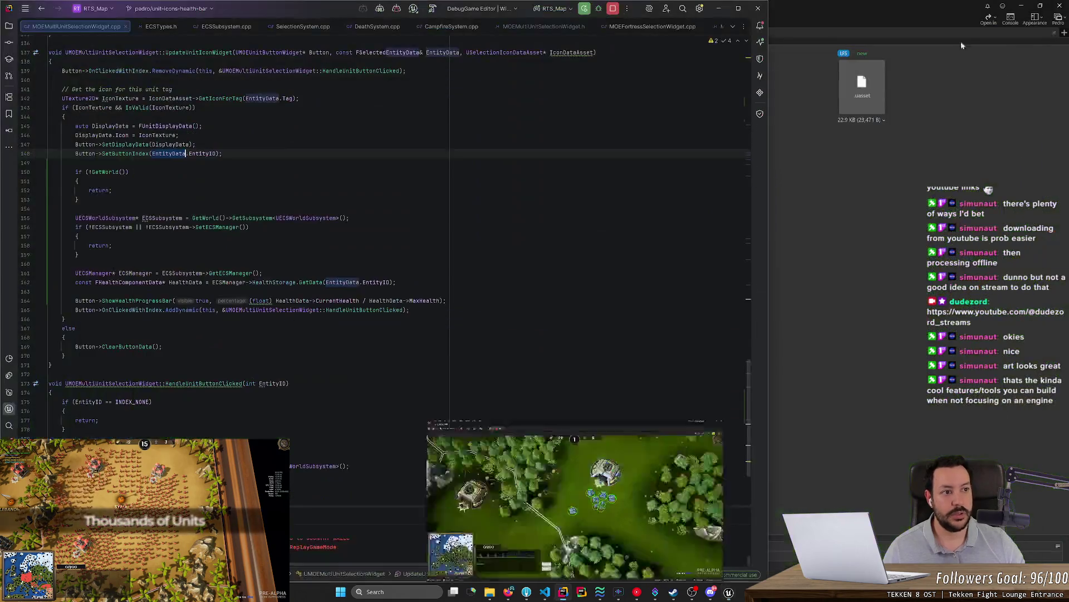
{"action": "scroll", "coordinate": [385, 267], "scroll_direction": "up", "scroll_amount": 4}
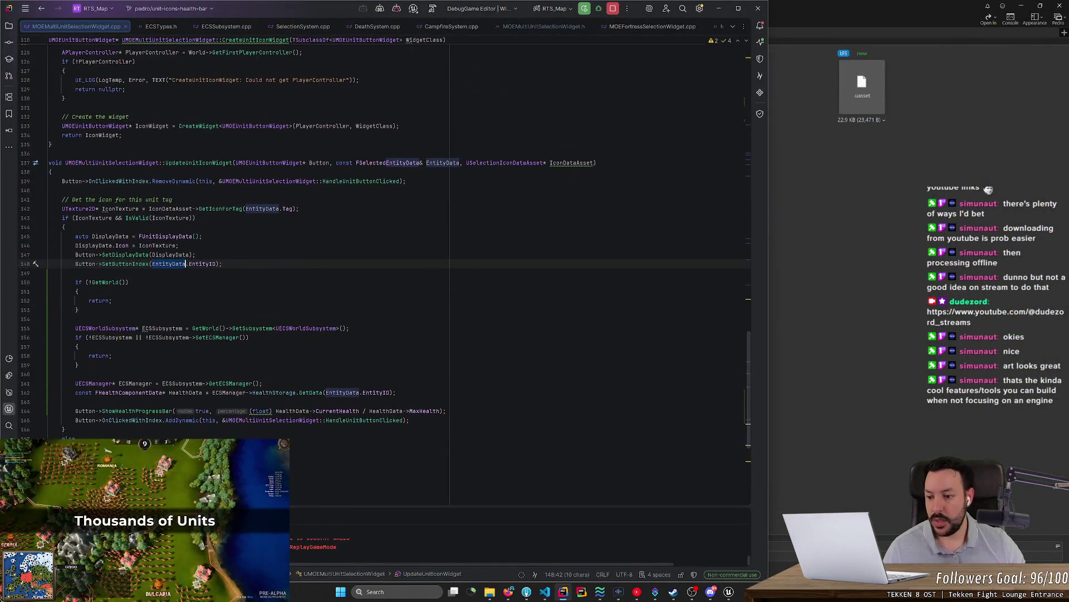
{"action": "left_click_drag", "start_coordinate": [752, 363], "coordinate": [750, 98]}
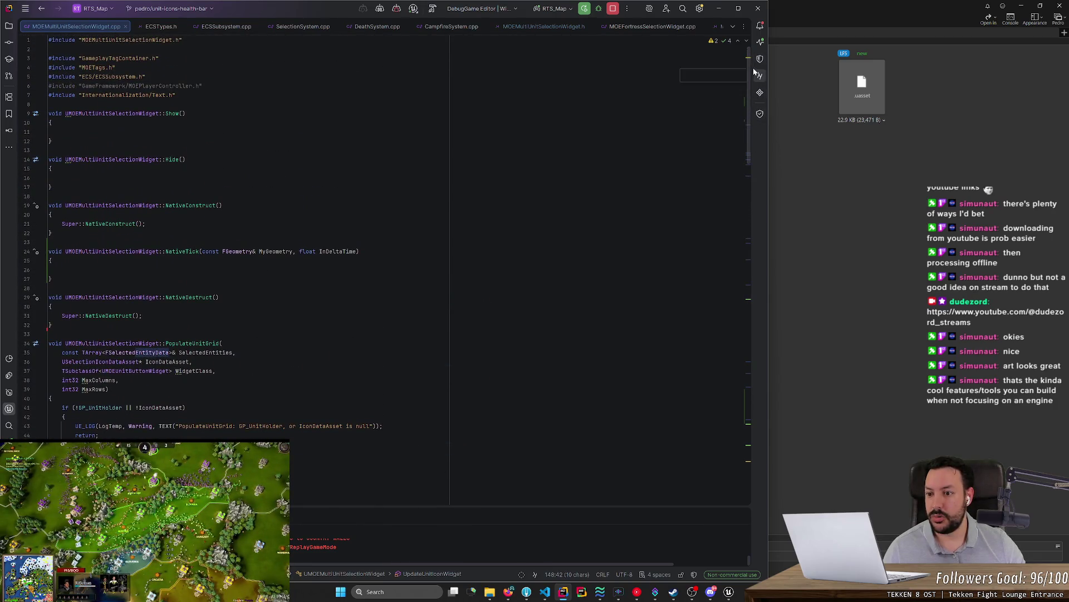
{"action": "double_click", "coordinate": [182, 173]}
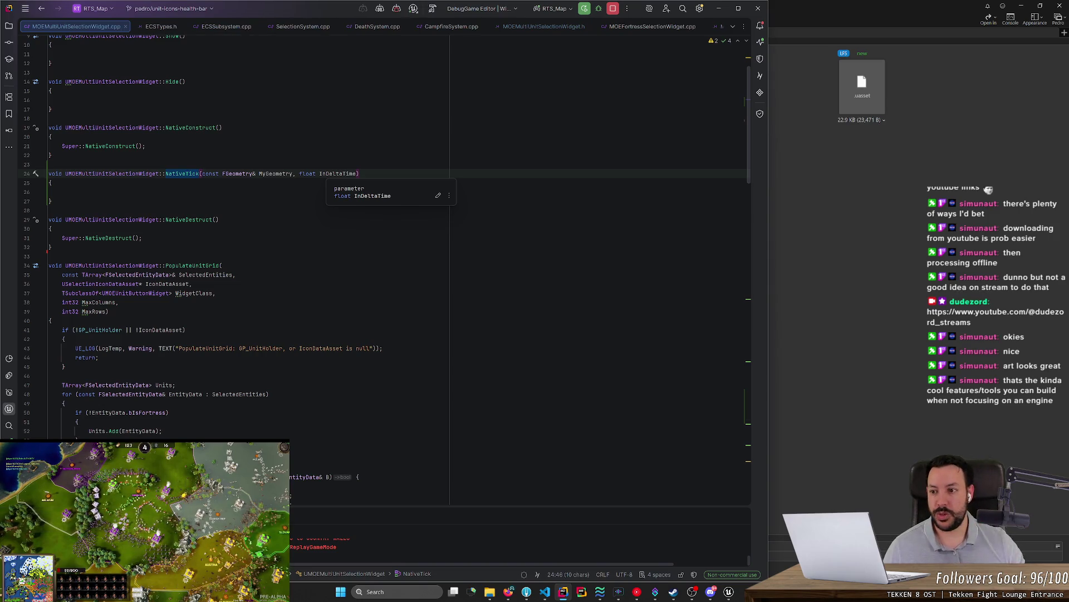
{"action": "left_click", "coordinate": [50, 182]}
{"action": "key", "text": "Down"}
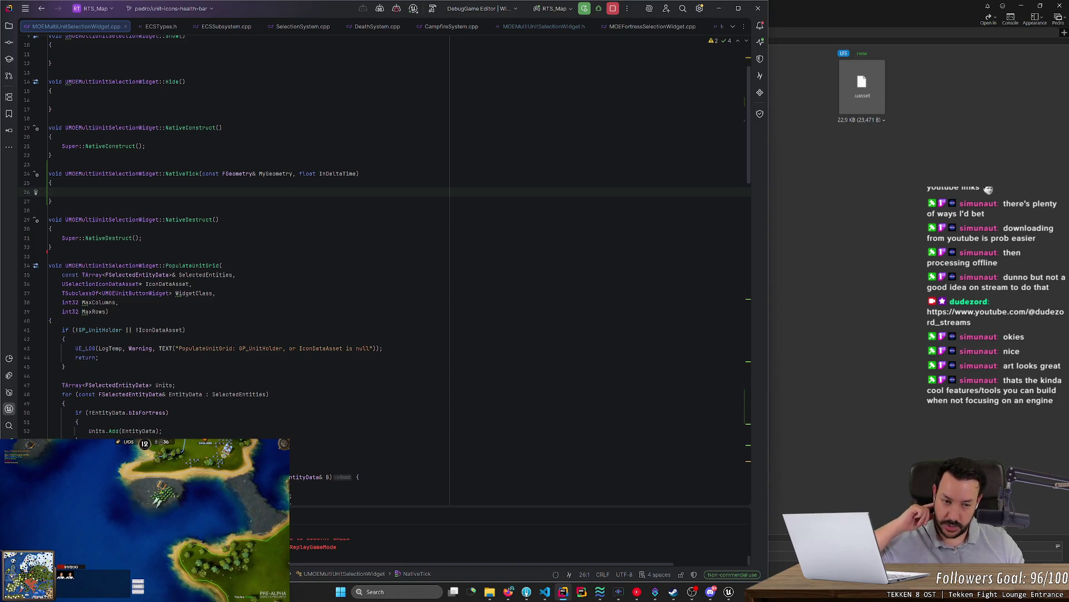
Go to PopulateUnitGrid and insert a blank line after its opening brace.
{"action": "scroll", "coordinate": [749, 195], "scroll_direction": "down", "scroll_amount": 15}
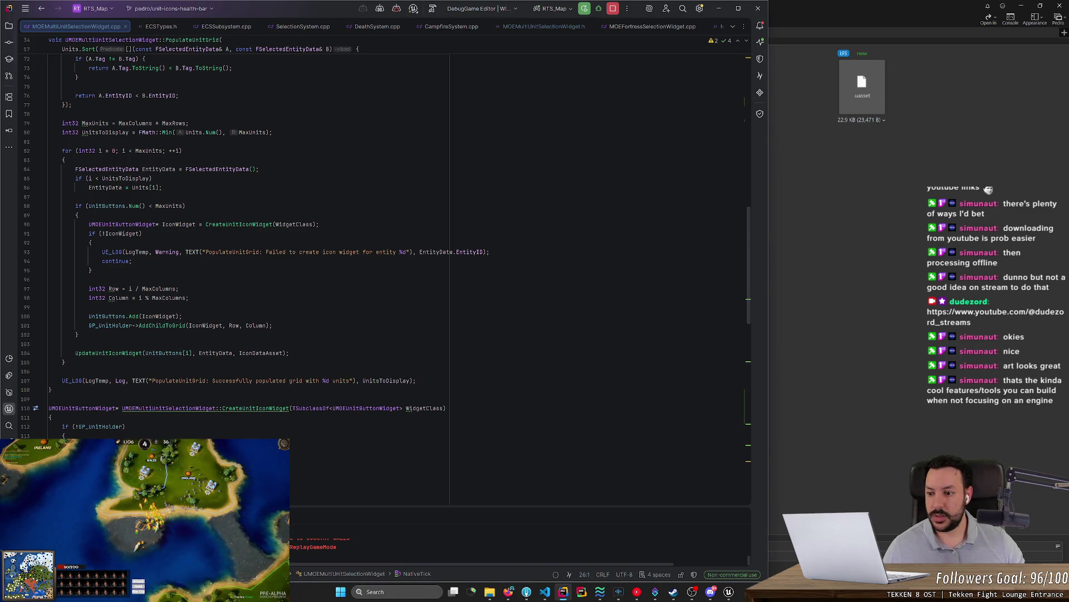
{"action": "scroll", "coordinate": [748, 201], "scroll_direction": "up", "scroll_amount": 13}
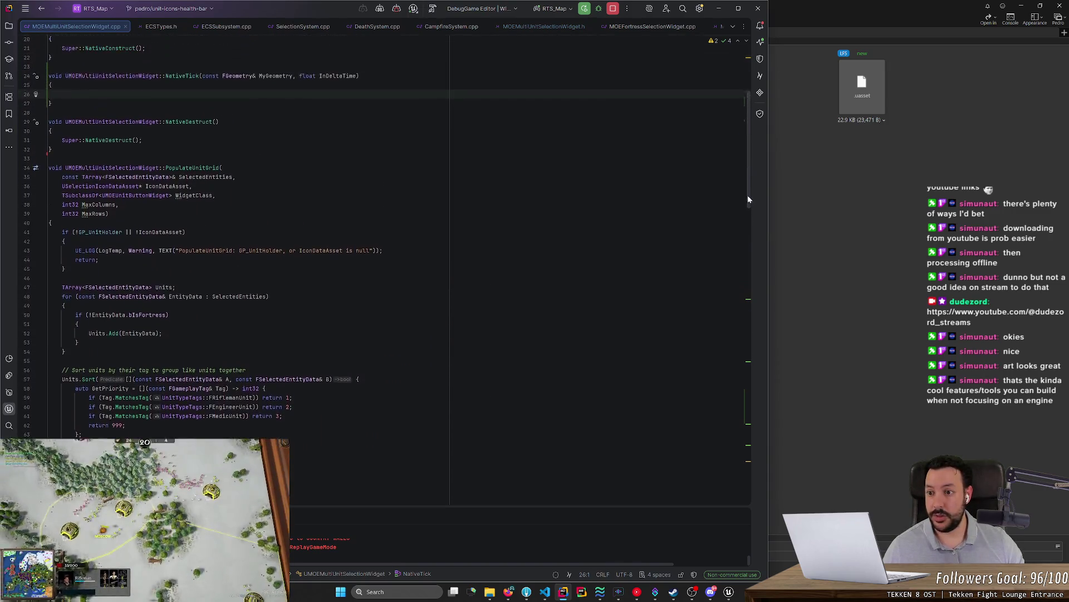
{"action": "scroll", "coordinate": [747, 200], "scroll_direction": "up", "scroll_amount": 1}
{"action": "left_click", "coordinate": [199, 191]}
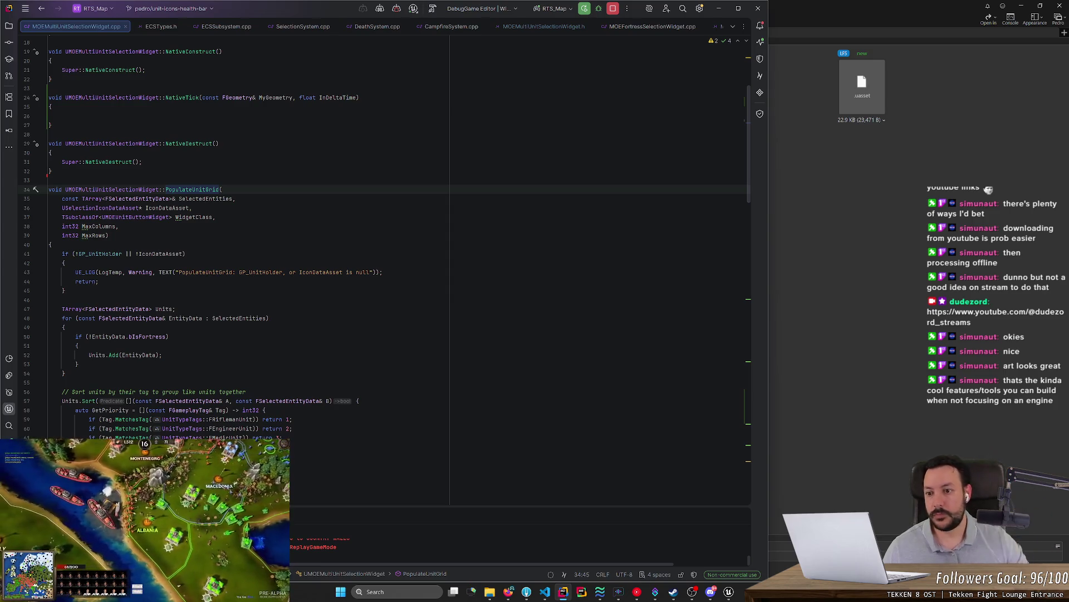
{"action": "left_click", "coordinate": [233, 199]}
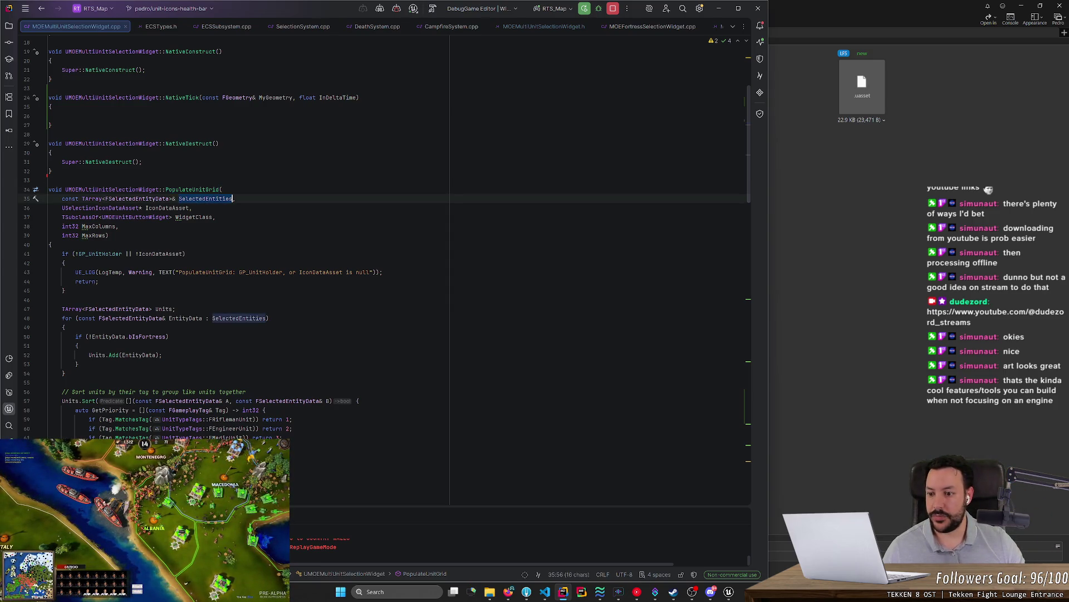
{"action": "left_click", "coordinate": [49, 300]}
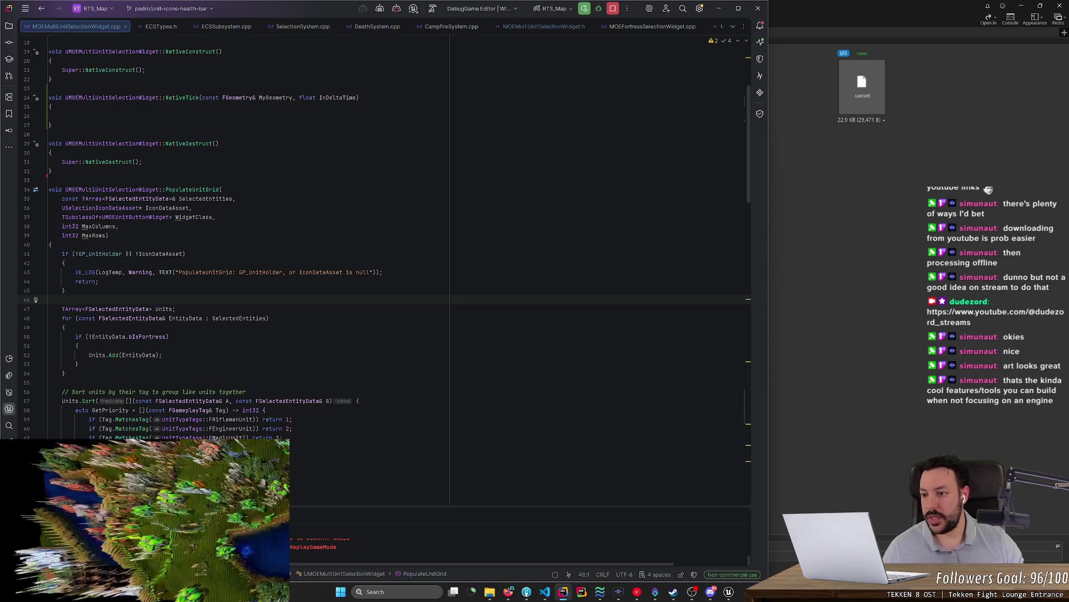
{"action": "left_click", "coordinate": [53, 244]}
{"action": "key", "text": "Return"}
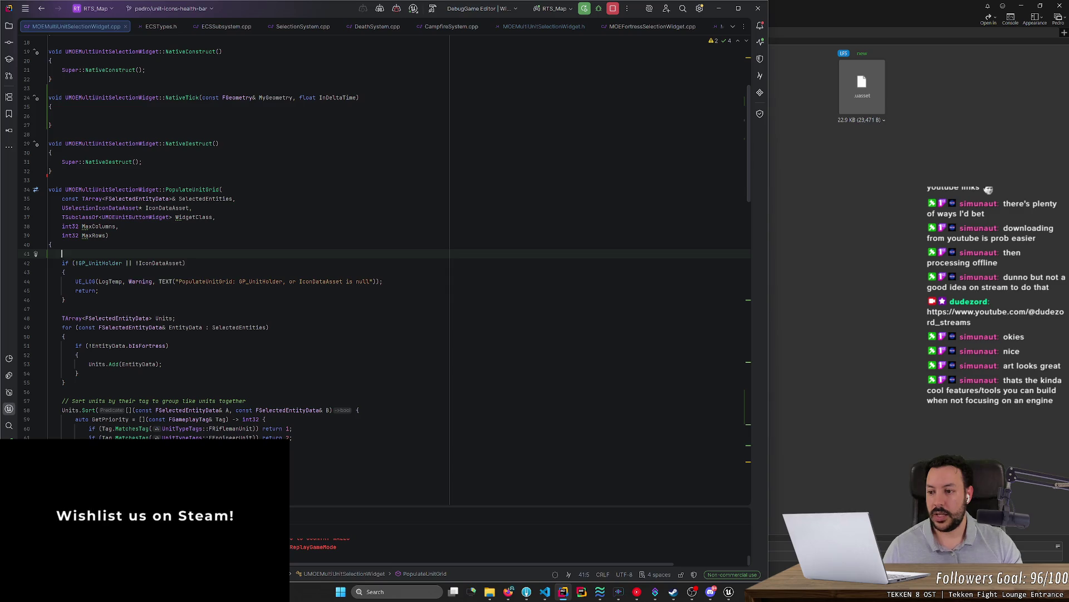
Write '_selectedEntities = SelectedEntities;' as PopulateUnitGrid's first statement.
{"action": "type", "text": "_selectedEntities"}
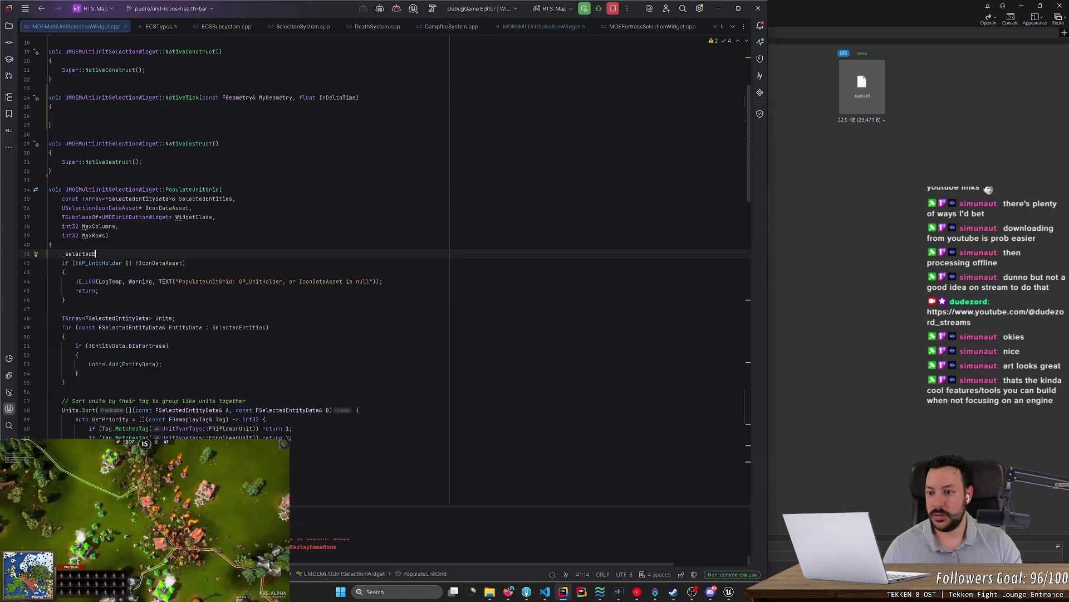
{"action": "type", "text": ";"}
{"action": "key", "text": "Return"}
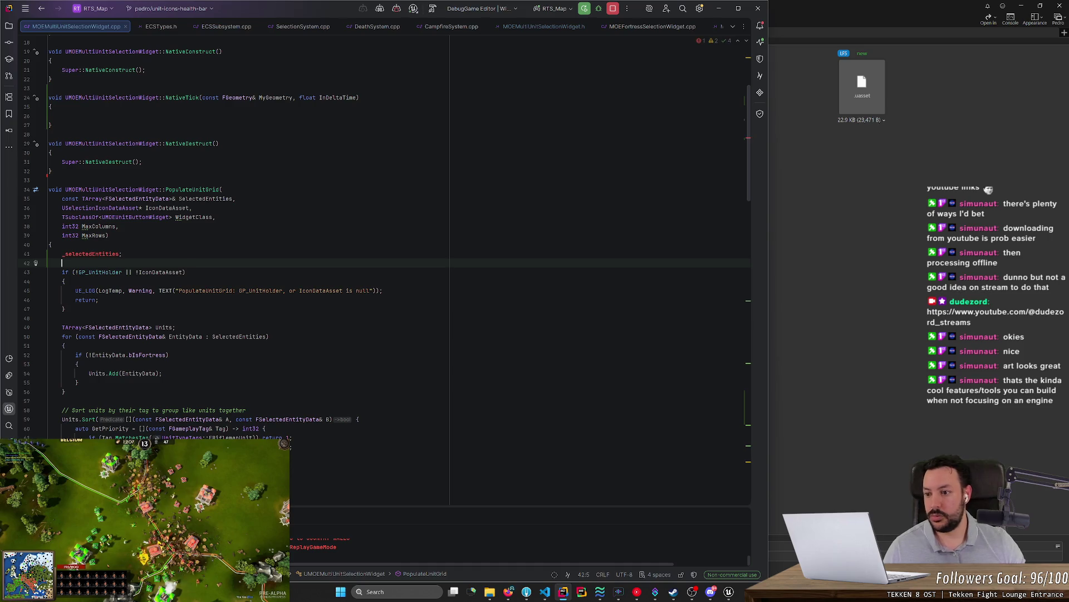
{"action": "left_click", "coordinate": [122, 254]}
{"action": "key", "text": "BackSpace"}
{"action": "type", "text": "= SelectedEnt"}
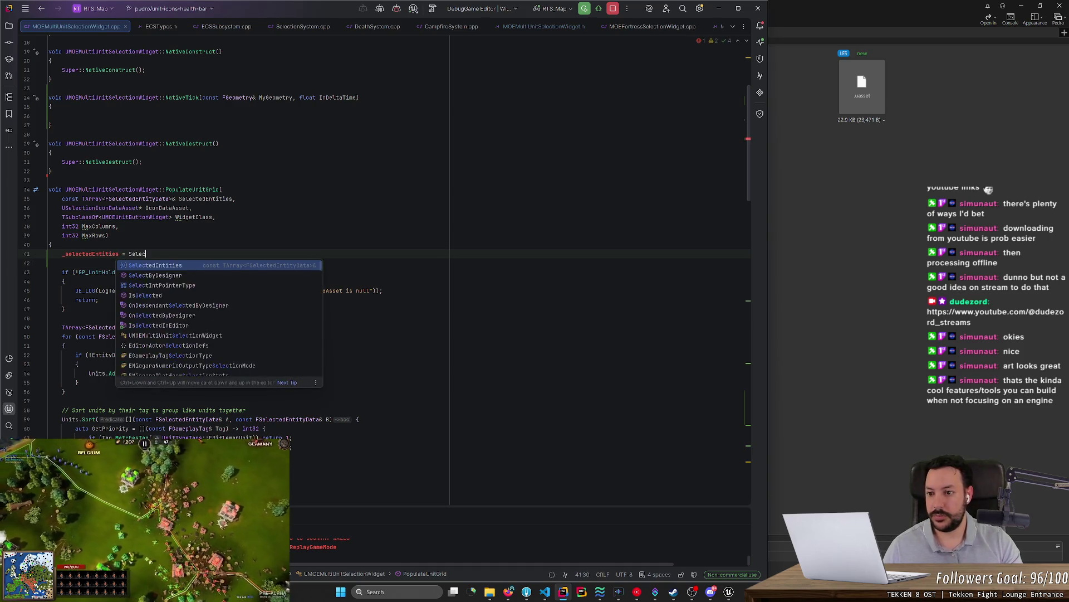
{"action": "key", "text": "Tab"}
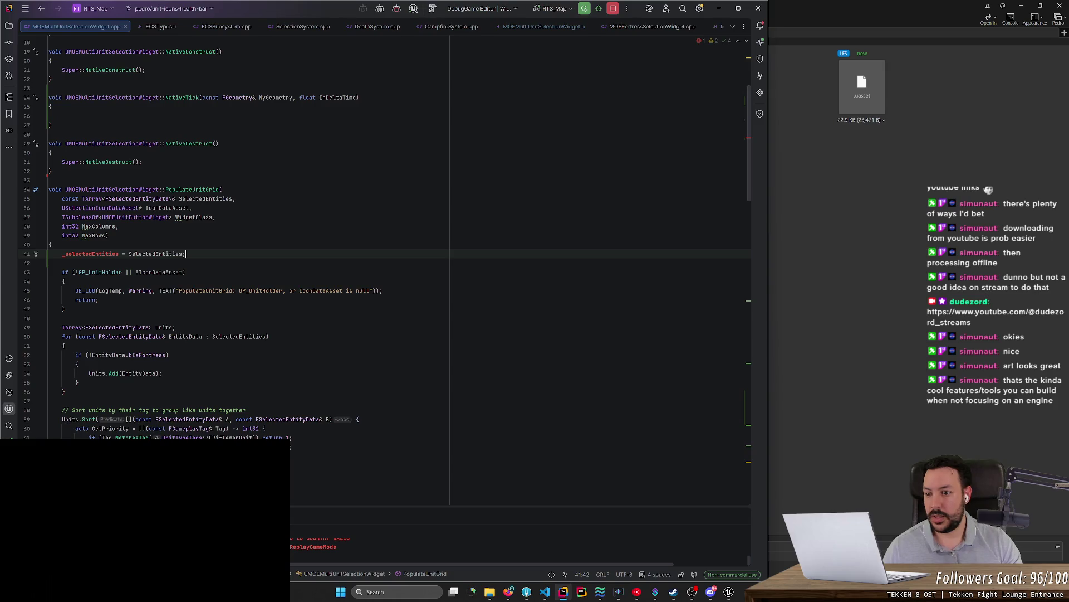
Use the quick fix 'Create field _selectedEntities' to declare it in the header.
{"action": "double_click", "coordinate": [92, 253]}
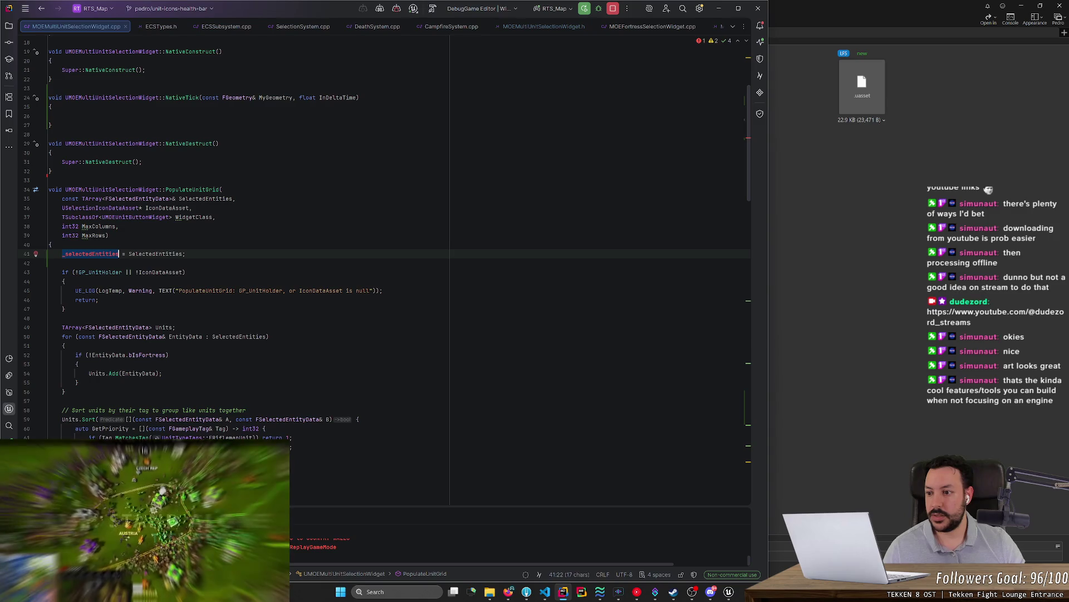
{"action": "left_click", "coordinate": [35, 254]}
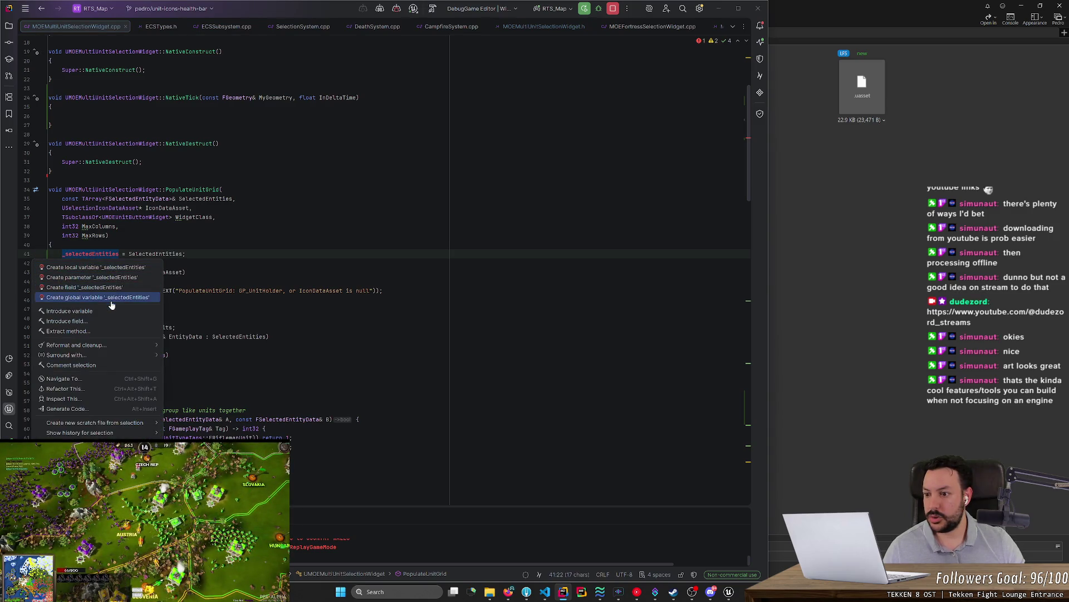
{"action": "left_click", "coordinate": [130, 289]}
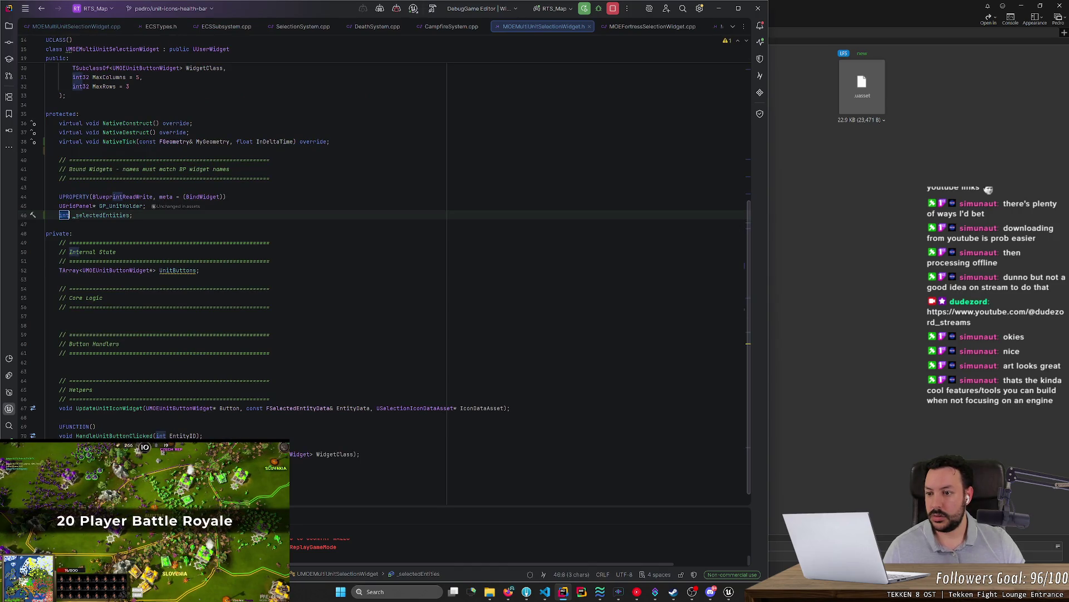
Accept the generated field and change its type to TArray<FSelectedEntityData>&.
{"action": "key", "text": "Return"}
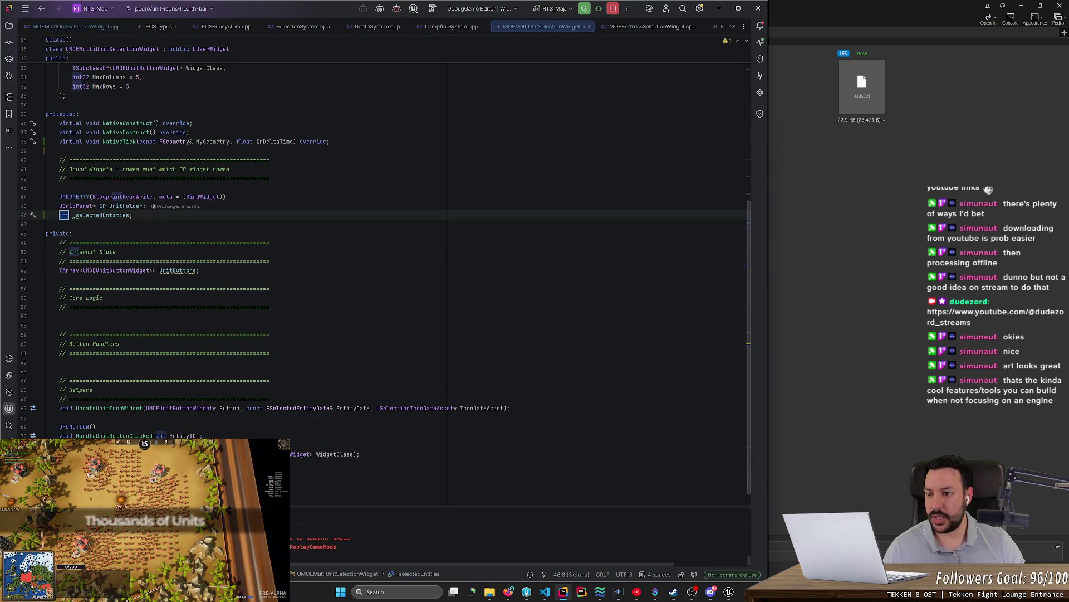
{"action": "key", "text": "Return"}
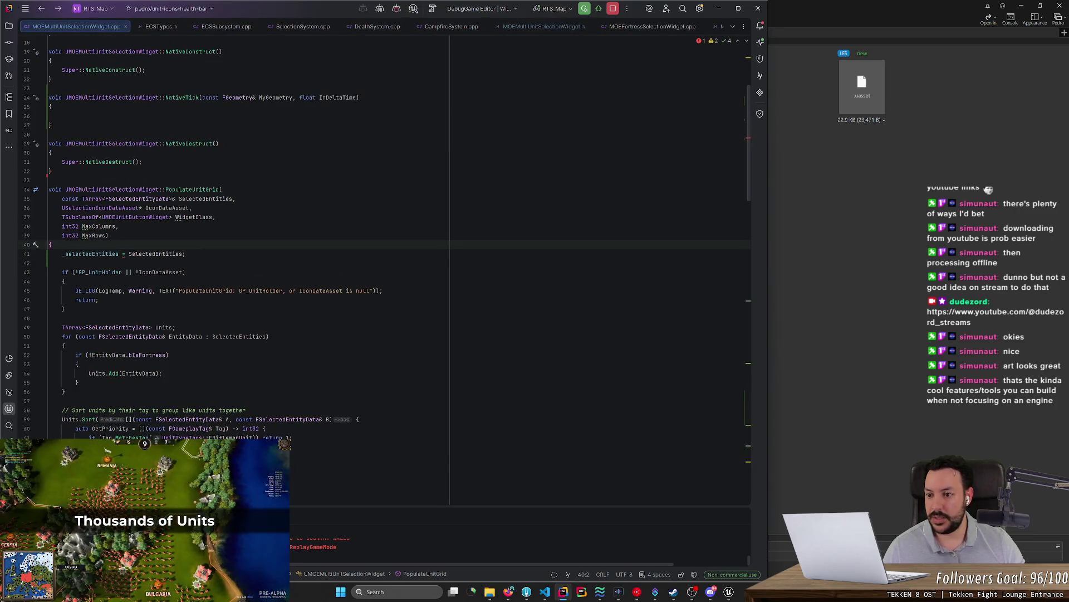
{"action": "double_click", "coordinate": [92, 199]}
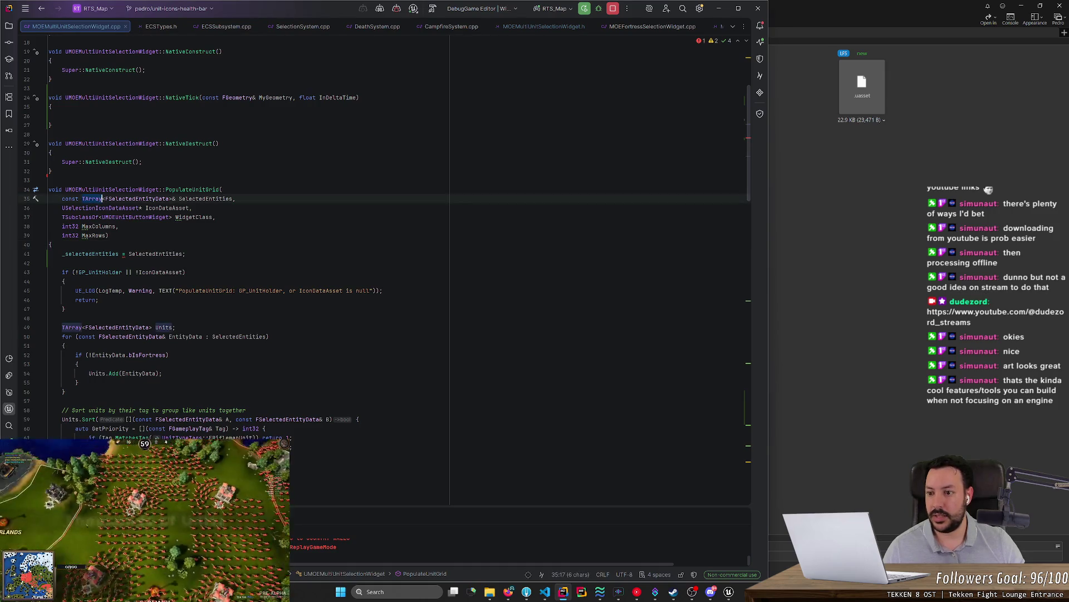
{"action": "left_click", "coordinate": [50, 244]}
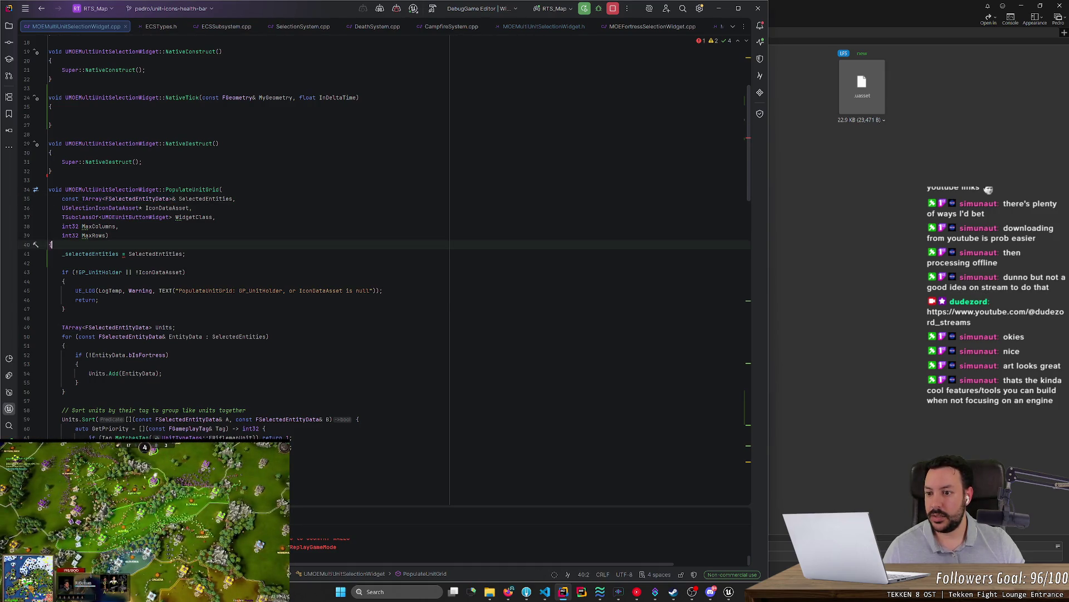
{"action": "left_click", "coordinate": [194, 116]}
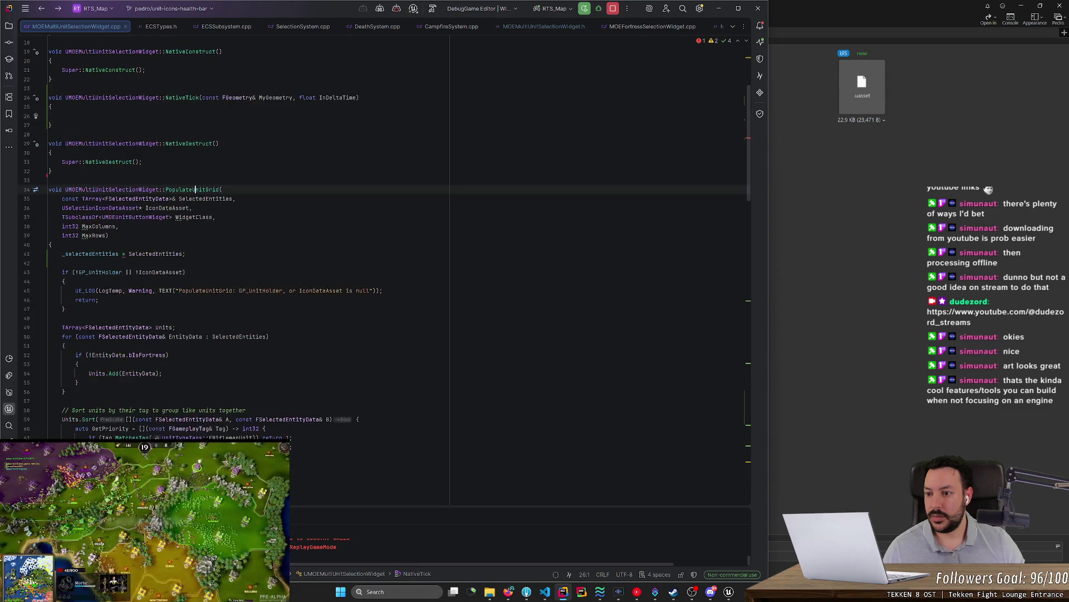
{"action": "left_click", "coordinate": [195, 189]}
{"action": "key", "text": "ctrl+b"}
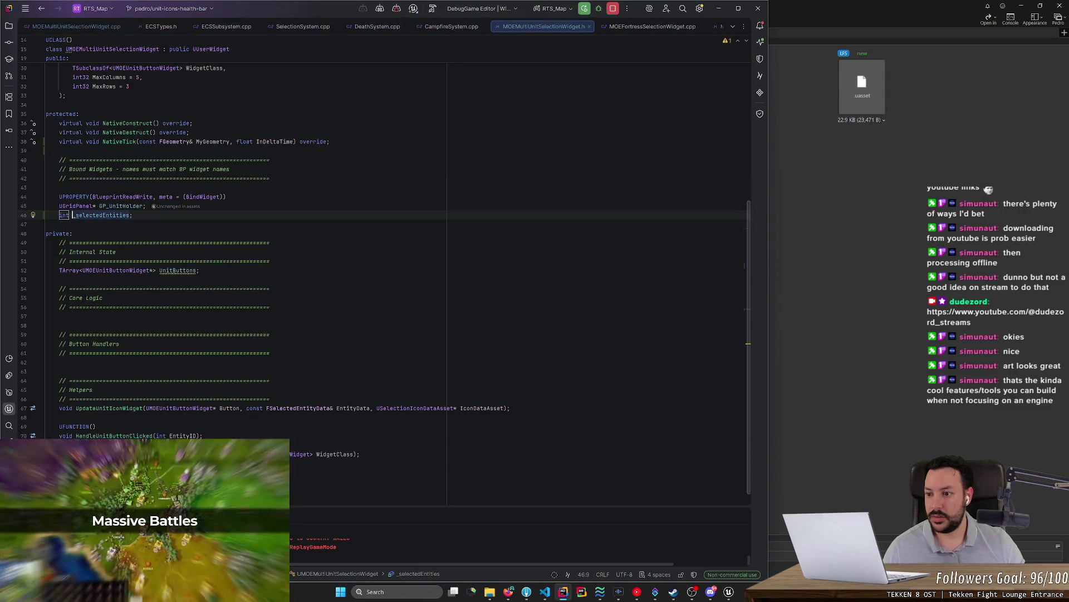
{"action": "type", "text": "&"}
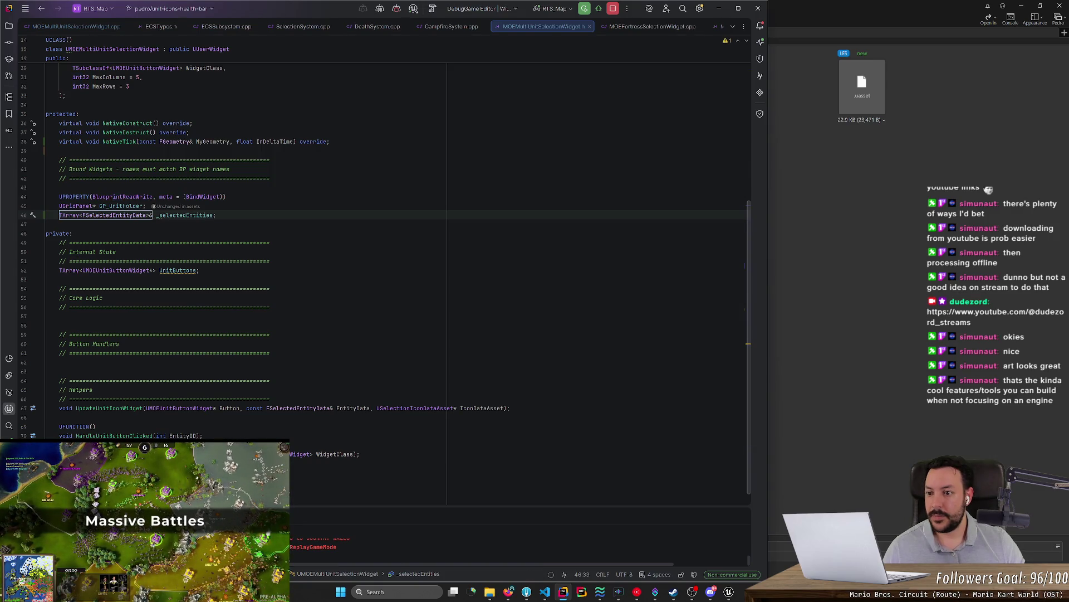
Move the field declaration out of protected to under Internal State beside UnitButtons.
{"action": "key", "text": "End"}
{"action": "key", "text": "shift+Up"}
{"action": "key", "text": "ctrl+c"}
{"action": "key", "text": "BackSpace"}
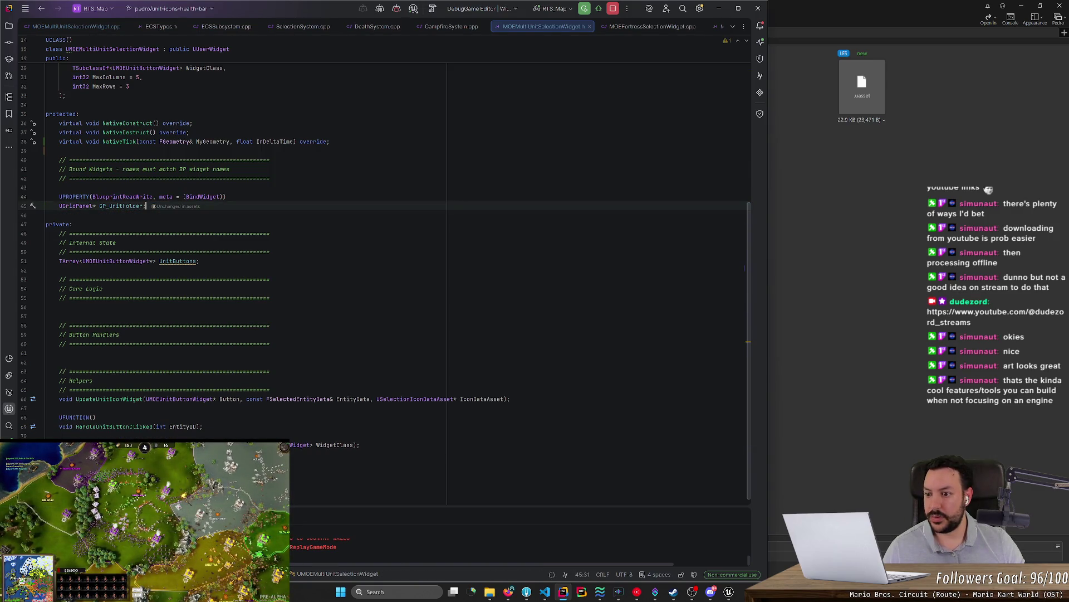
{"action": "left_click", "coordinate": [62, 270]}
{"action": "key", "text": "ctrl+v"}
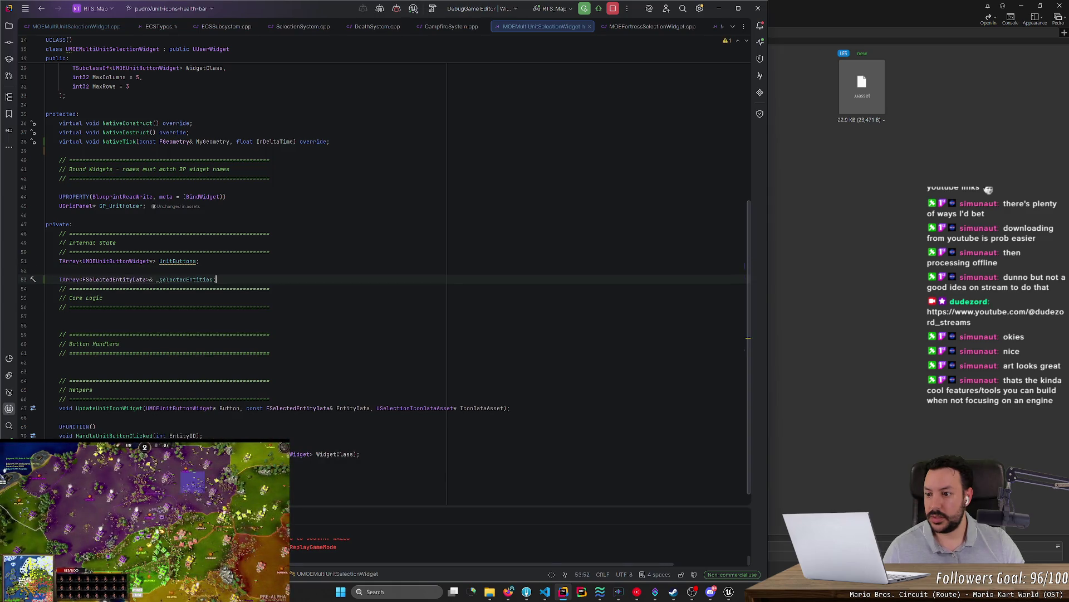
{"action": "key", "text": "Home"}
{"action": "key", "text": "BackSpace"}
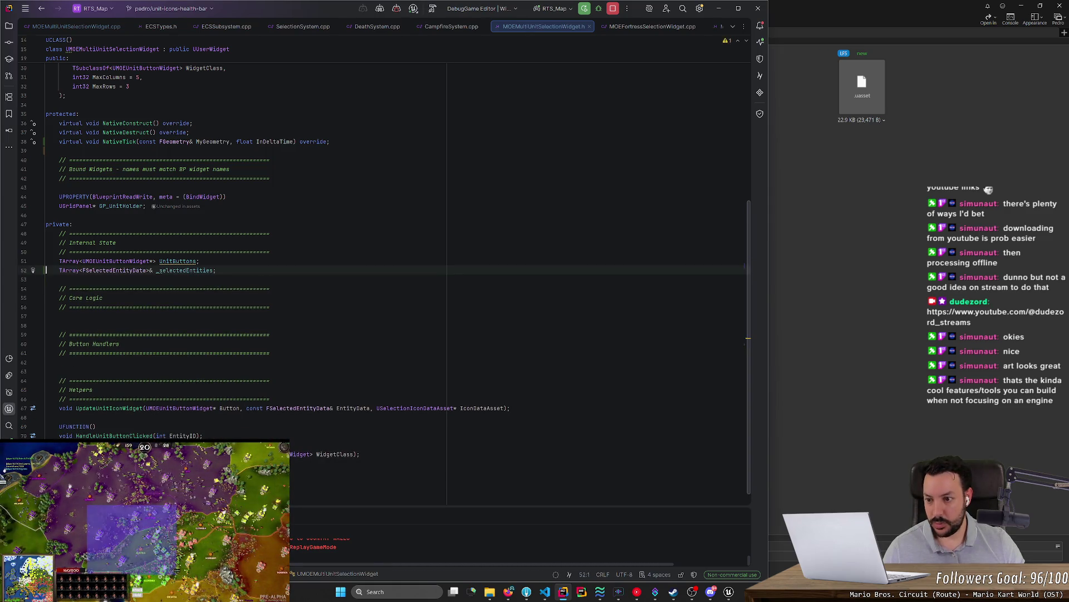
Rename the header field from _selectedEntities to SelectedEntities.
{"action": "left_click", "coordinate": [162, 271]}
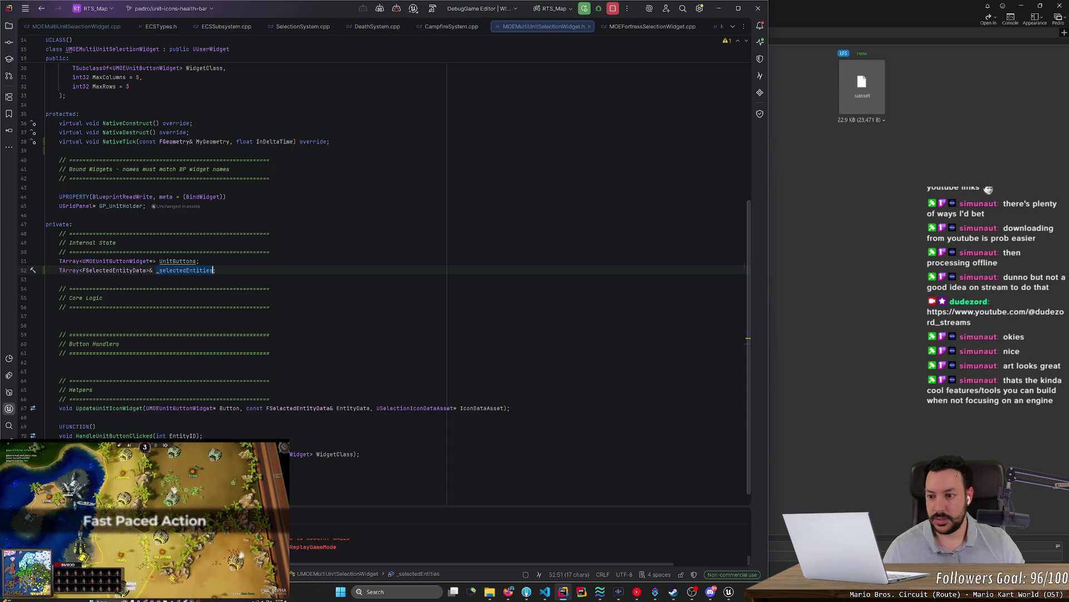
{"action": "left_click", "coordinate": [162, 271]}
{"action": "key", "text": "BackSpace"}
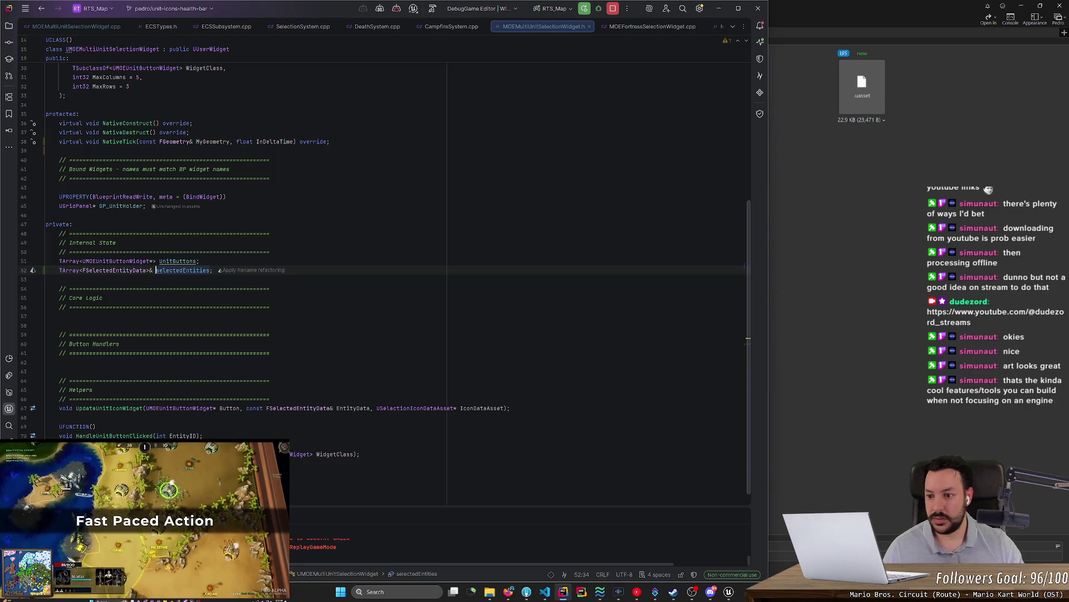
{"action": "type", "text": "S"}
{"action": "key", "text": "Escape"}
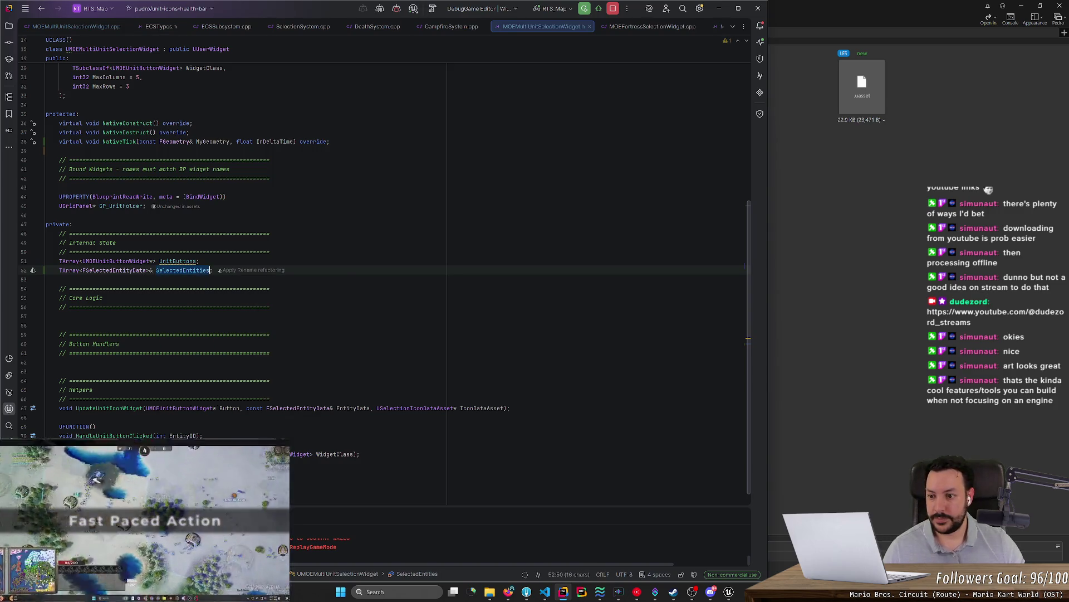
{"action": "key", "text": "ctrl+Tab"}
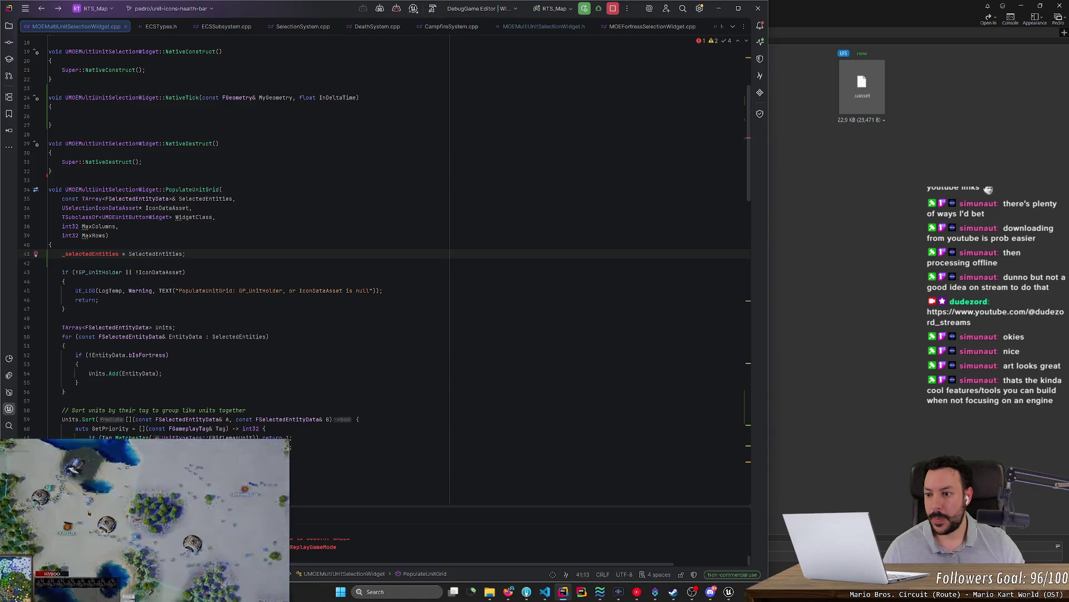
Change line 41 of the .cpp to 'this->SelectedEntities = SelectedEntities;'.
{"action": "type", "text": "this."}
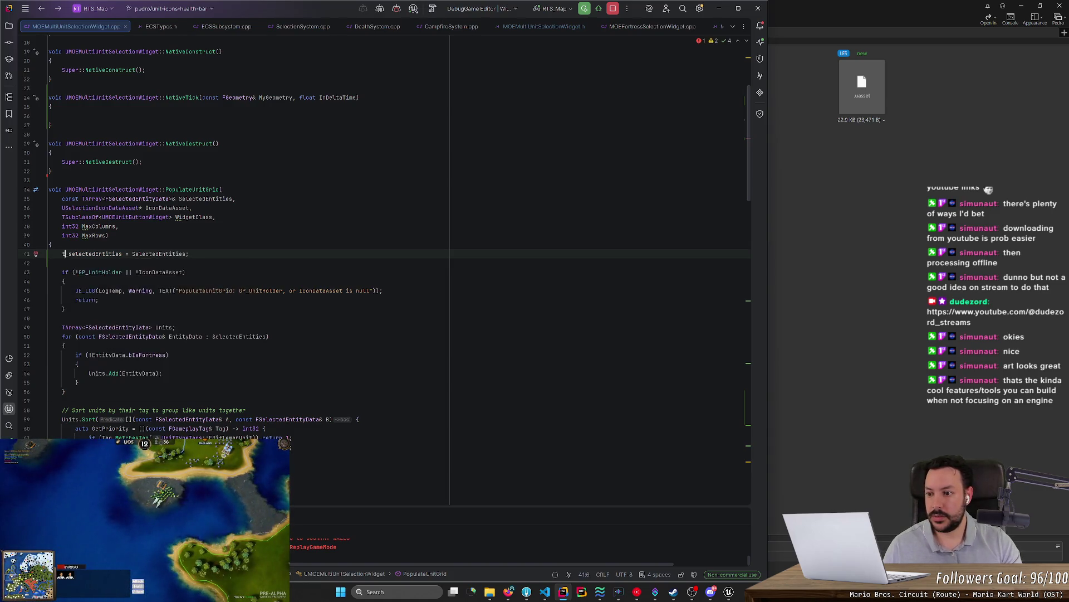
{"action": "key", "text": "Delete"}
{"action": "key", "text": "Delete"}
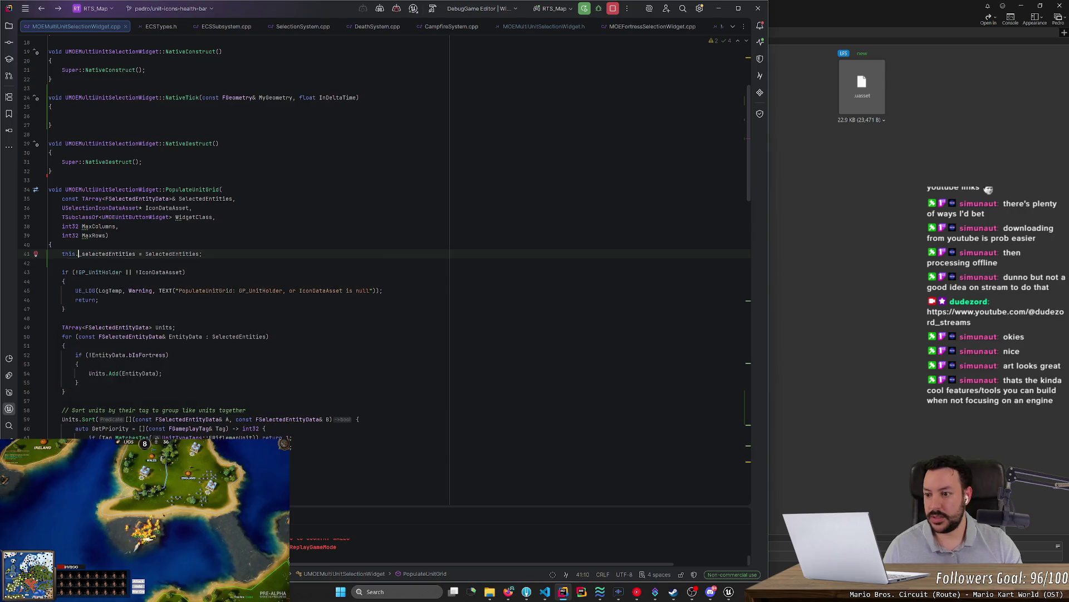
{"action": "type", "text": "S"}
{"action": "key", "text": "Escape"}
{"action": "key", "text": "BackSpace"}
{"action": "type", "text": "->"}
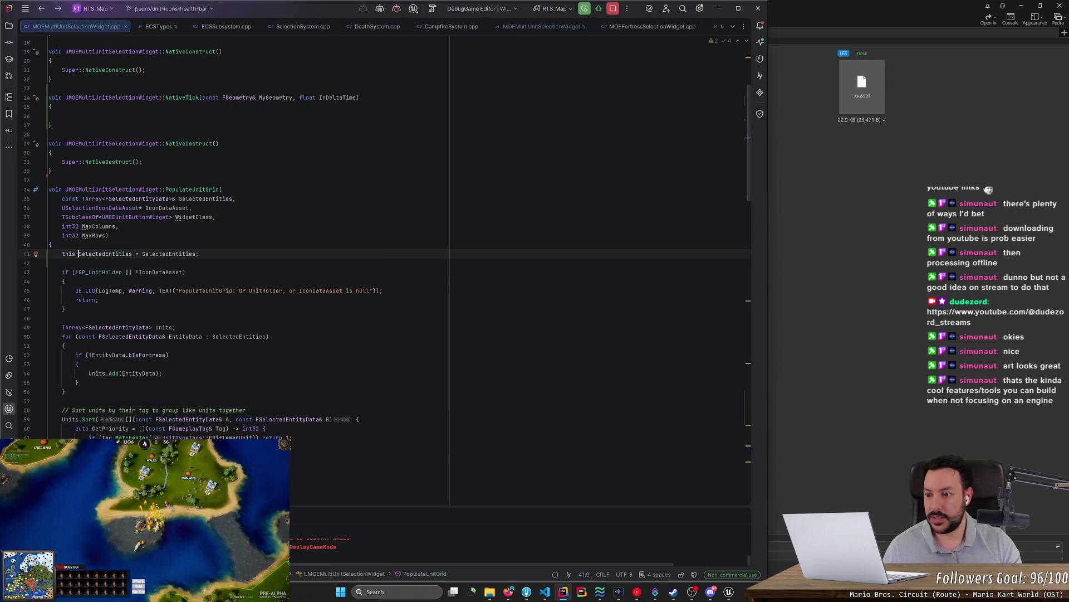
{"action": "left_click", "coordinate": [110, 235]}
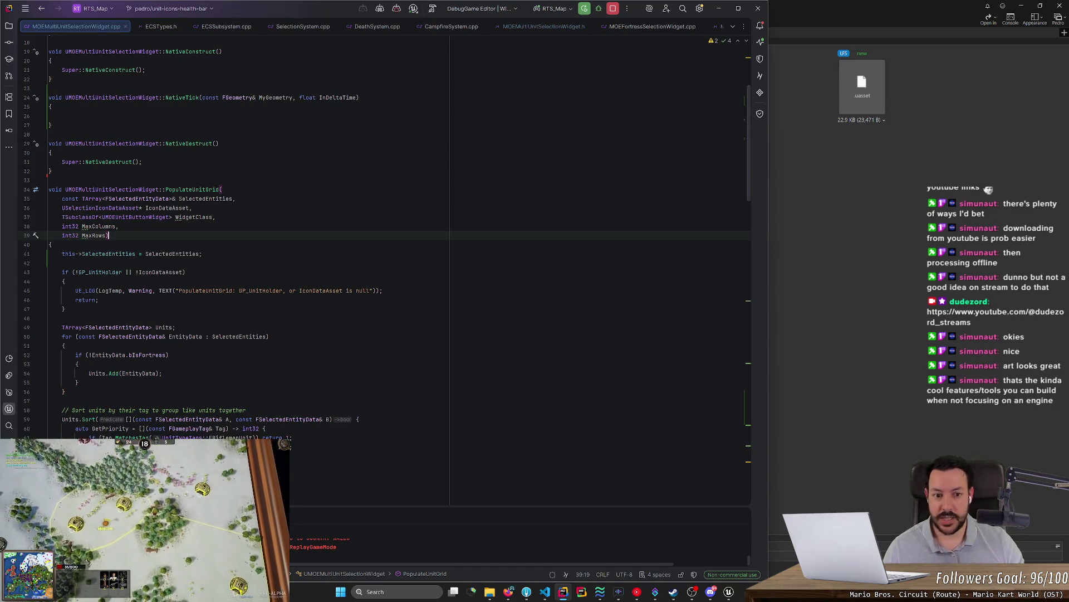
{"action": "left_click_drag", "start_coordinate": [750, 186], "coordinate": [748, 151]}
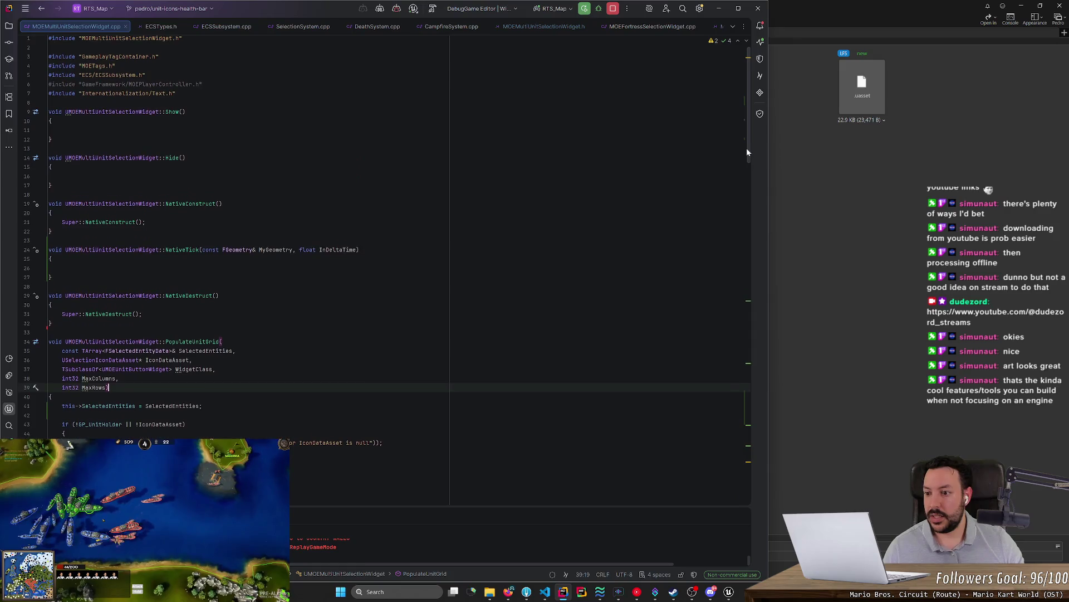
{"action": "scroll", "coordinate": [384, 217], "scroll_direction": "down", "scroll_amount": 15}
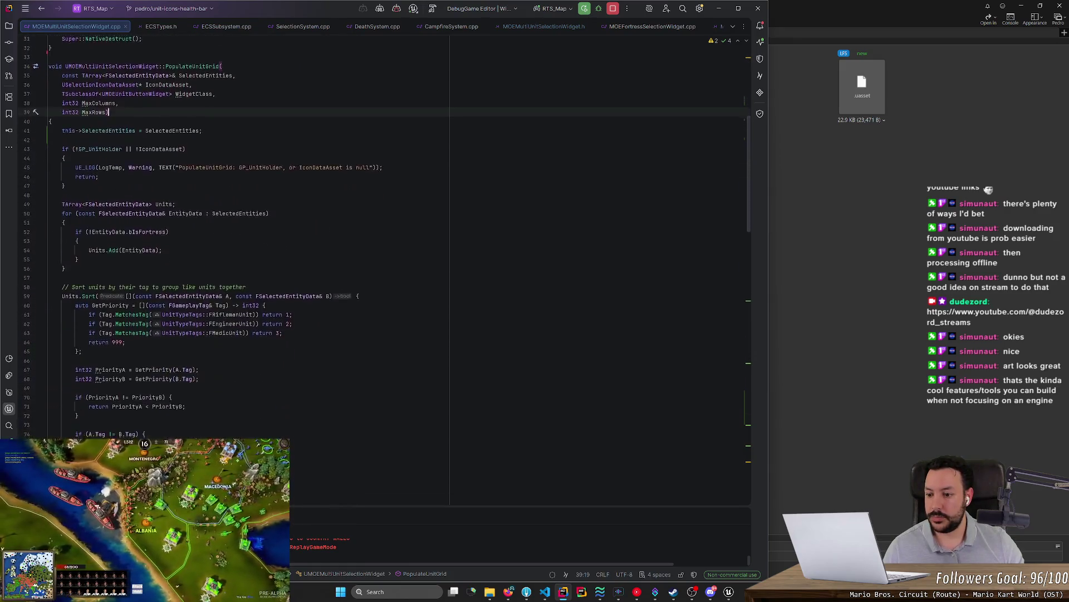
{"action": "scroll", "coordinate": [384, 251], "scroll_direction": "down", "scroll_amount": 17}
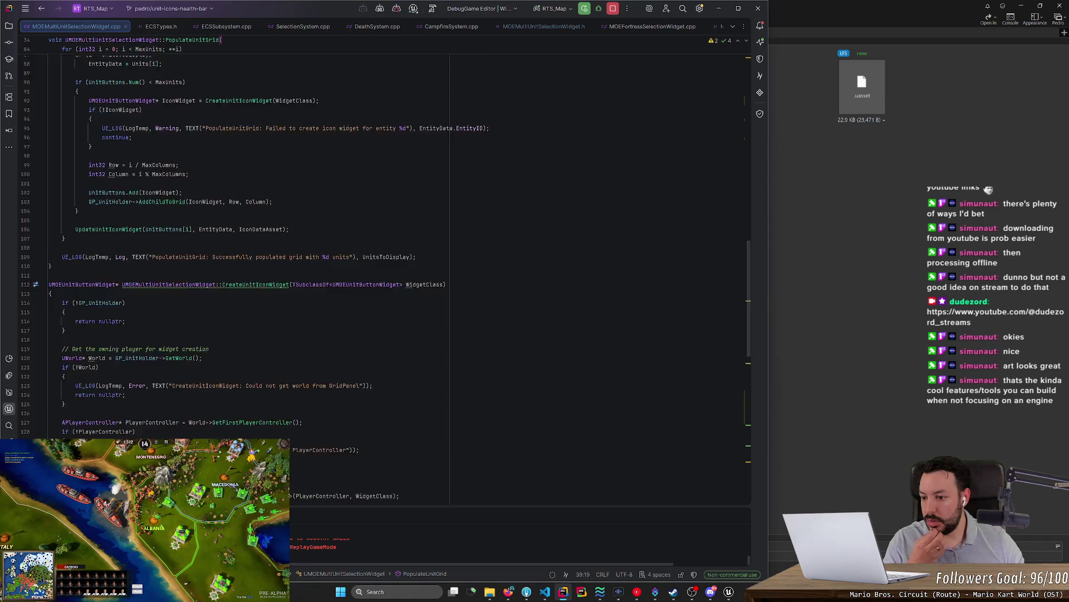
Select the health lookup and health-bar update code, then scroll back up to NativeTick.
{"action": "scroll", "coordinate": [385, 250], "scroll_direction": "down", "scroll_amount": 8}
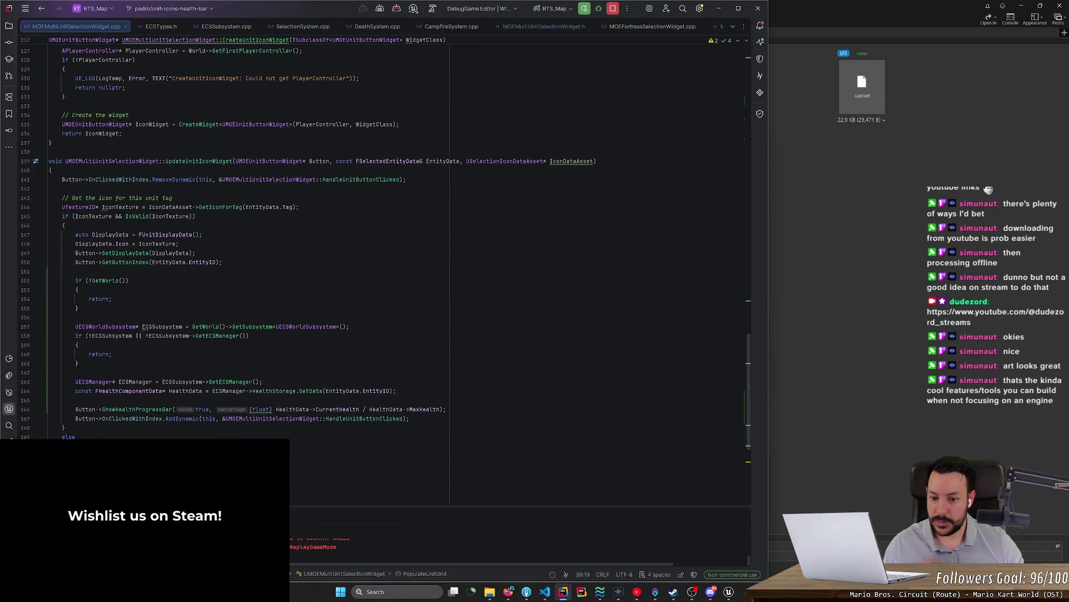
{"action": "mouse_move", "coordinate": [410, 419]}
{"action": "left_mouse_down"}
{"action": "mouse_move", "coordinate": [321, 409]}
{"action": "mouse_move", "coordinate": [36, 327]}
{"action": "mouse_move", "coordinate": [24, 254]}
{"action": "mouse_move", "coordinate": [19, 283]}
{"action": "left_mouse_up"}
{"action": "key", "text": "ctrl+c"}
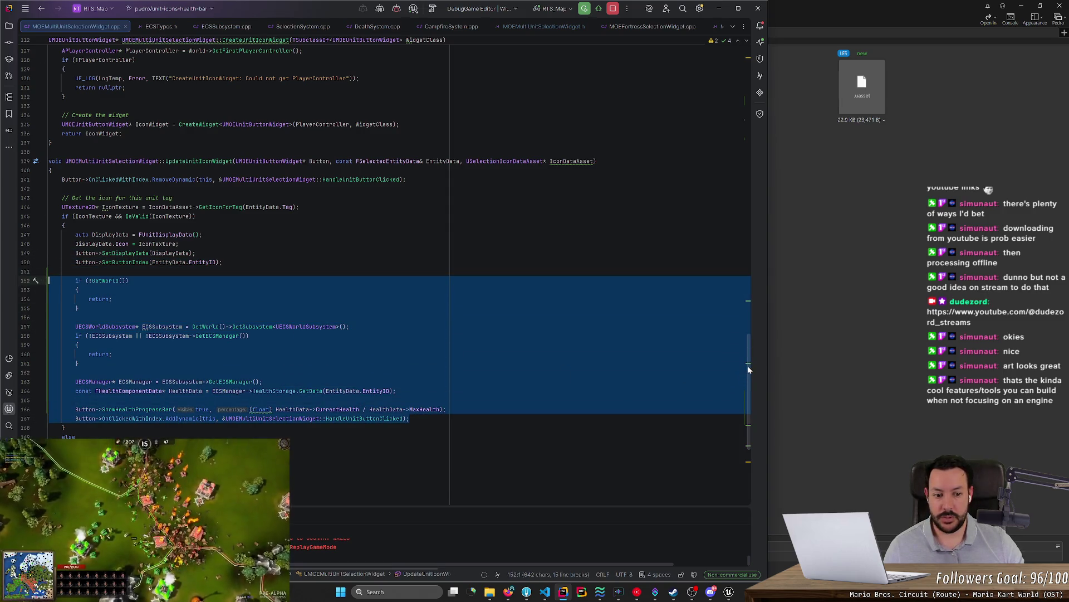
{"action": "scroll", "coordinate": [747, 365], "scroll_direction": "up", "scroll_amount": 2}
{"action": "scroll", "coordinate": [733, 276], "scroll_direction": "up", "scroll_amount": 20}
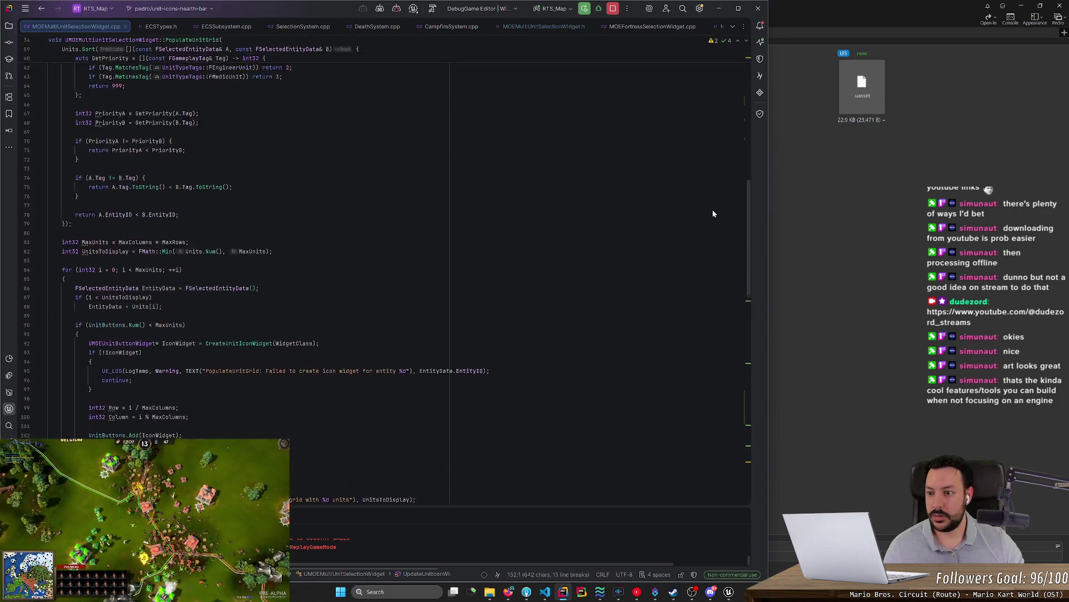
{"action": "scroll", "coordinate": [676, 110], "scroll_direction": "up", "scroll_amount": 2}
Paste the world check, ECS manager lookups and HealthData fetch into NativeTick, then review it.
{"action": "left_click", "coordinate": [223, 218]}
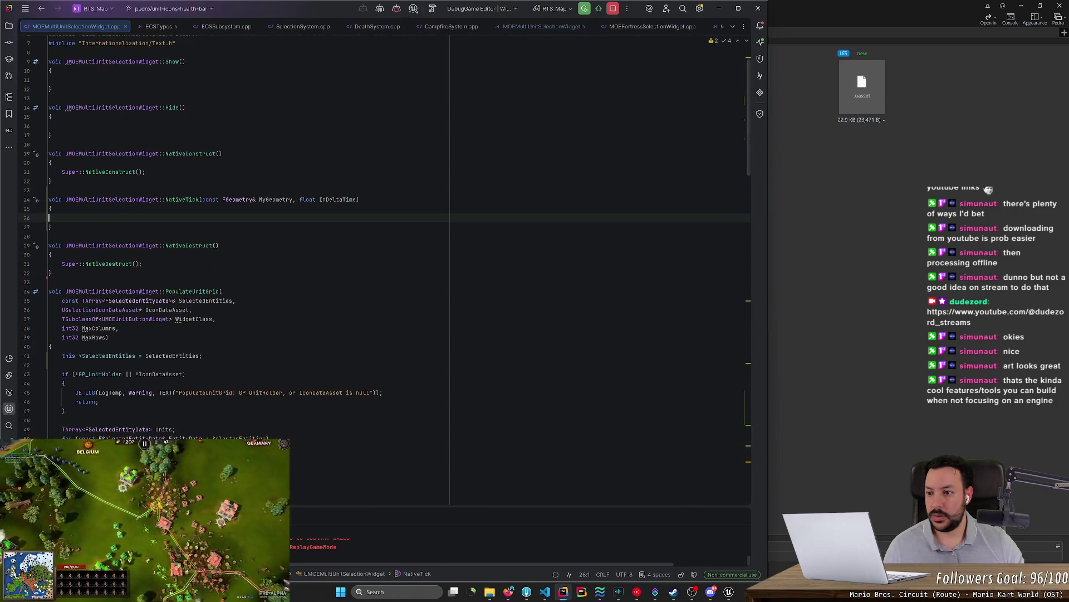
{"action": "key", "text": "ctrl+v"}
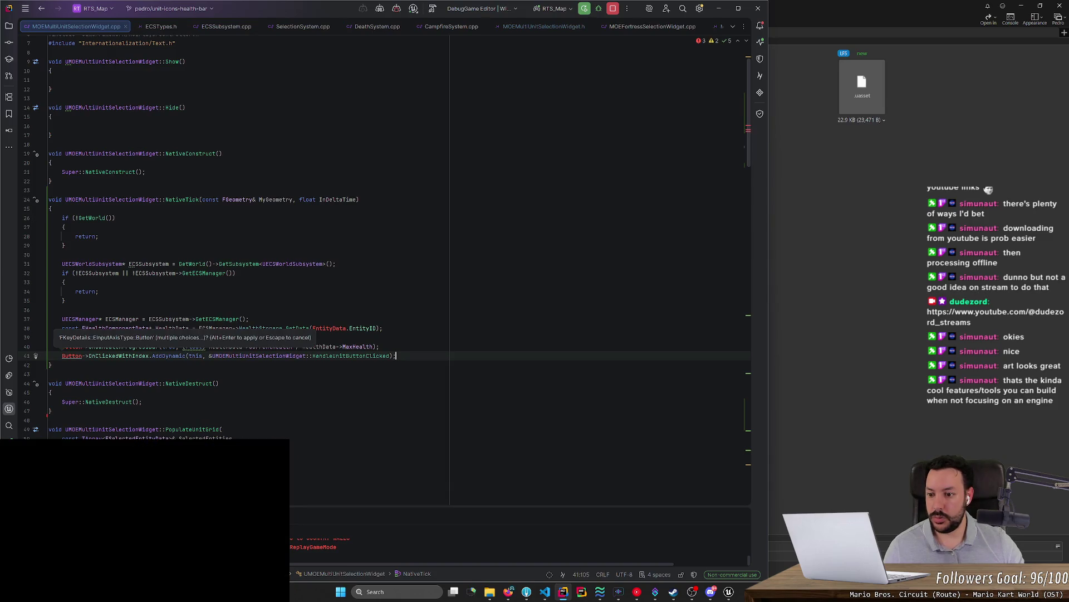
{"action": "left_click_drag", "start_coordinate": [749, 156], "coordinate": [749, 315]}
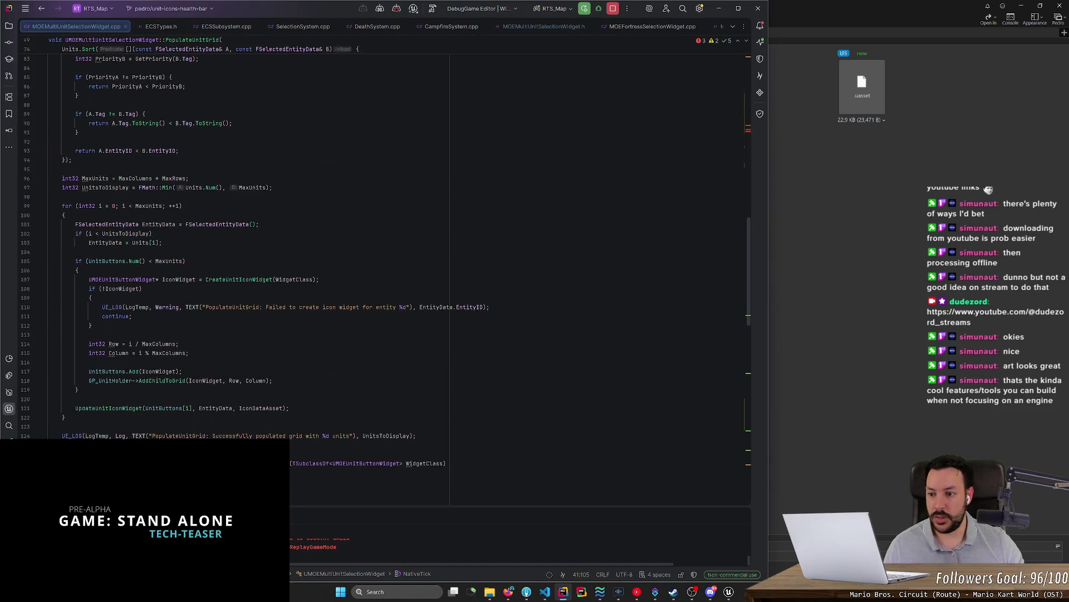
{"action": "scroll", "coordinate": [335, 251], "scroll_direction": "down", "scroll_amount": 10}
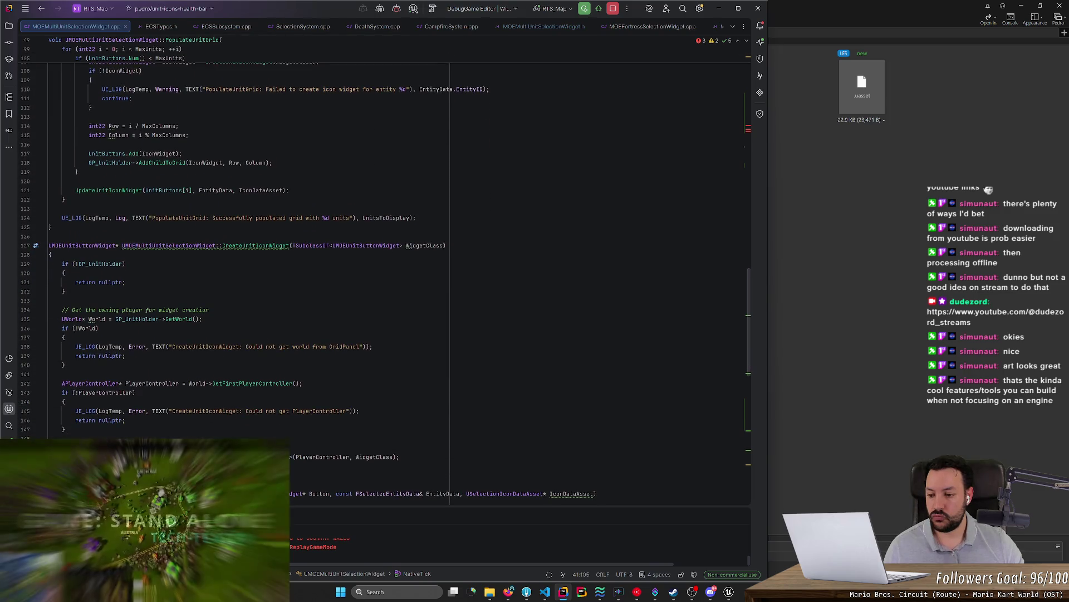
{"action": "scroll", "coordinate": [102, 152], "scroll_direction": "down", "scroll_amount": 10}
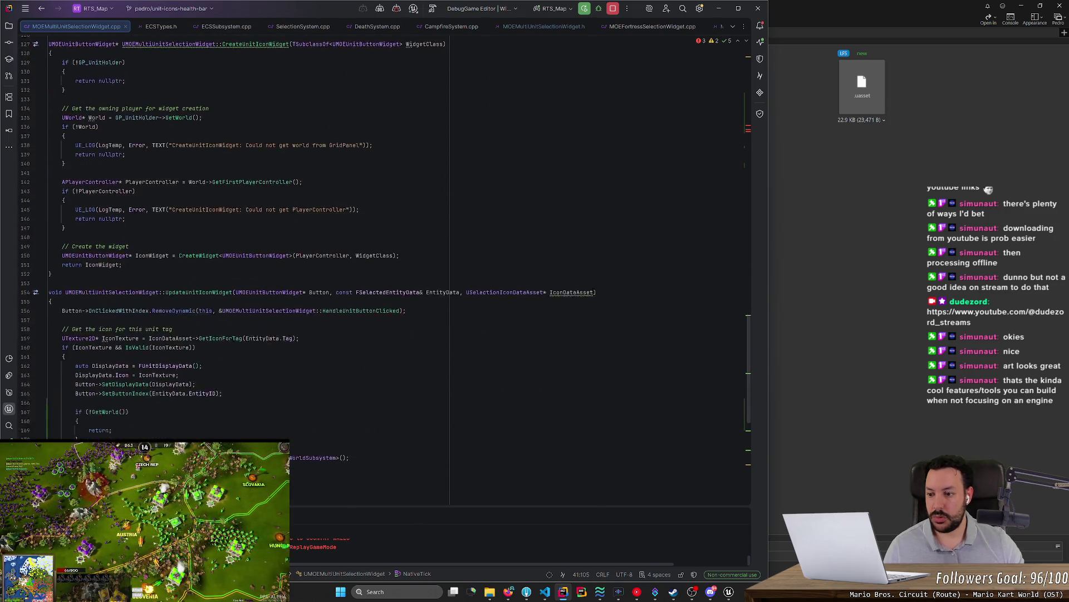
{"action": "scroll", "coordinate": [233, 250], "scroll_direction": "up", "scroll_amount": 20}
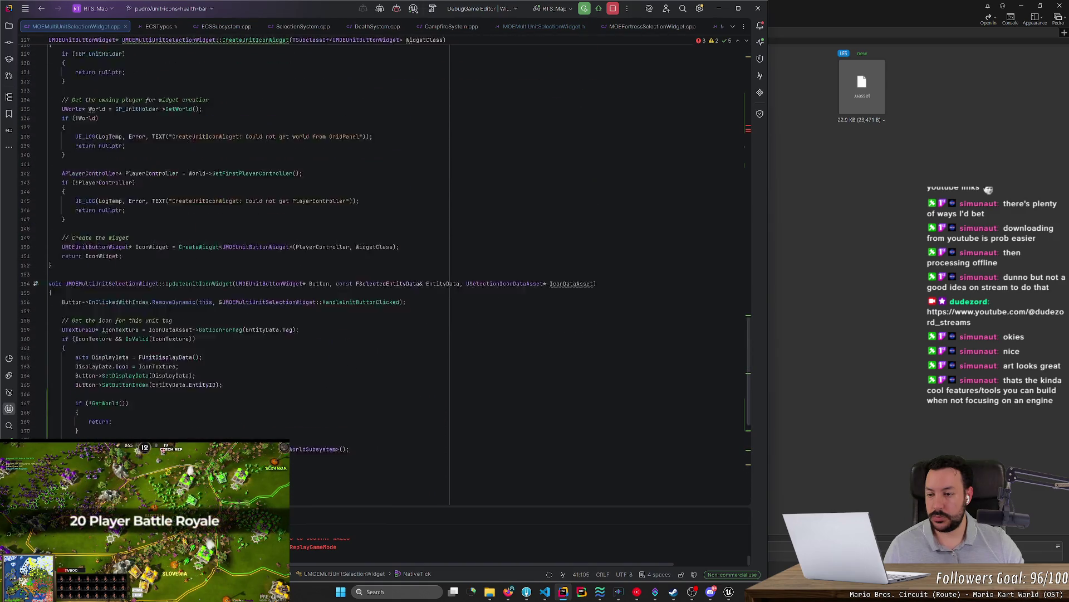
{"action": "scroll", "coordinate": [233, 249], "scroll_direction": "up", "scroll_amount": 10}
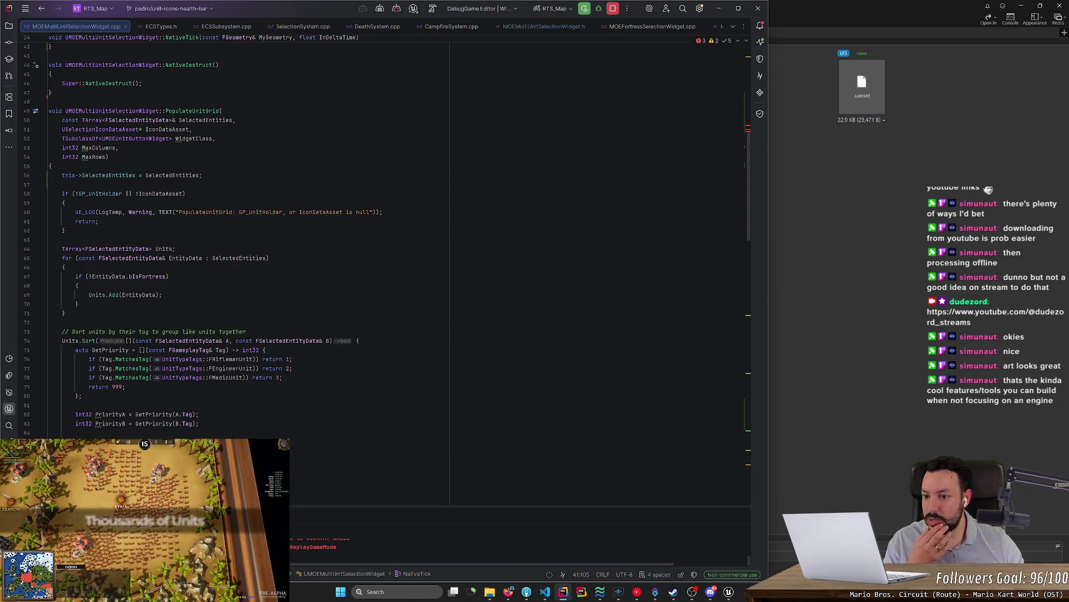
Cut the early this->SelectedEntities assignment from the top of PopulateUnitGrid.
{"action": "scroll", "coordinate": [233, 250], "scroll_direction": "down", "scroll_amount": 6}
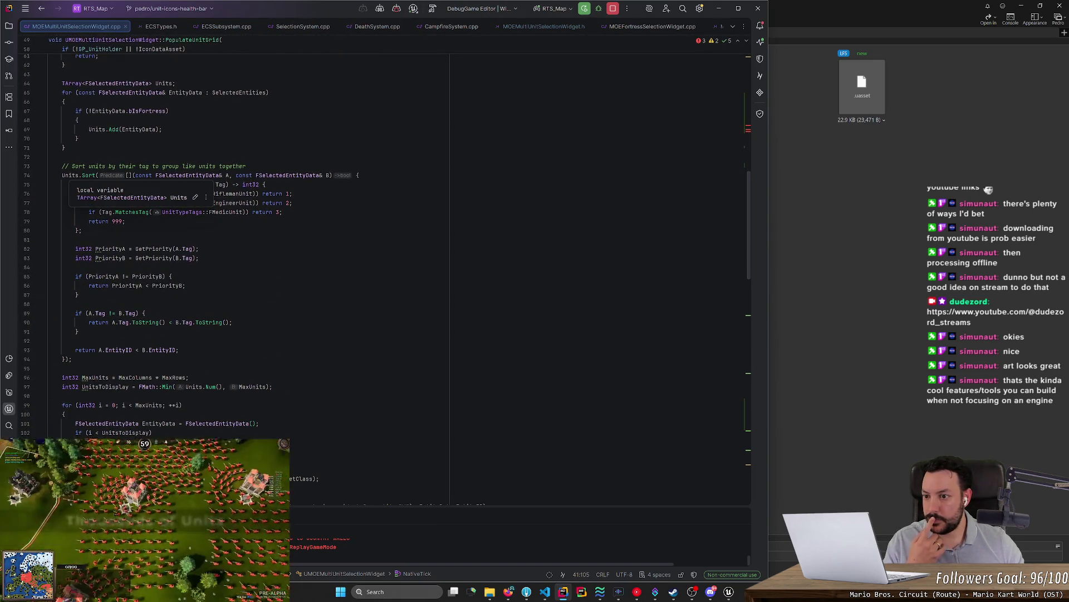
{"action": "double_click", "coordinate": [70, 175]}
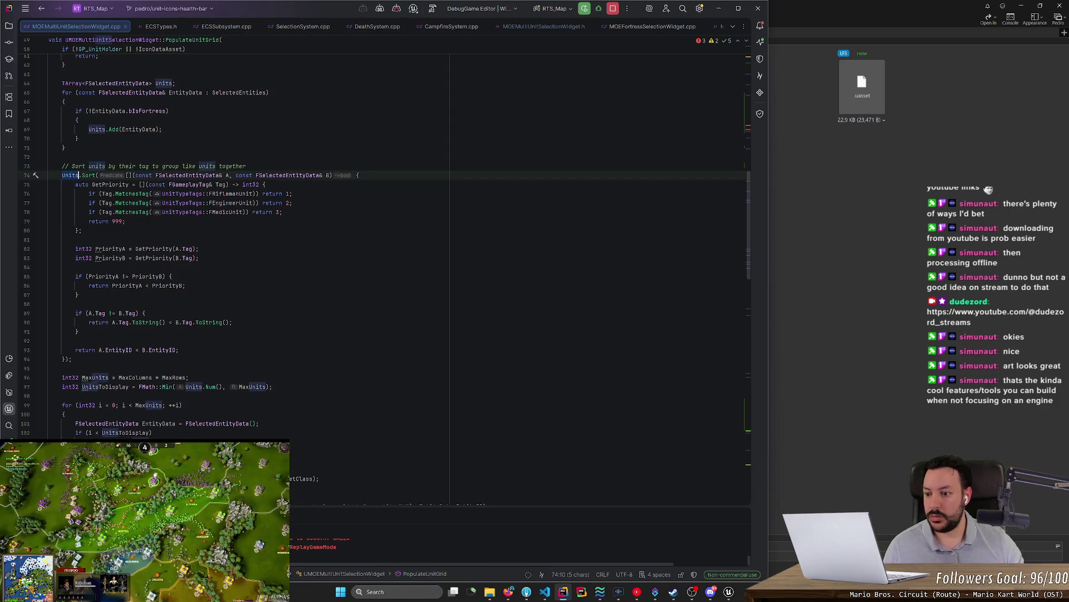
{"action": "scroll", "coordinate": [69, 175], "scroll_direction": "up", "scroll_amount": 5}
{"action": "left_click", "coordinate": [201, 143]}
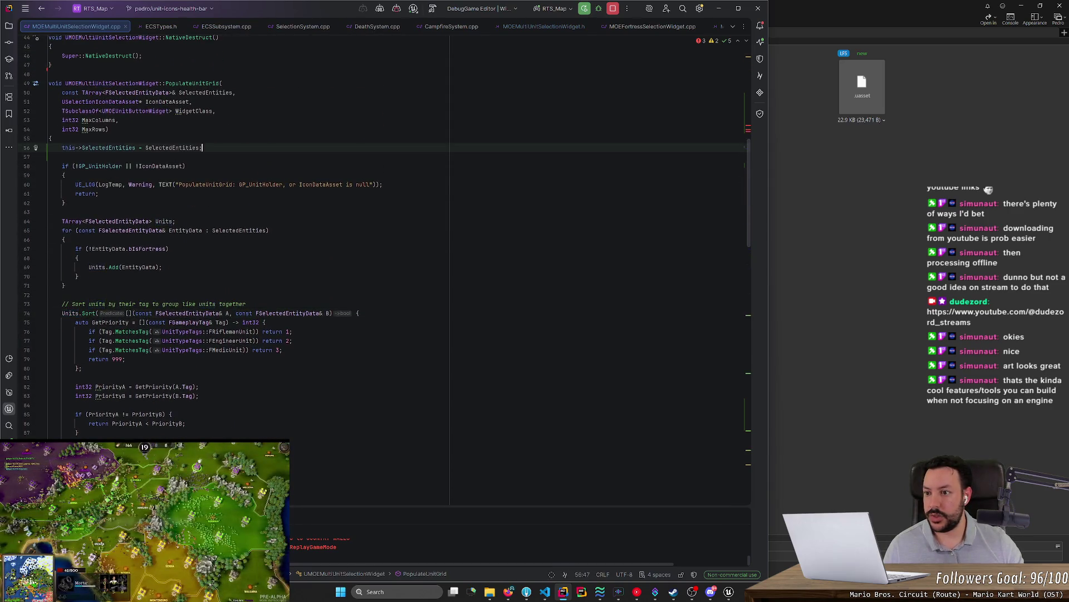
{"action": "key", "text": "ctrl+x"}
{"action": "key", "text": "Up"}
{"action": "key", "text": "BackSpace"}
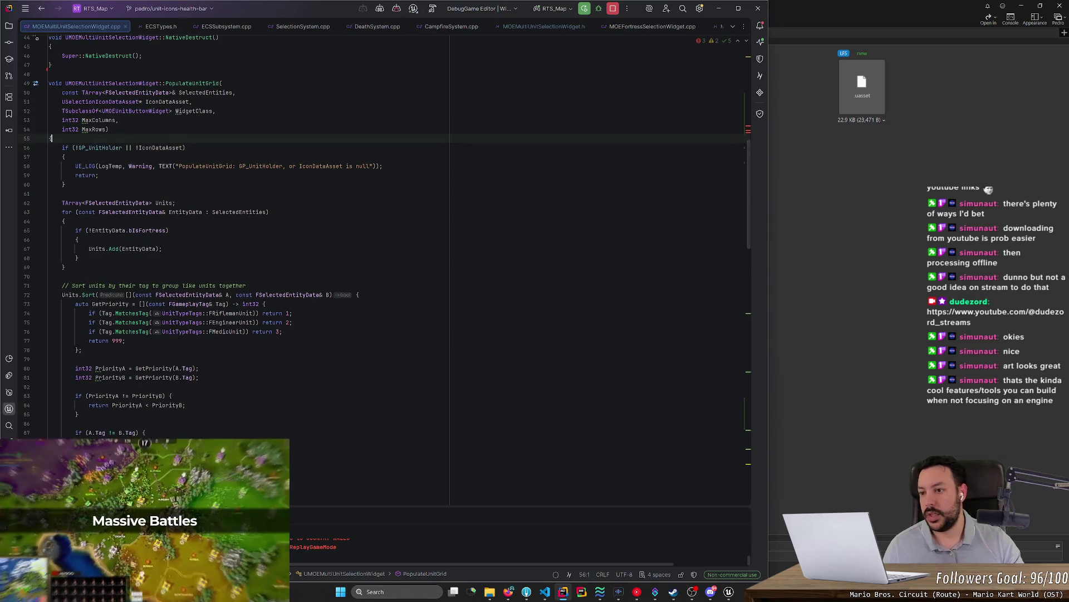
Paste the assignment above the for loop and change its right side to Units.
{"action": "scroll", "coordinate": [379, 240], "scroll_direction": "down", "scroll_amount": 5}
{"action": "scroll", "coordinate": [251, 234], "scroll_direction": "down", "scroll_amount": 3}
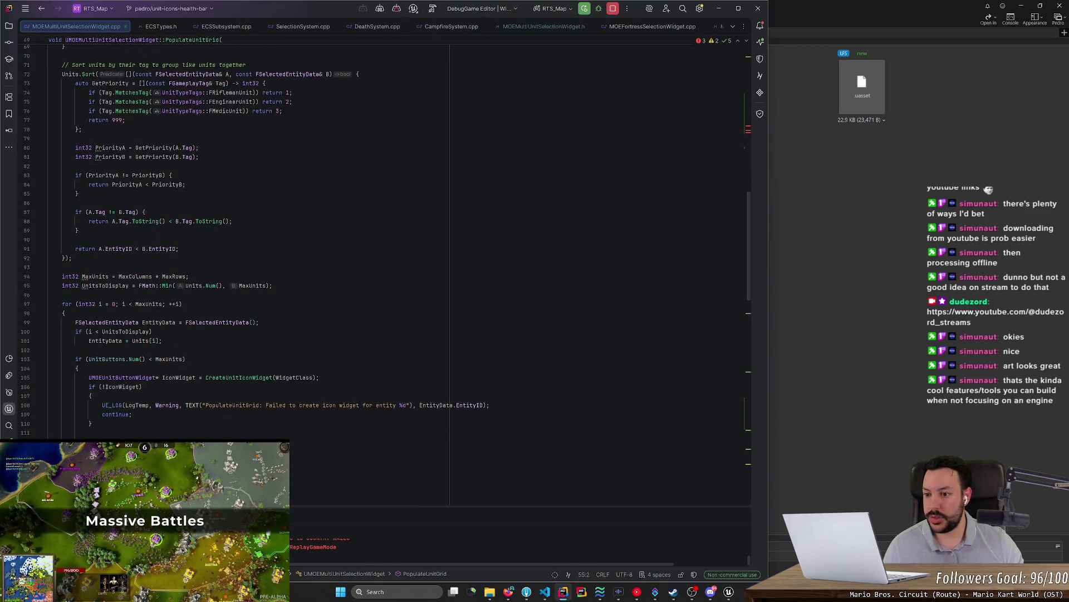
{"action": "left_click", "coordinate": [62, 294]}
{"action": "key", "text": "Return"}
{"action": "key", "text": "ctrl+v"}
{"action": "key", "text": "Return"}
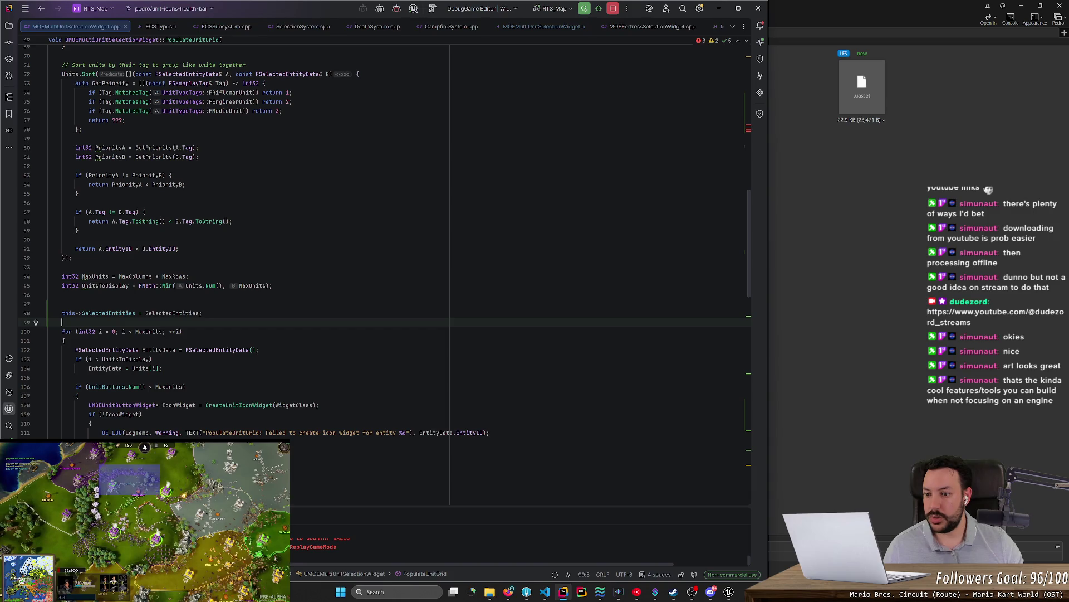
{"action": "double_click", "coordinate": [172, 313]}
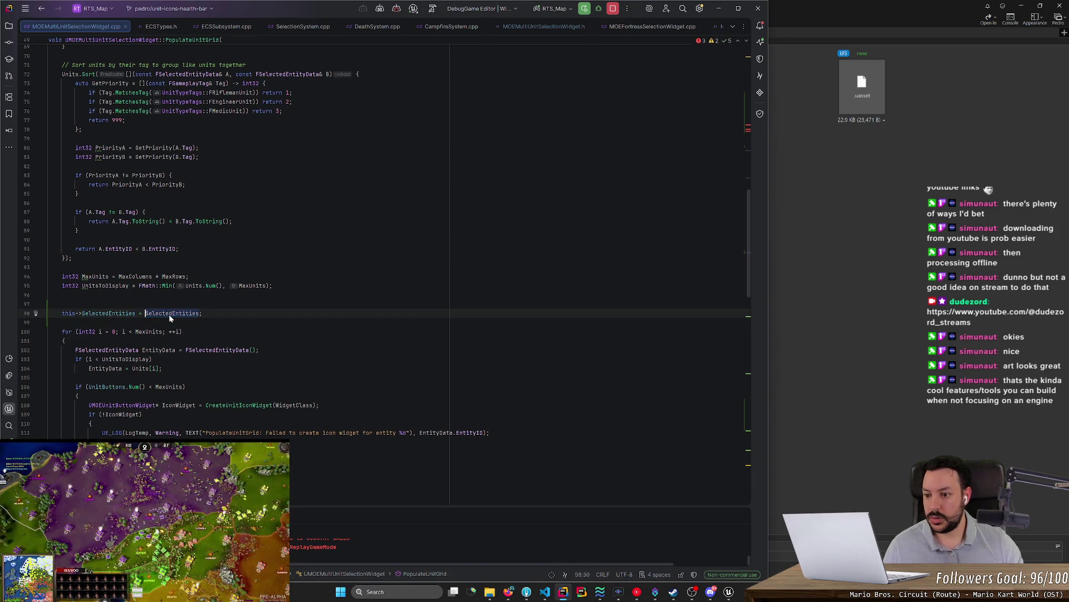
{"action": "type", "text": "U"}
{"action": "type", "text": "nit"}
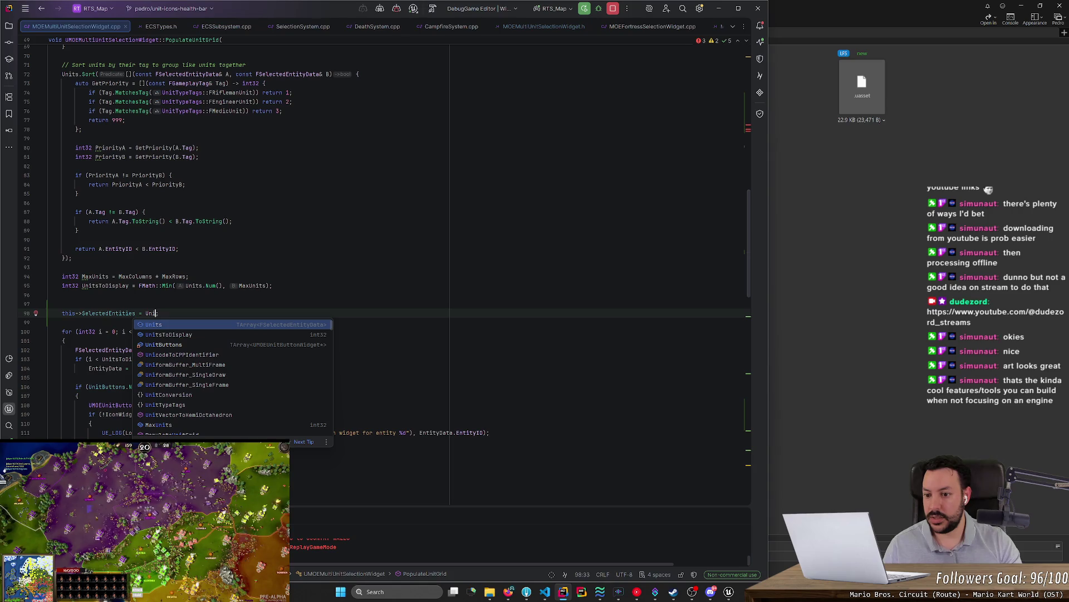
{"action": "key", "text": "Return"}
{"action": "key", "text": "Up"}
{"action": "key", "text": "Up"}
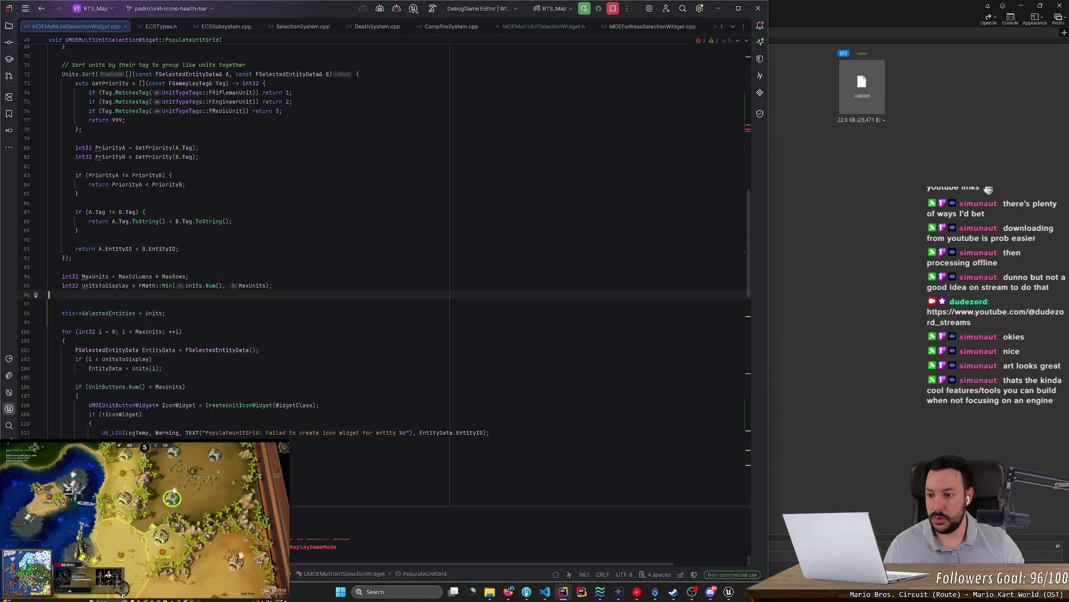
Check the SelectedEntities declaration in the header, then return to review the source.
{"action": "left_click", "coordinate": [112, 313], "text": "ctrl"}
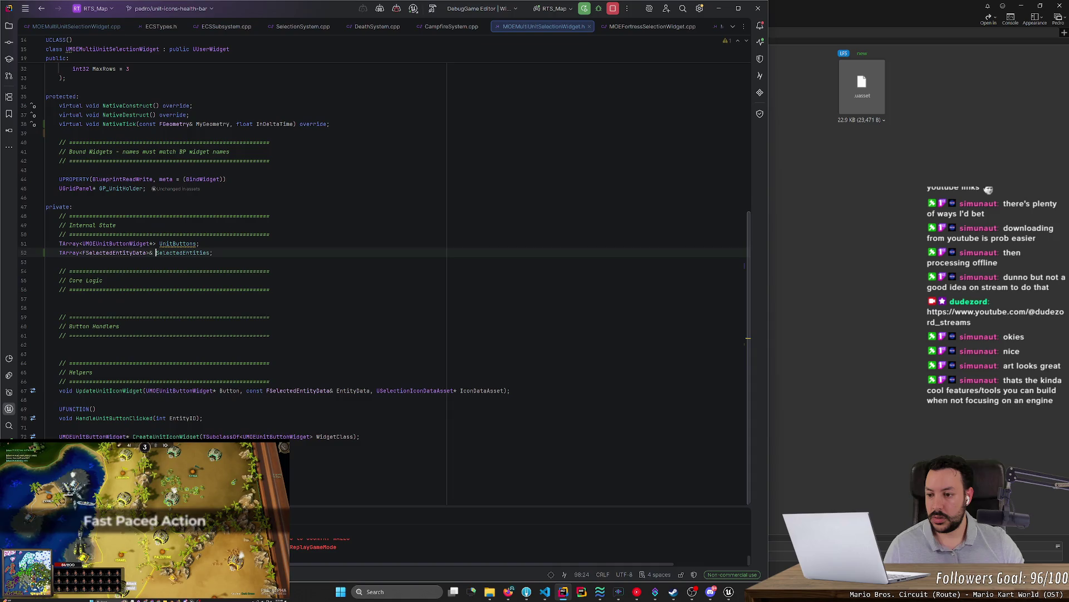
{"action": "key", "text": "ctrl+alt+Left"}
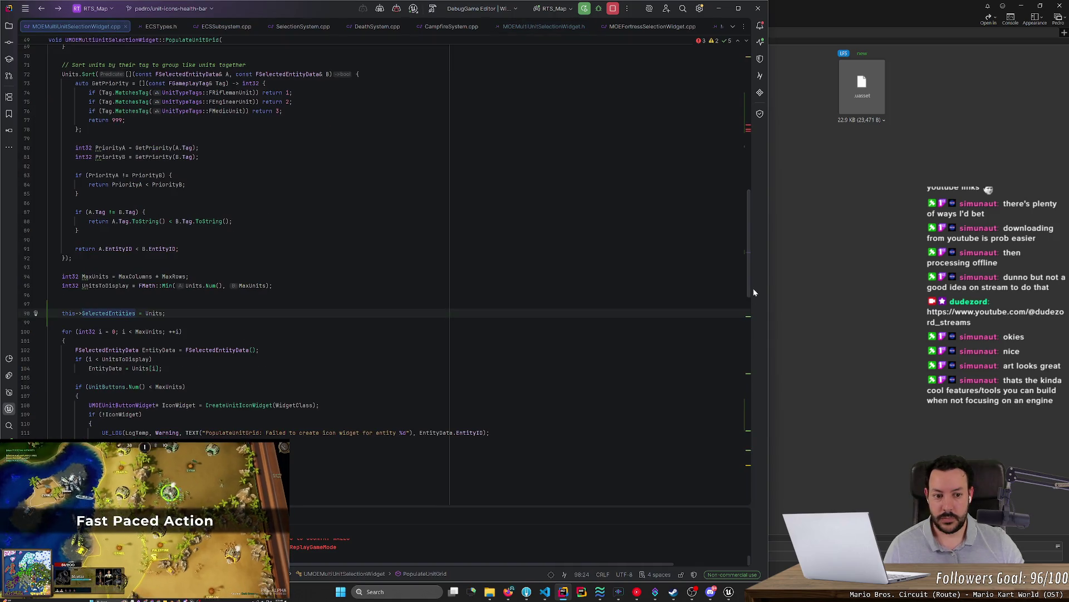
{"action": "scroll", "coordinate": [746, 300], "scroll_direction": "down", "scroll_amount": 2}
{"action": "left_click_drag", "start_coordinate": [747, 301], "coordinate": [744, 323]}
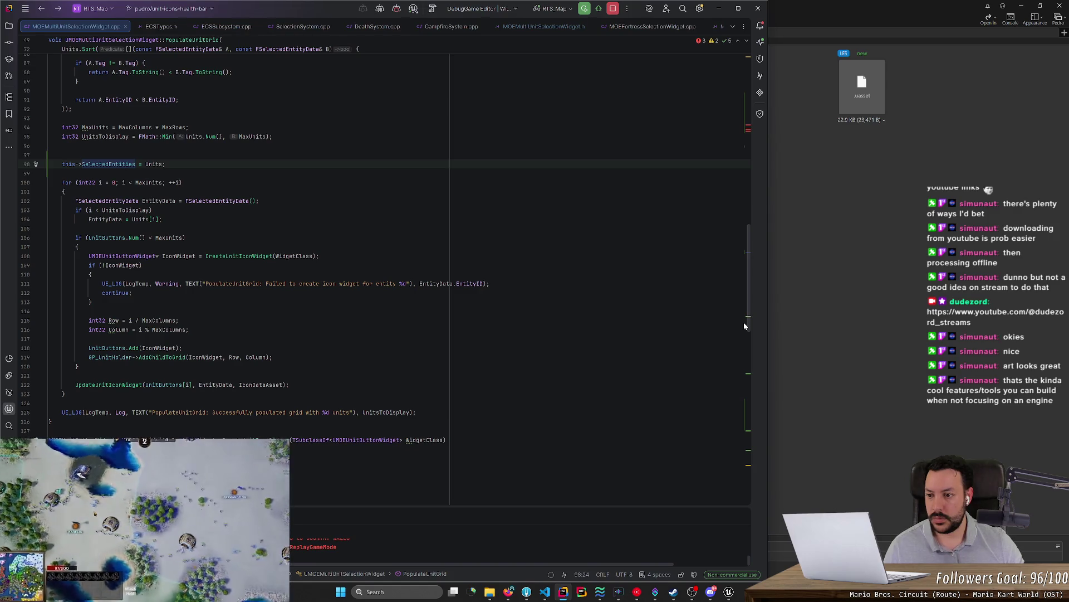
{"action": "left_click_drag", "start_coordinate": [744, 325], "coordinate": [745, 160]}
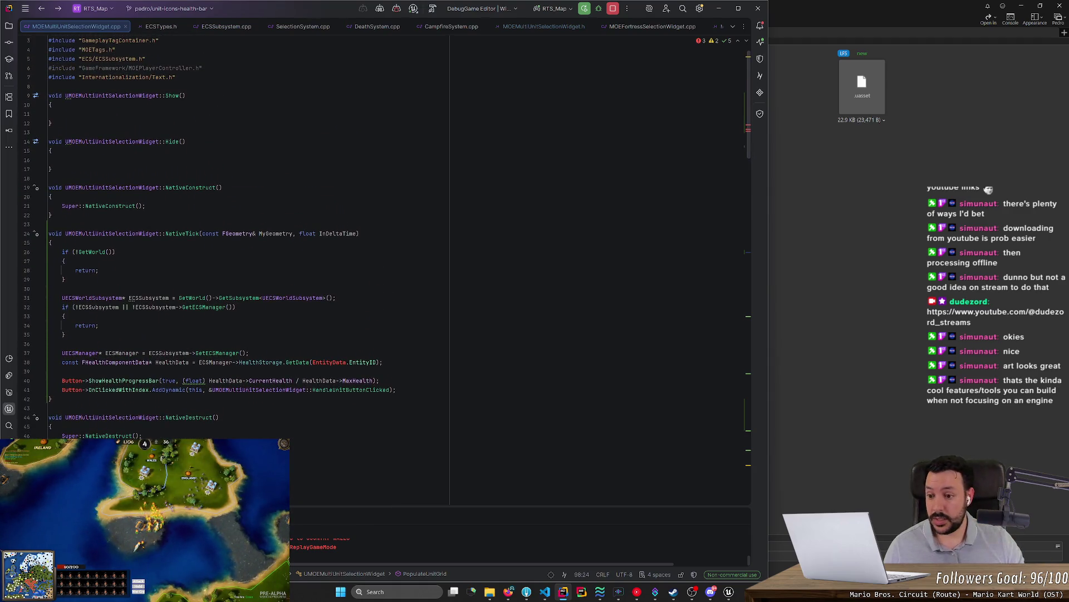
Add a braced 'for (auto& EntityData : SelectedEntities)' loop after the ECS manager lookup.
{"action": "left_click", "coordinate": [249, 352]}
{"action": "key", "text": "Return"}
{"action": "key", "text": "Return"}
{"action": "type", "text": "for"}
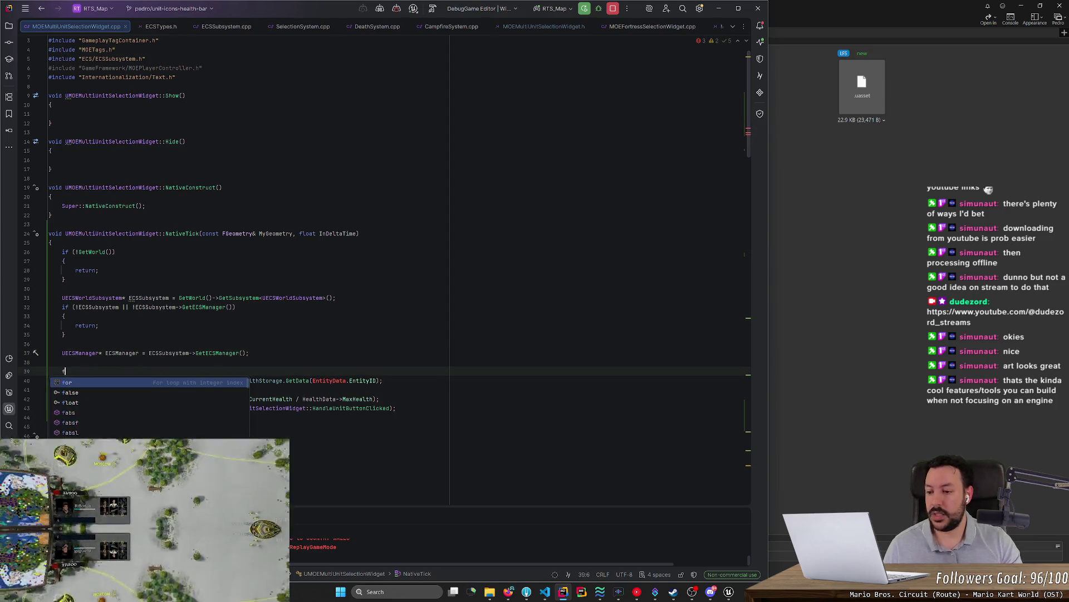
{"action": "type", "text": " (auto"}
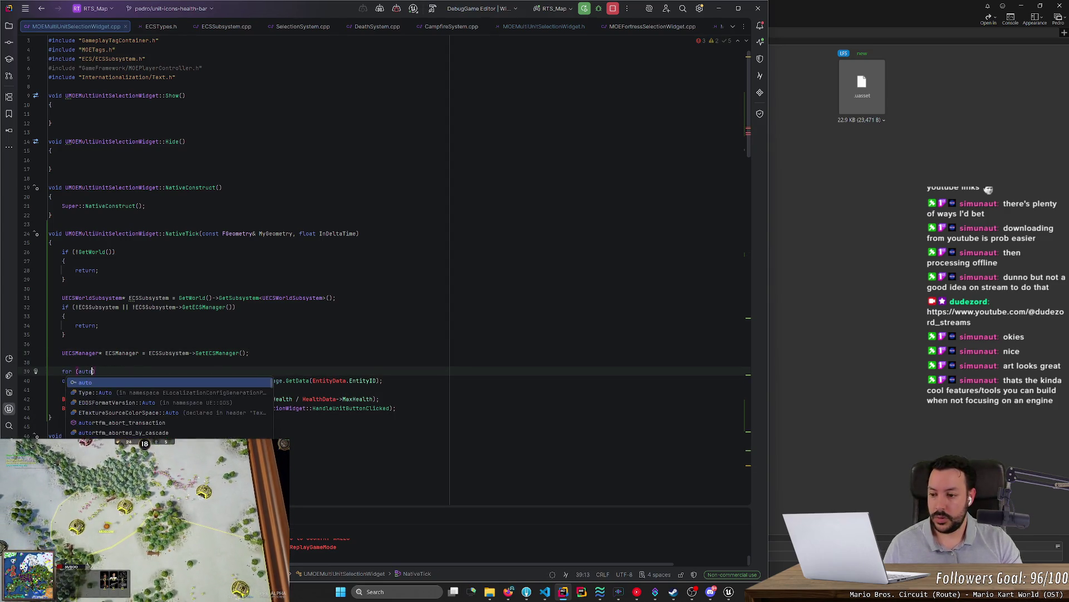
{"action": "key", "text": "BackSpace"}
{"action": "type", "text": "& "}
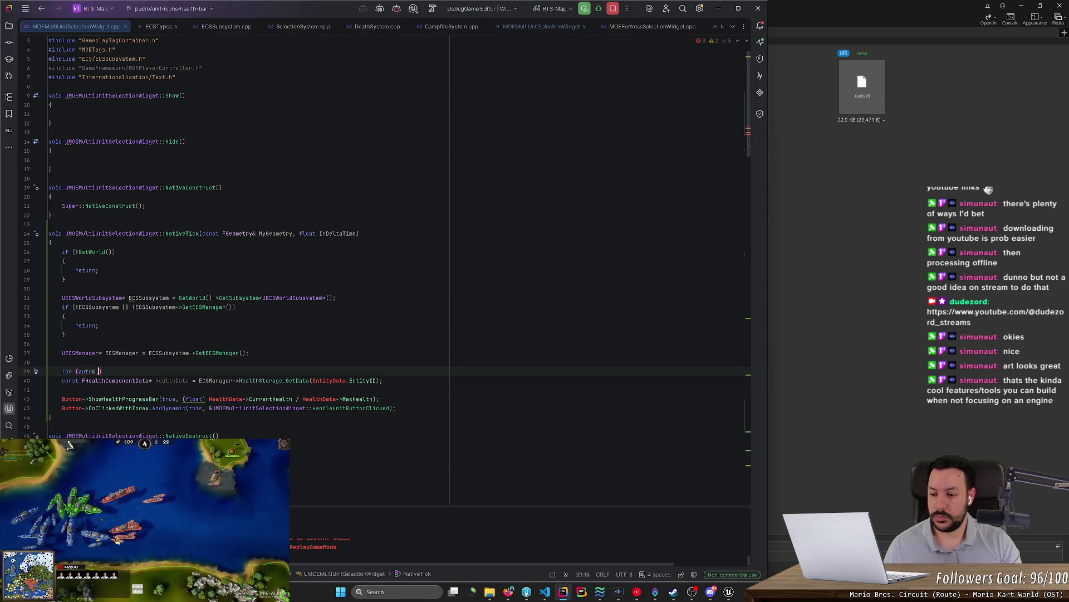
{"action": "type", "text": "EntityData : SelectedEntities"}
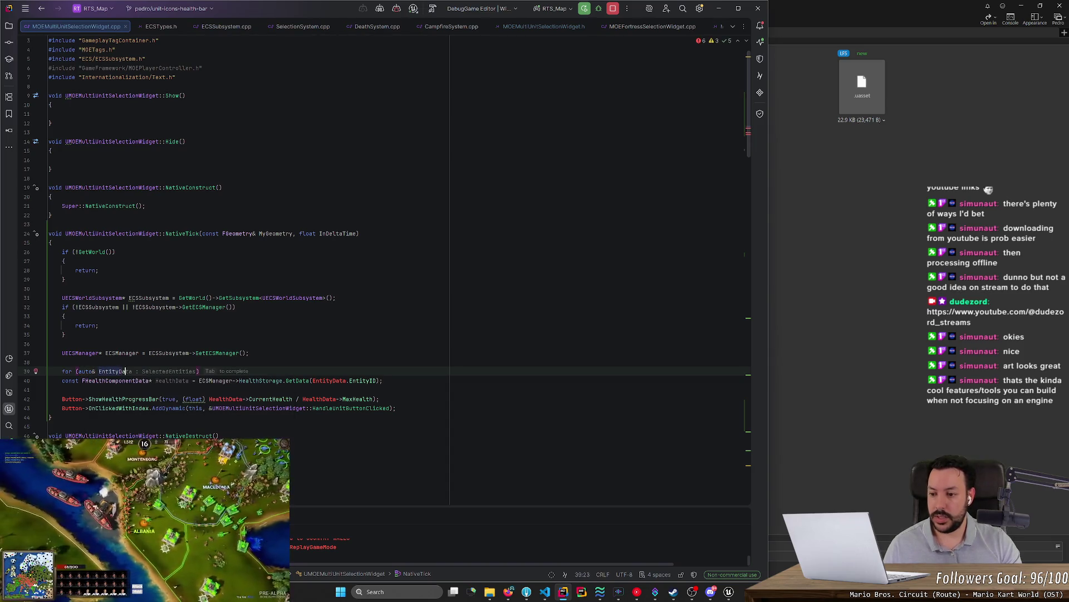
{"action": "key", "text": "Return"}
{"action": "type", "text": "{"}
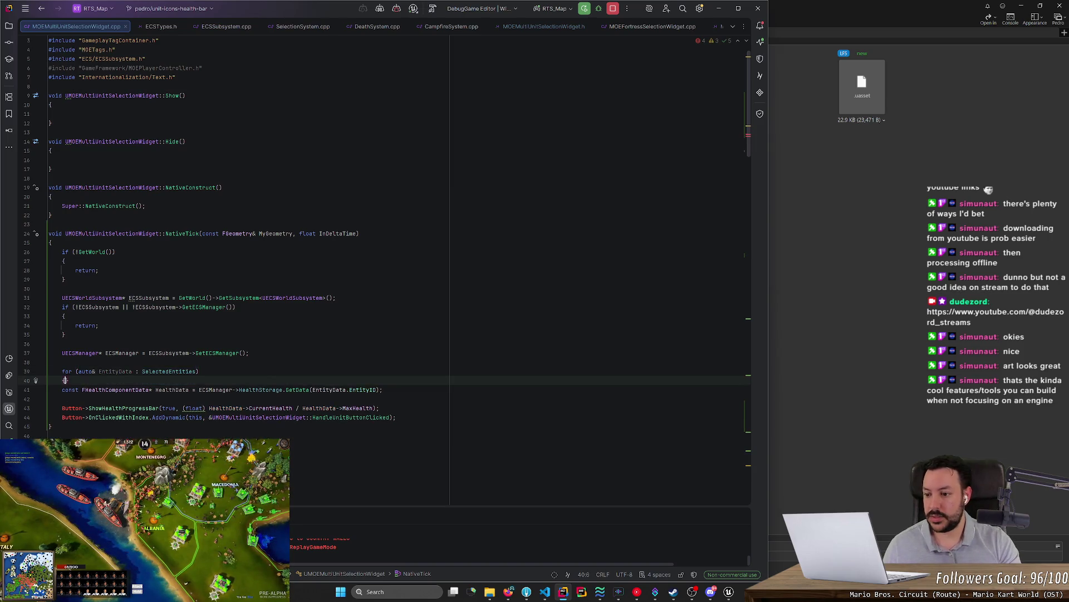
{"action": "key", "text": "Return"}
Move the HealthData lookup and health-bar update lines into the loop body, indented.
{"action": "key", "text": "Down"}
{"action": "key", "text": "Down"}
{"action": "key", "text": "shift+Down"}
{"action": "key", "text": "shift+Down"}
{"action": "key", "text": "shift+Down"}
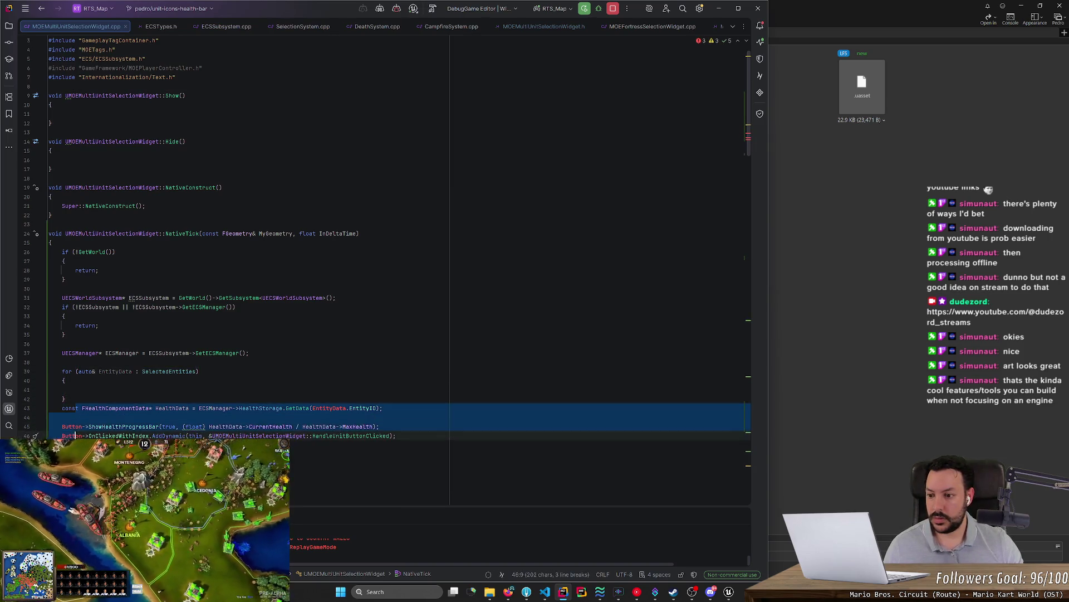
{"action": "key", "text": "alt+shift+Up"}
{"action": "key", "text": "alt+shift+Up"}
{"action": "key", "text": "Tab"}
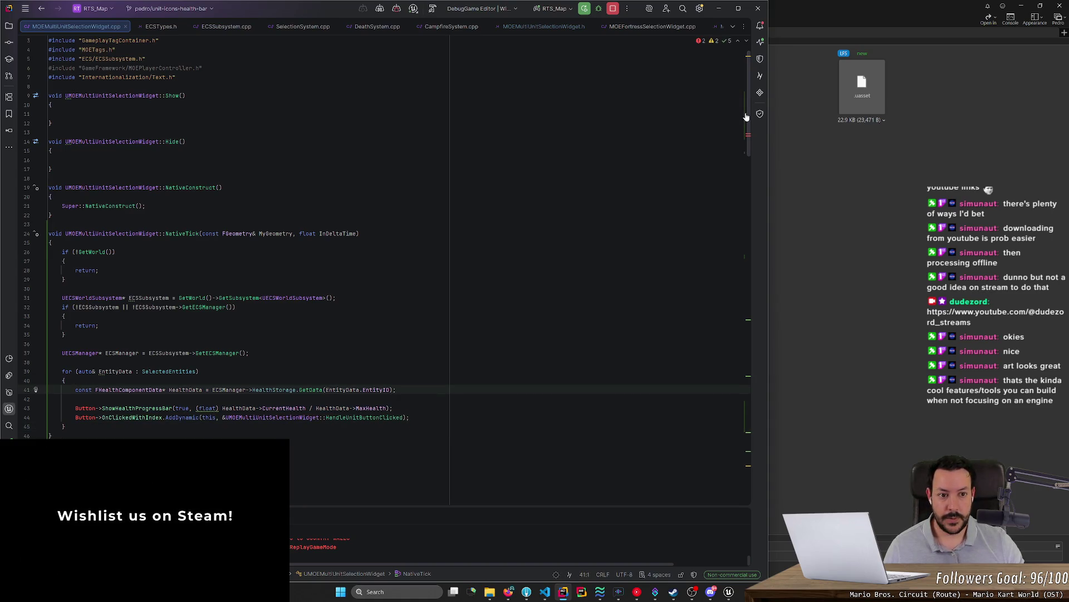
{"action": "scroll", "coordinate": [746, 116], "scroll_direction": "down", "scroll_amount": 20}
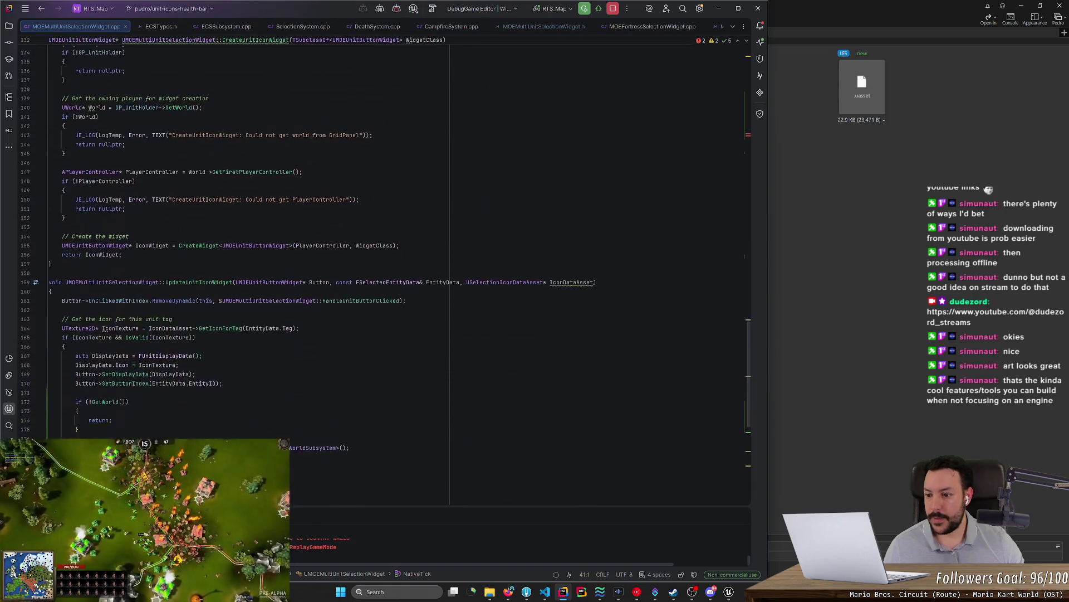
{"action": "scroll", "coordinate": [390, 239], "scroll_direction": "down", "scroll_amount": 9}
{"action": "scroll", "coordinate": [384, 240], "scroll_direction": "up", "scroll_amount": 5}
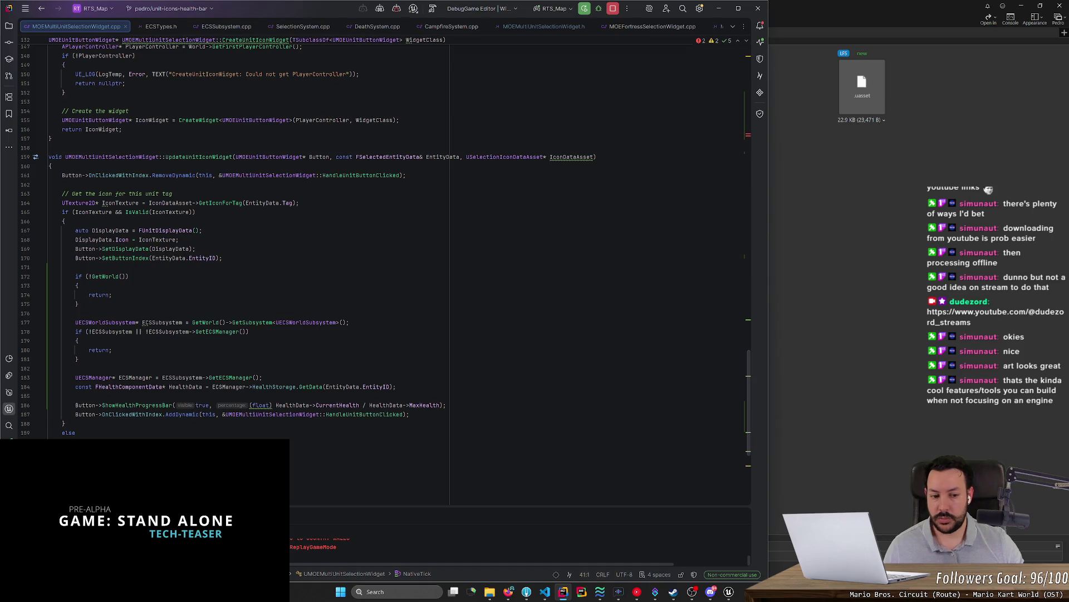
{"action": "left_click_drag", "start_coordinate": [748, 366], "coordinate": [745, 156]}
{"action": "key", "text": "ctrl+shift+BackSpace"}
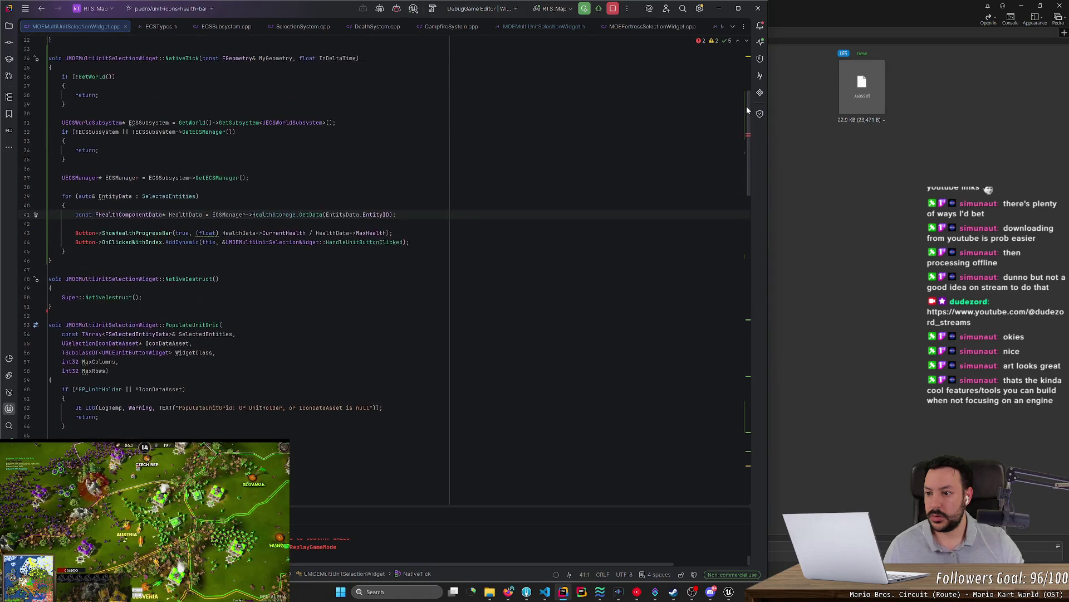
{"action": "key", "text": "Down"}
{"action": "key", "text": "Down"}
{"action": "key", "text": "Down"}
{"action": "key", "text": "ctrl+y"}
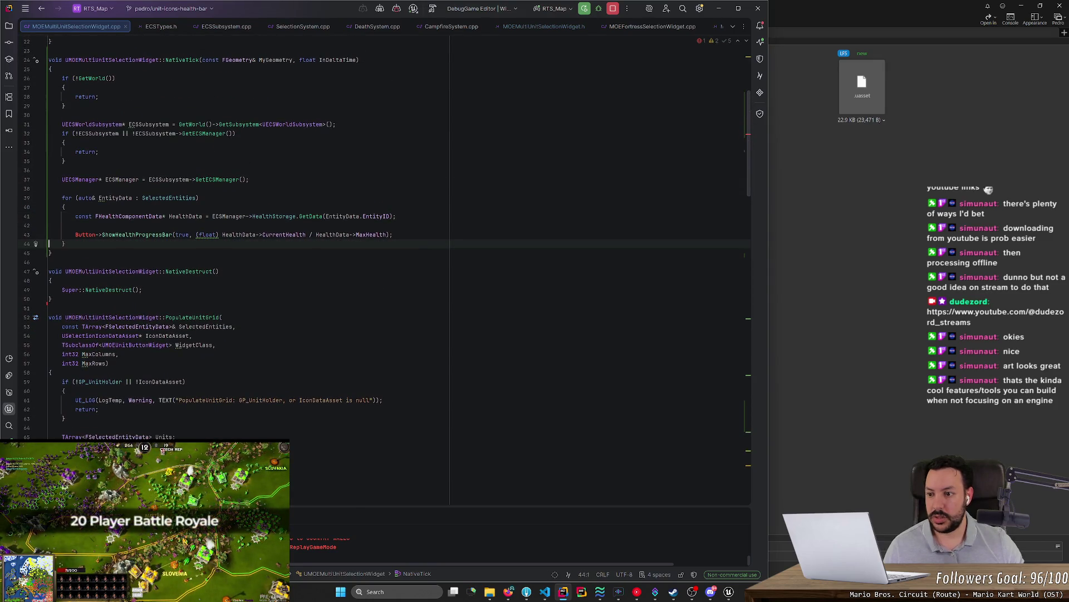
{"action": "mouse_move", "coordinate": [747, 154]}
{"action": "left_mouse_down"}
{"action": "mouse_move", "coordinate": [744, 341]}
{"action": "mouse_move", "coordinate": [767, 497]}
{"action": "mouse_move", "coordinate": [748, 393]}
{"action": "left_mouse_up"}
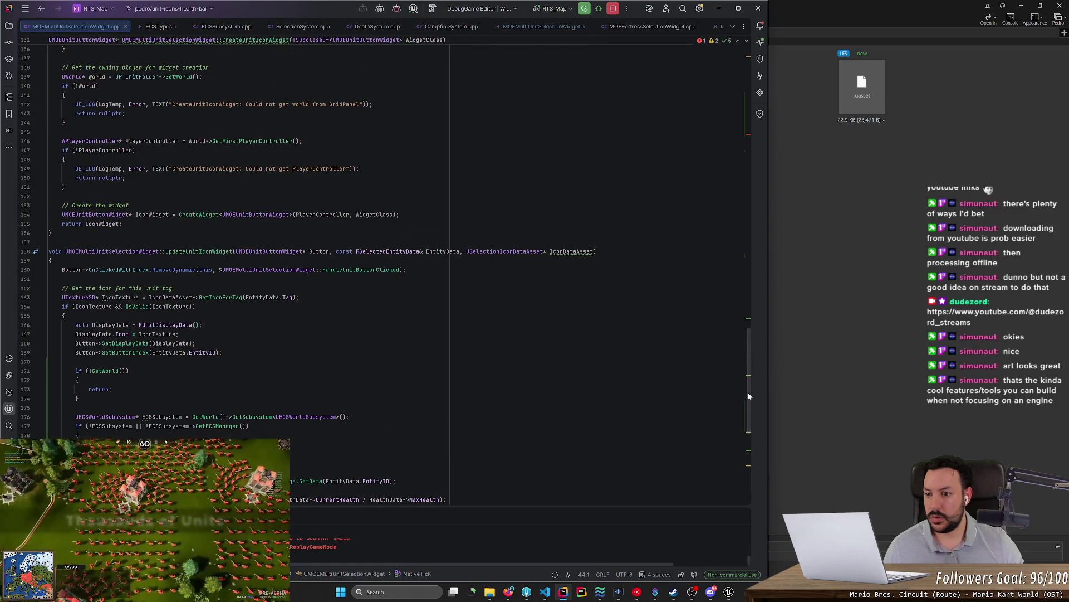
{"action": "scroll", "coordinate": [749, 394], "scroll_direction": "up", "scroll_amount": 5}
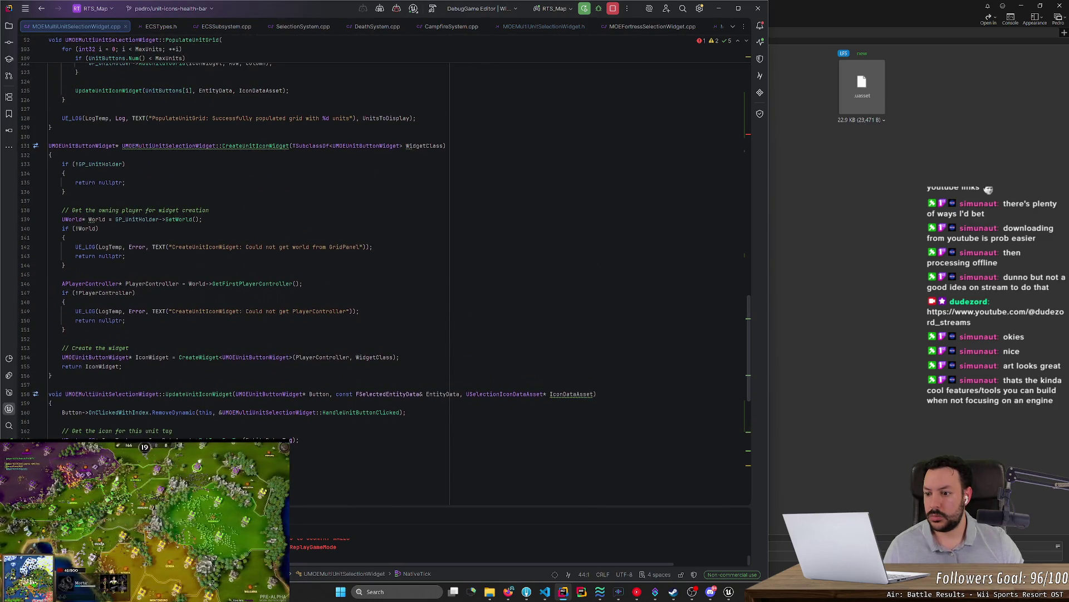
{"action": "scroll", "coordinate": [748, 394], "scroll_direction": "up", "scroll_amount": 7}
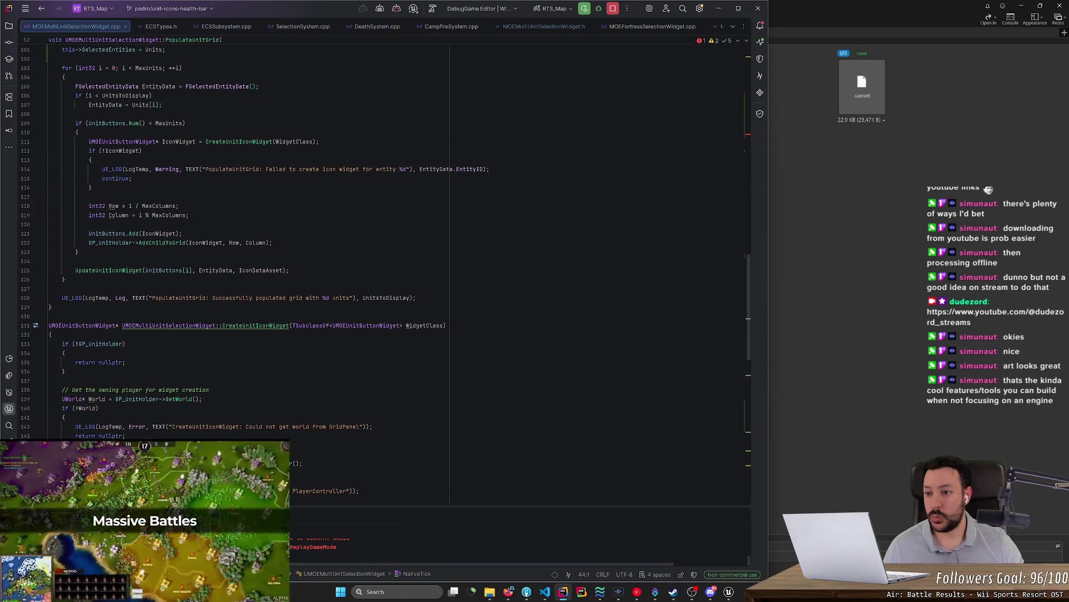
{"action": "scroll", "coordinate": [255, 273], "scroll_direction": "up", "scroll_amount": 3}
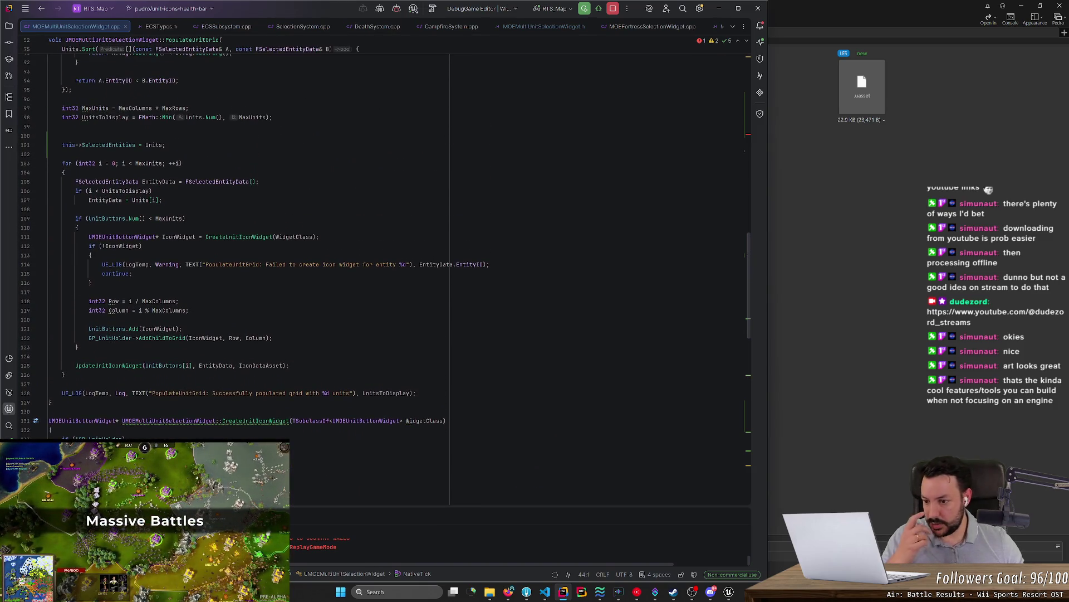
{"action": "scroll", "coordinate": [254, 273], "scroll_direction": "up", "scroll_amount": 2}
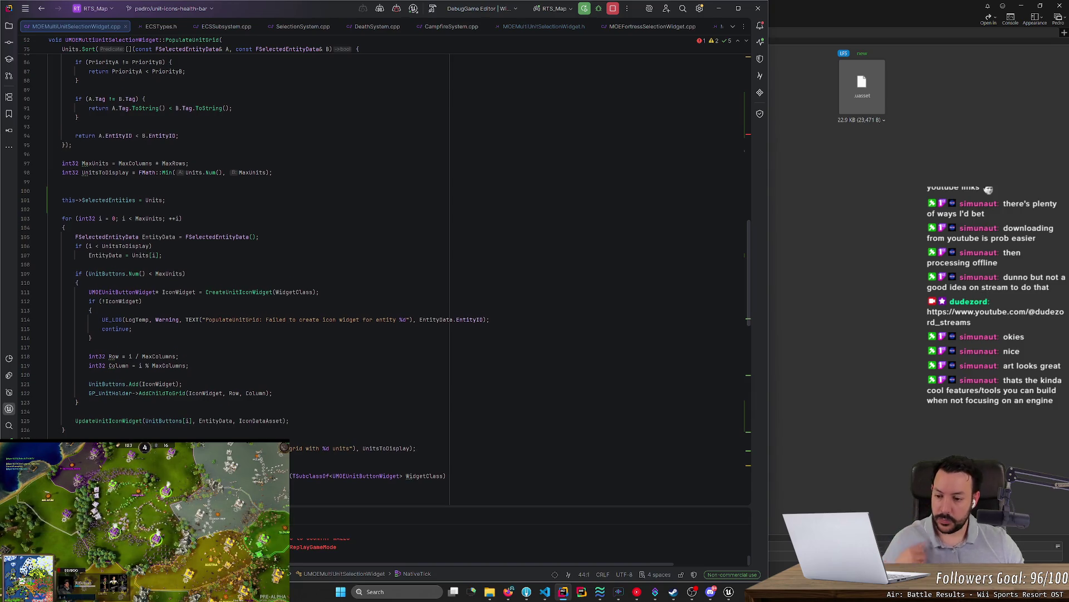
{"action": "double_click", "coordinate": [164, 420]}
{"action": "key", "text": "ctrl+c"}
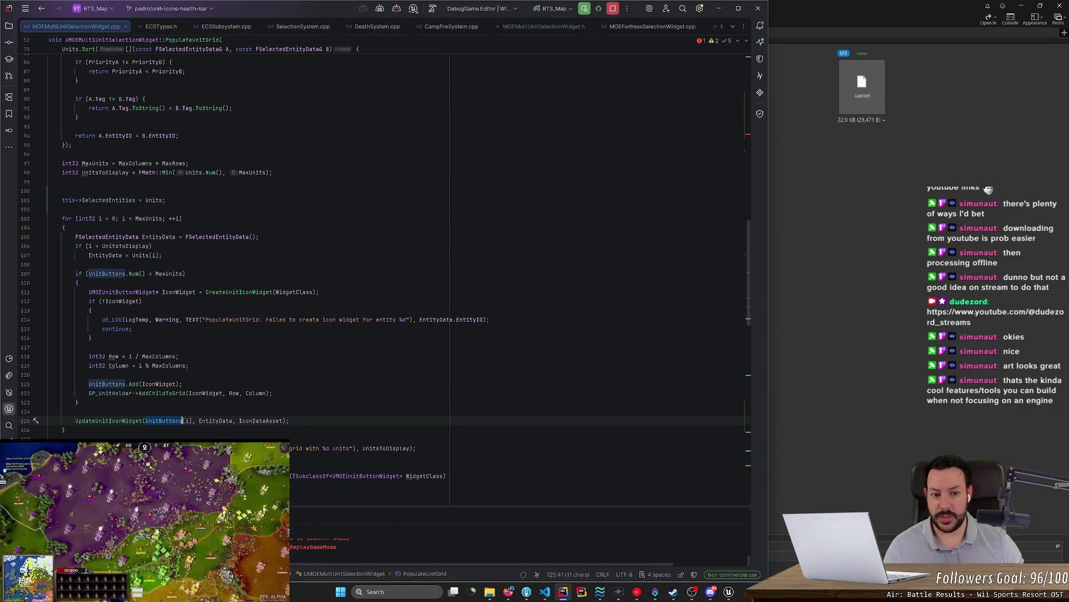
{"action": "left_click_drag", "start_coordinate": [752, 252], "coordinate": [750, 138]}
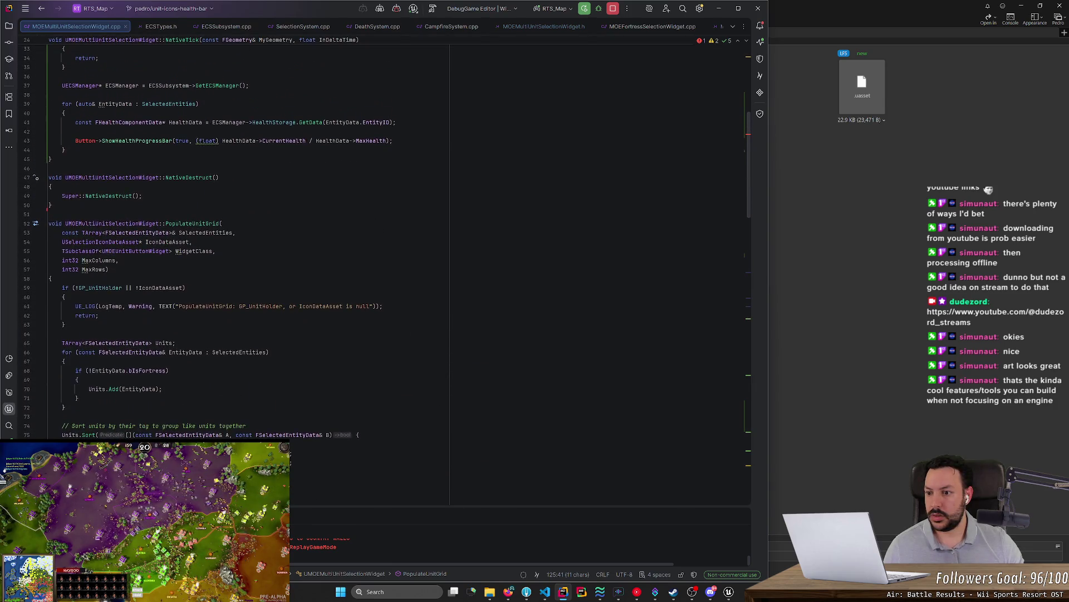
{"action": "scroll", "coordinate": [387, 255], "scroll_direction": "up", "scroll_amount": 7}
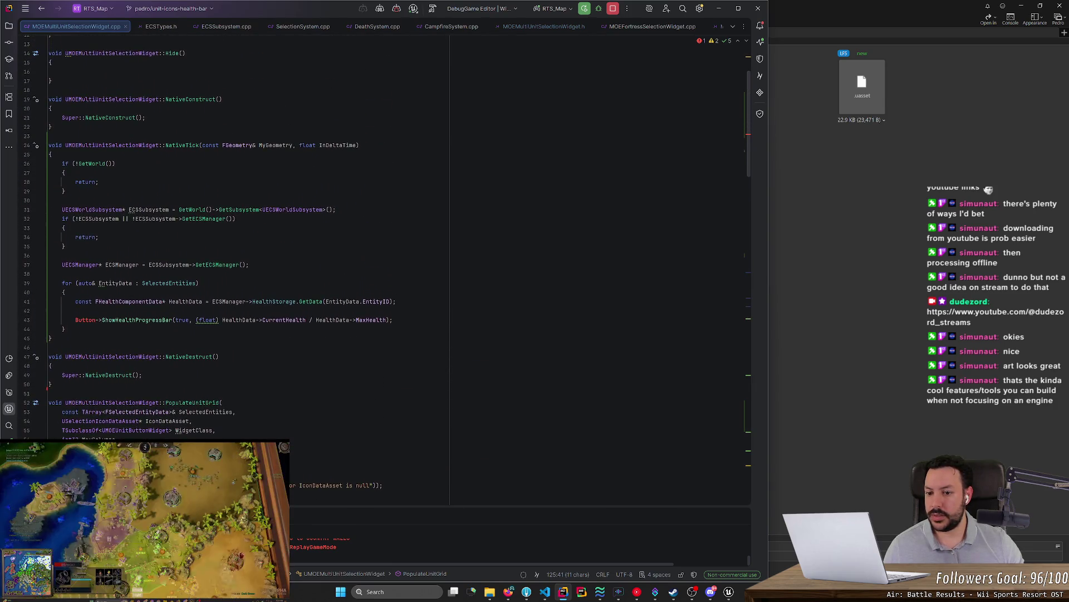
Make the health-bar call run on UnitButtons[i] instead of the old Button.
{"action": "left_click", "coordinate": [49, 311]}
{"action": "key", "text": "Return"}
{"action": "key", "text": "ctrl+v"}
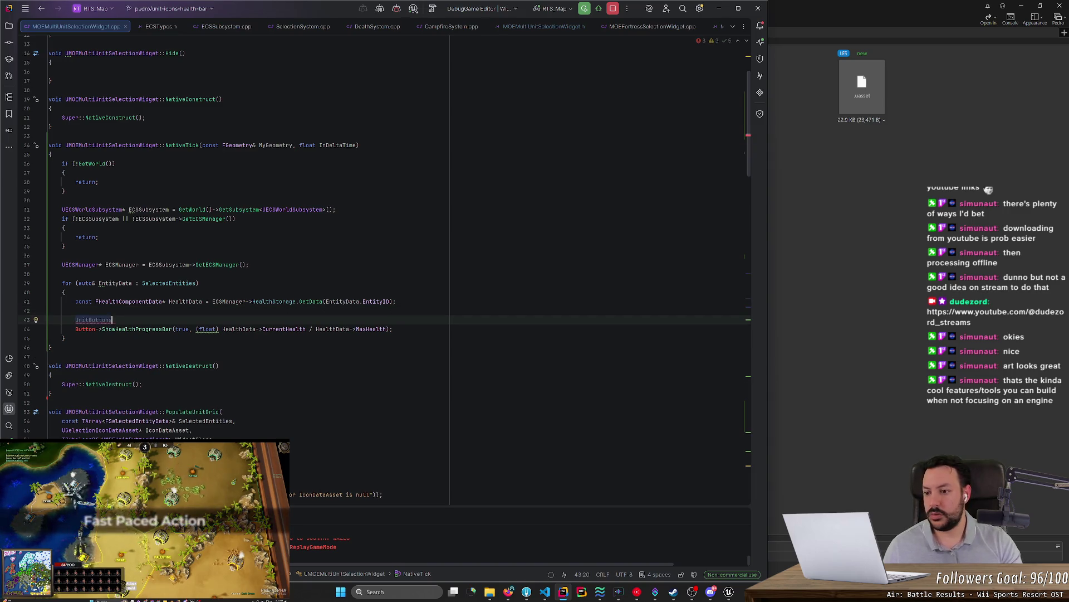
{"action": "type", "text": "[i]"}
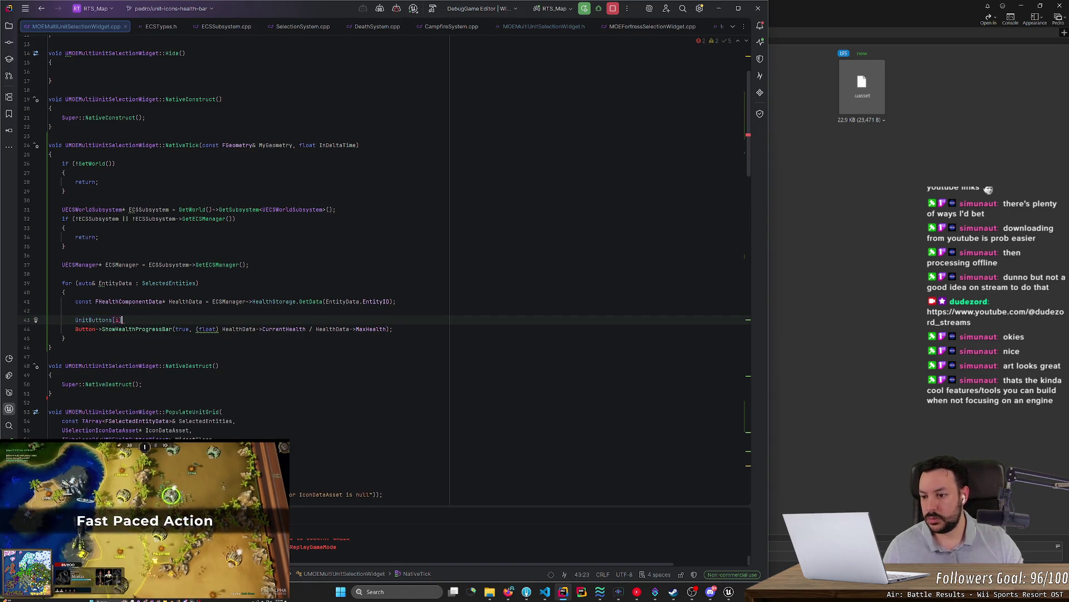
{"action": "key", "text": "shift+Down"}
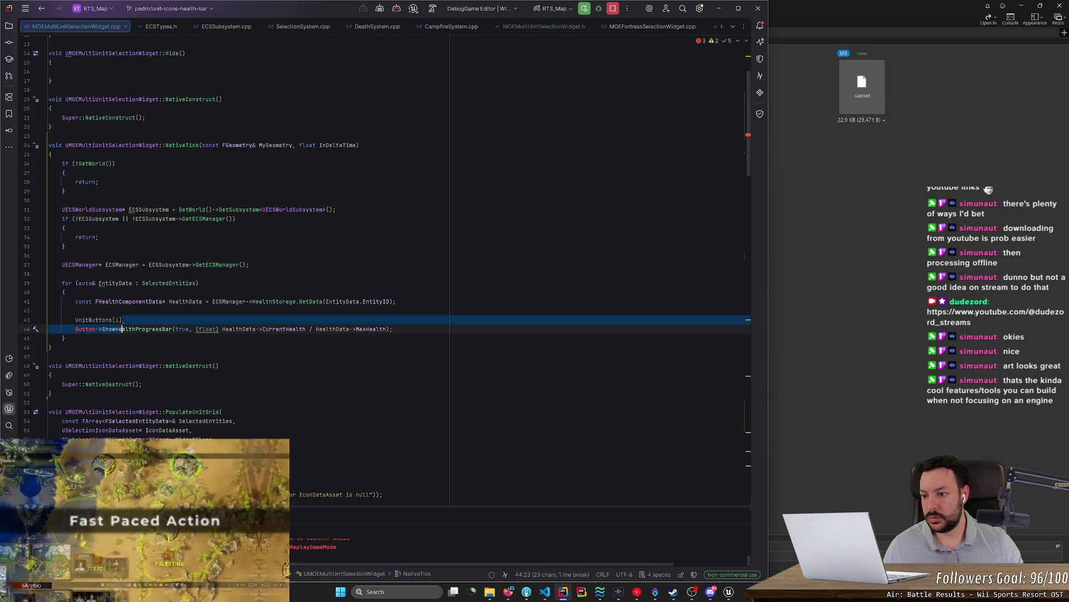
{"action": "key", "text": "shift+Left"}
{"action": "key", "text": "shift+Left"}
{"action": "key", "text": "shift+Left"}
{"action": "key", "text": "BackSpace"}
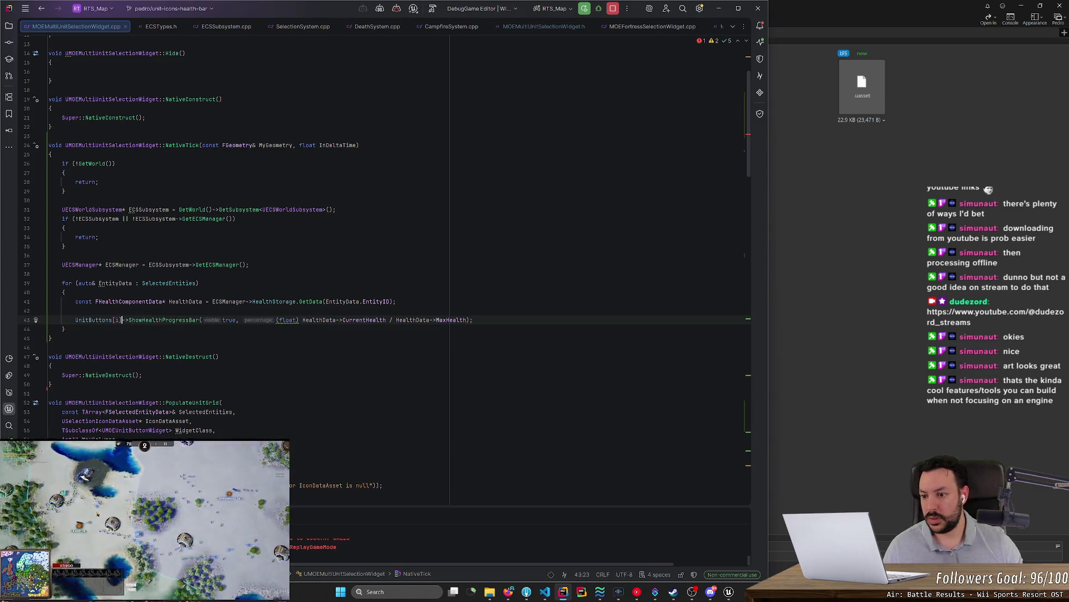
Declare 'int i = 0;' above the loop and increment i at the end of the loop body.
{"action": "left_click", "coordinate": [62, 274]}
{"action": "key", "text": "Return"}
{"action": "type", "text": "int i = "}
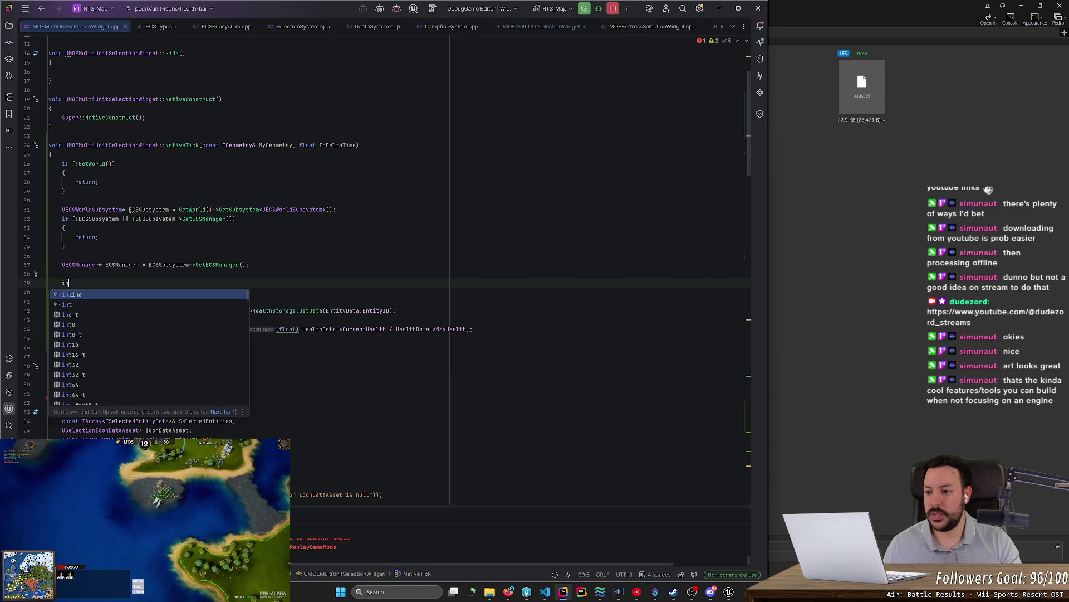
{"action": "type", "text": "0;"}
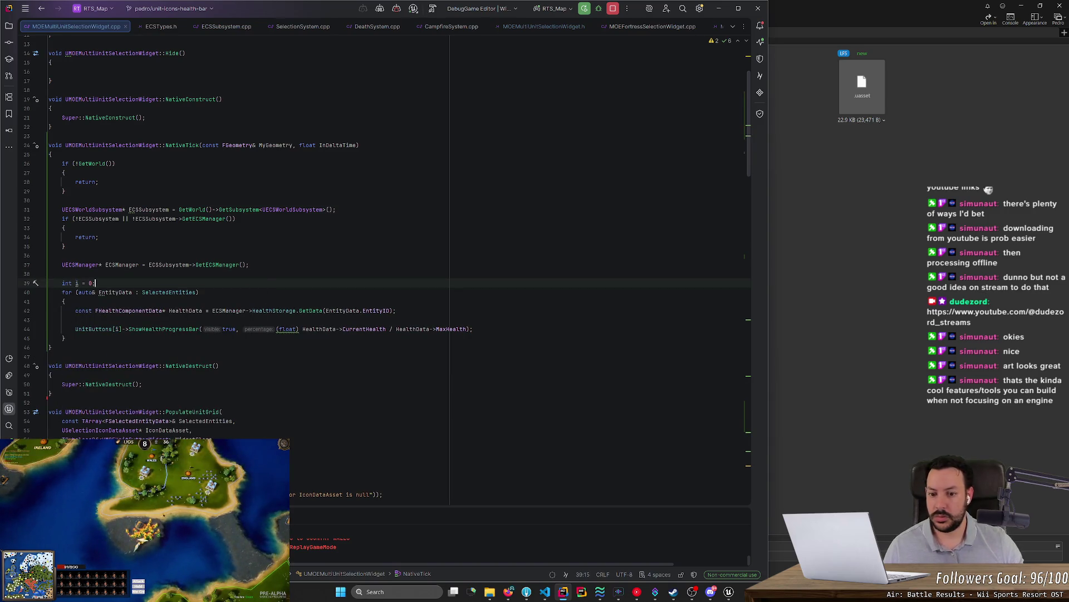
{"action": "left_click", "coordinate": [473, 328]}
{"action": "key", "text": "Return"}
{"action": "key", "text": "Return"}
{"action": "type", "text": "i += 1;"}
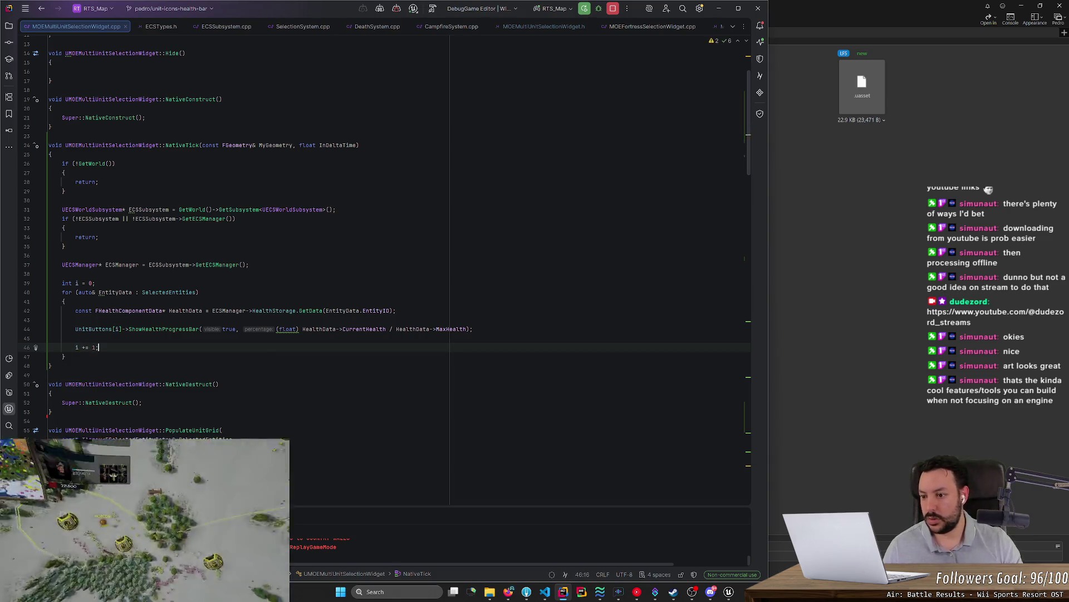
{"action": "left_click", "coordinate": [49, 329]}
{"action": "key", "text": "BackSpace"}
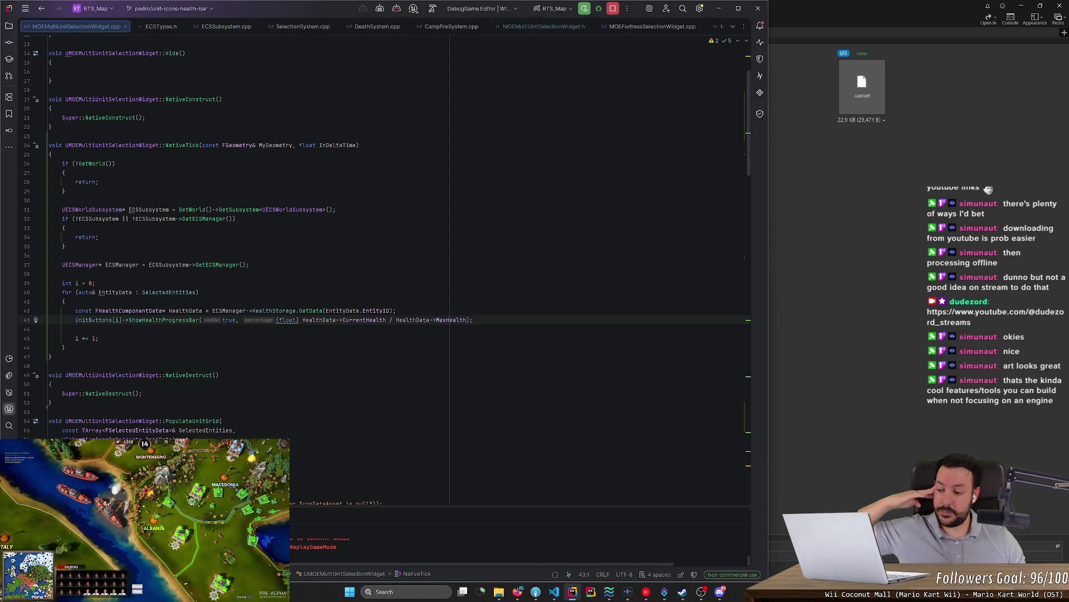
Build the project with Shift+F9 to test the loop changes.
{"action": "key", "text": "shift+F9"}
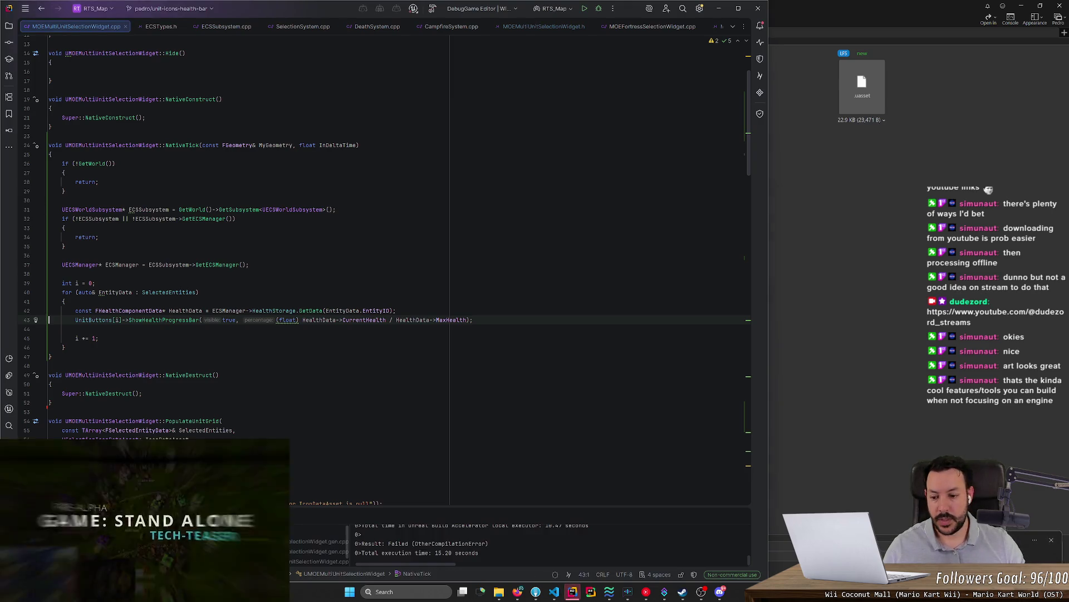
Drop the & from SelectedEntities in MOEMultiUnitSelectionWidget.h line 52, then rebuild.
{"action": "scroll", "coordinate": [469, 390], "scroll_direction": "up", "scroll_amount": 1}
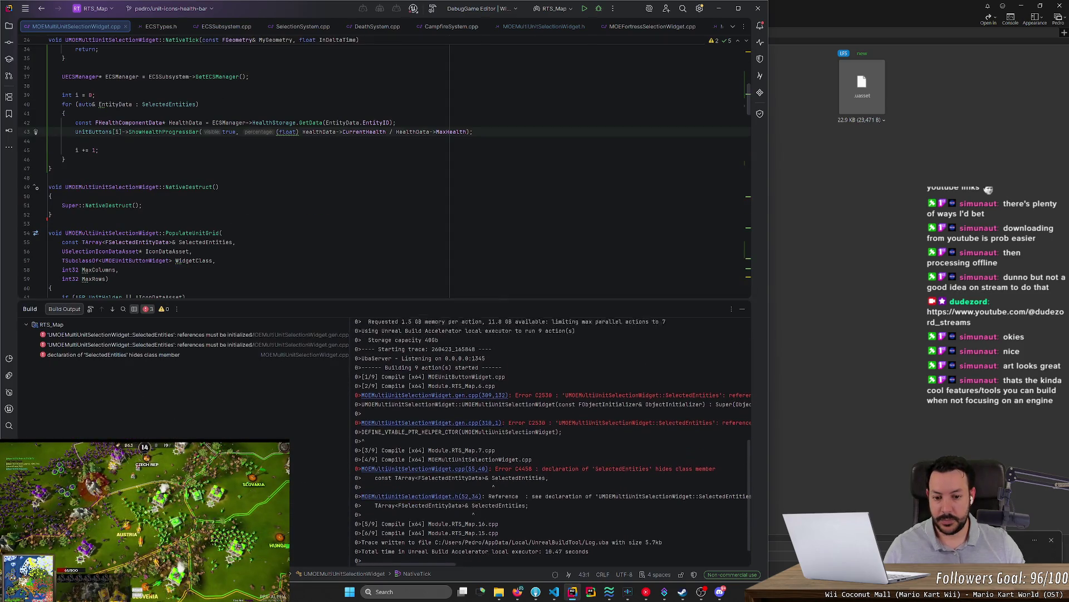
{"action": "left_click", "coordinate": [470, 375]}
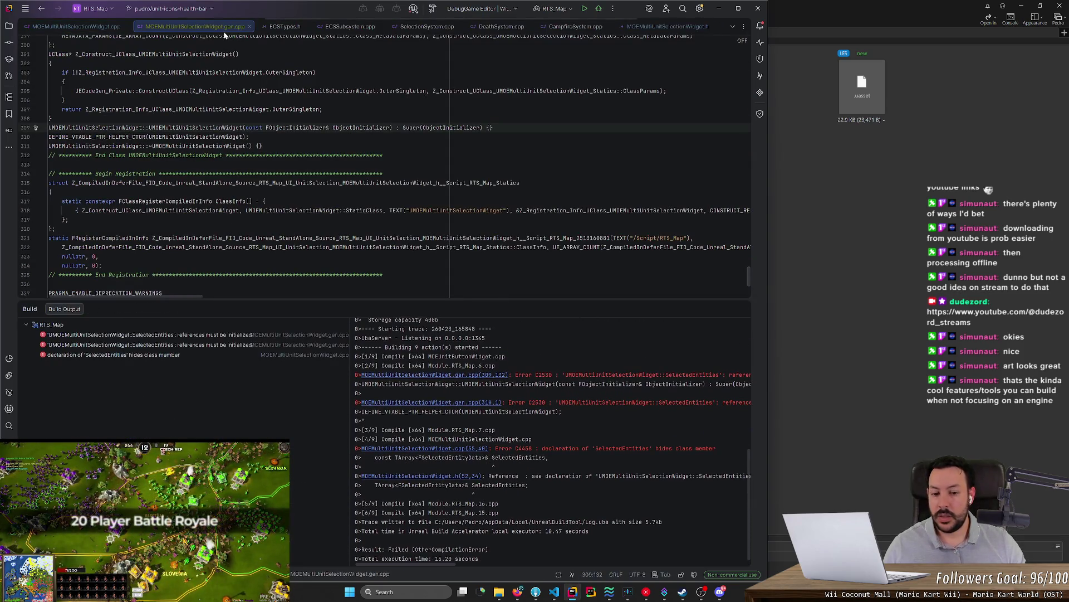
{"action": "left_click", "coordinate": [249, 27]}
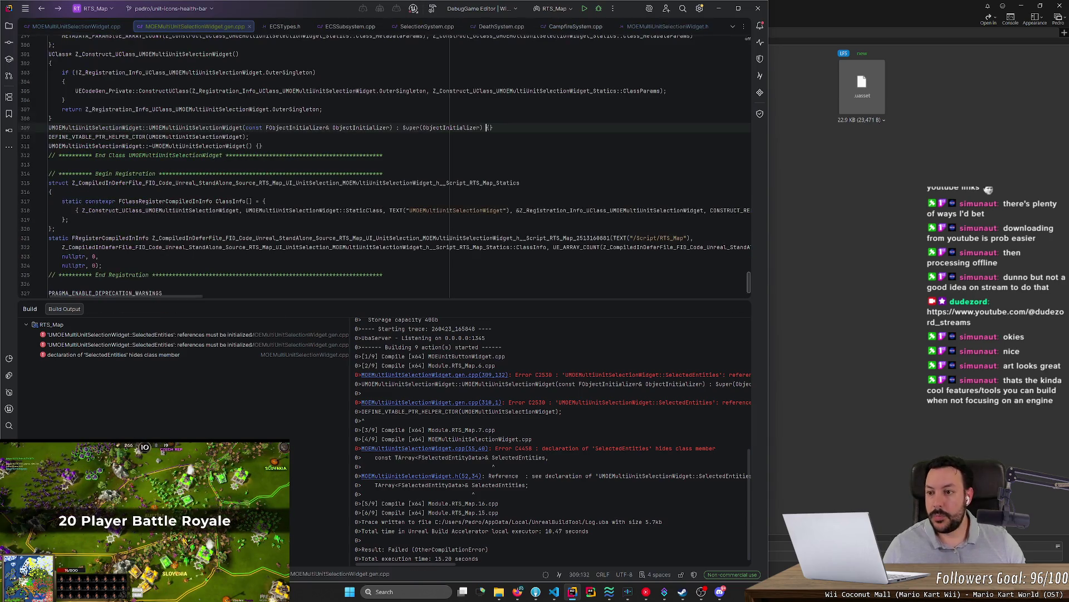
{"action": "left_click", "coordinate": [96, 283]}
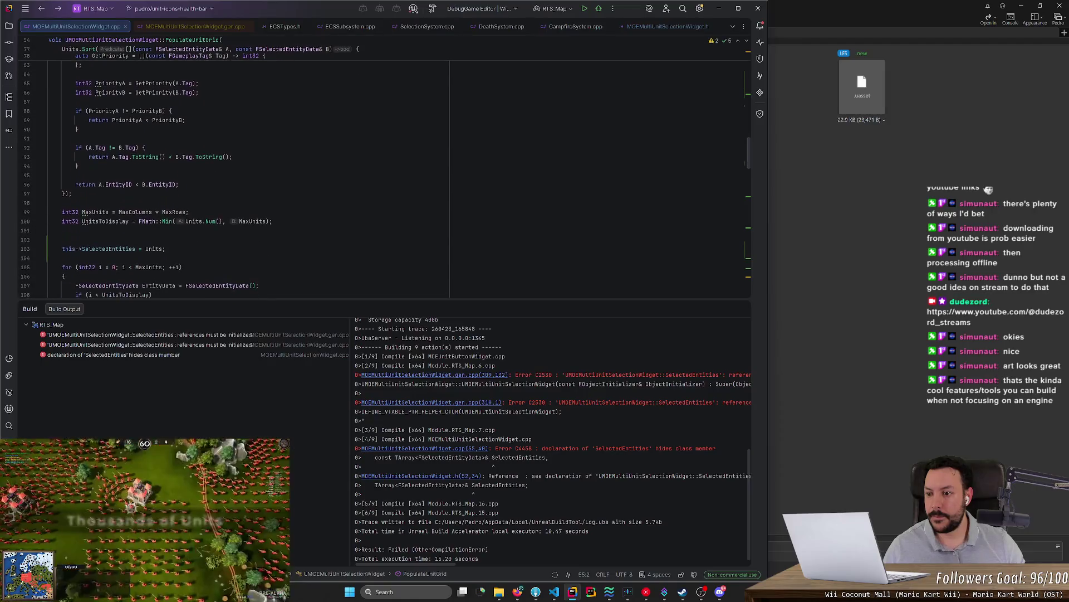
{"action": "left_click", "coordinate": [421, 475]}
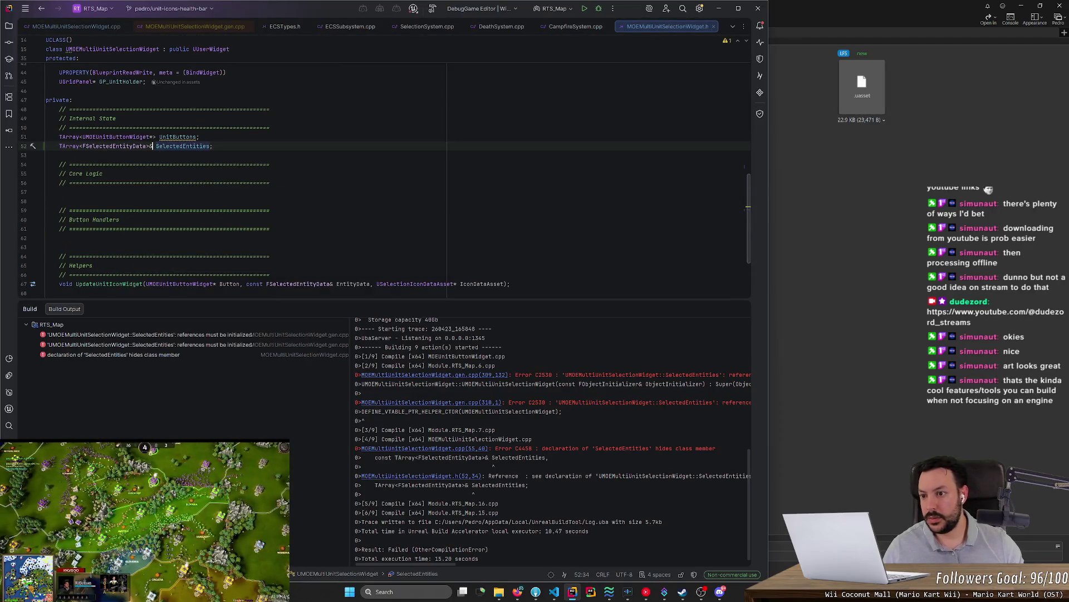
{"action": "key", "text": "Left"}
{"action": "key", "text": "BackSpace"}
{"action": "key", "text": "ctrl+shift+b"}
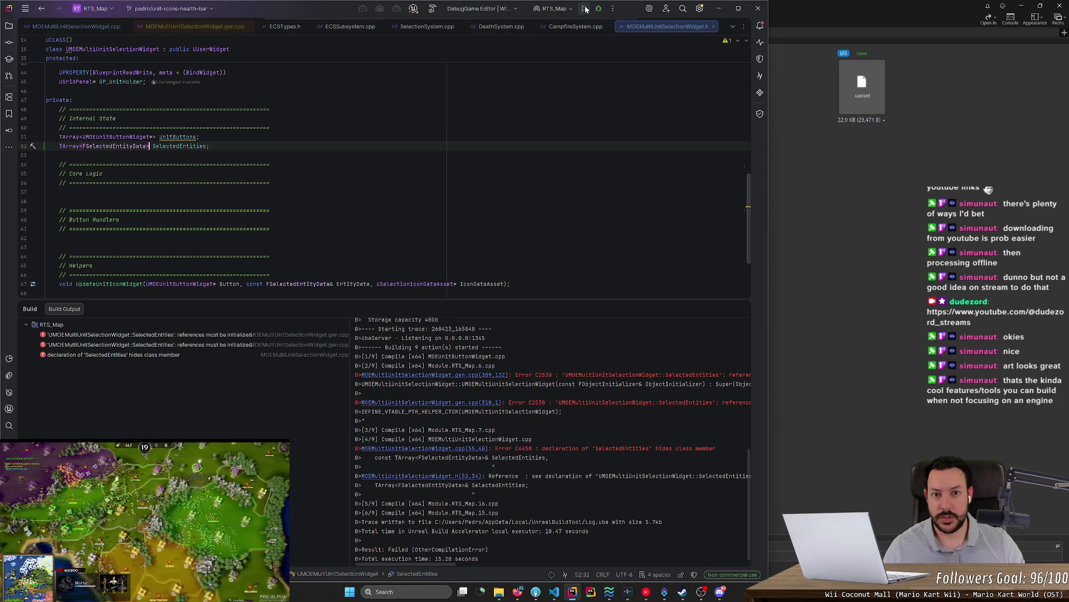
In Firefox, search 'tangy td steam' and open the Tangy TD SteamDB charts page.
{"action": "left_click", "coordinate": [518, 592]}
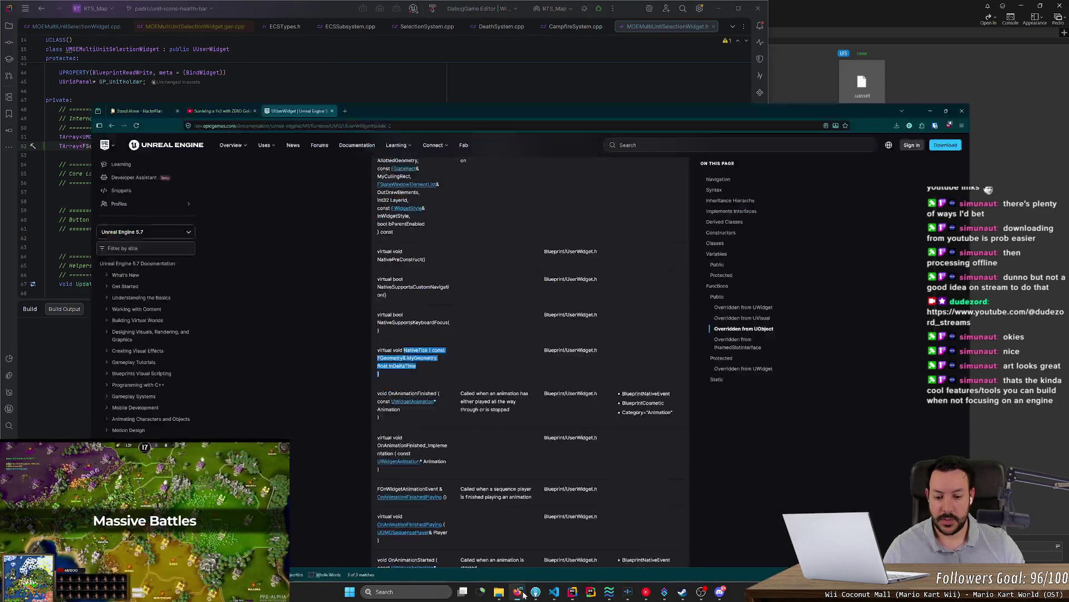
{"action": "key", "text": "ctrl+t"}
{"action": "type", "text": "tang"}
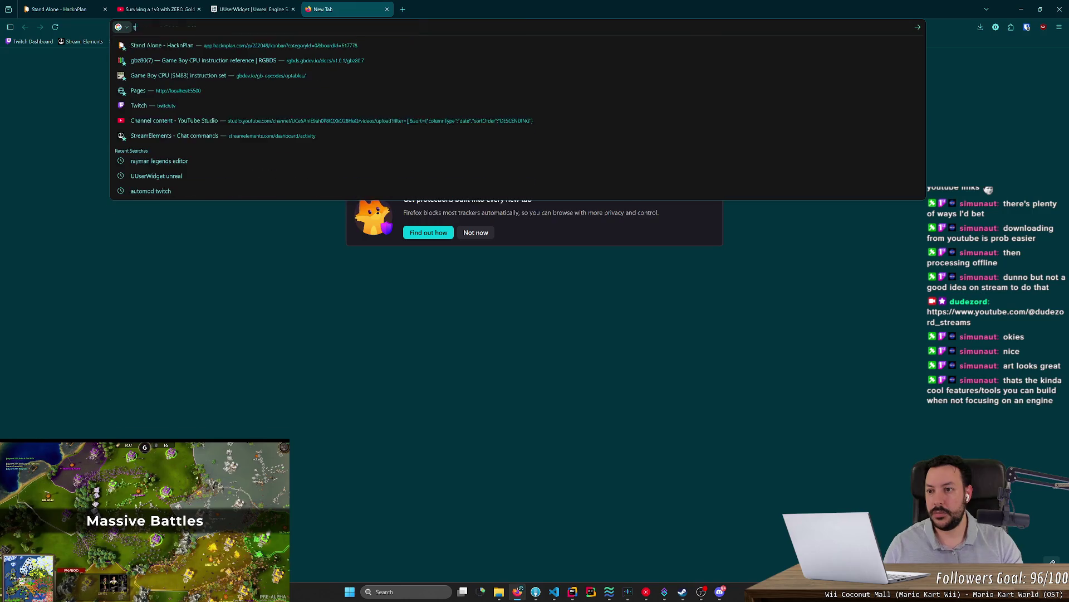
{"action": "type", "text": "y td steam"}
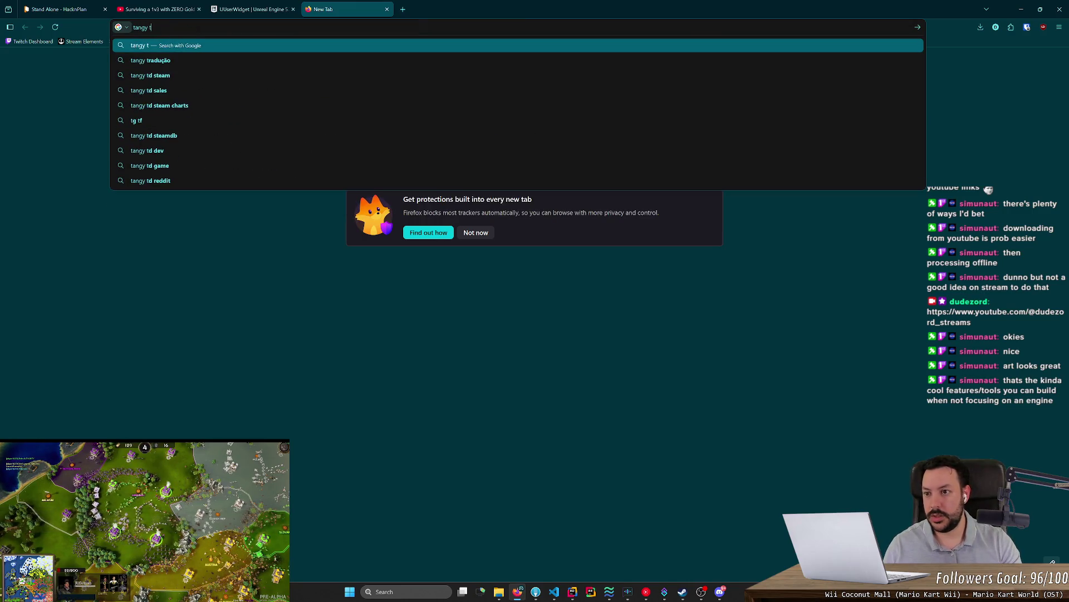
{"action": "key", "text": "Return"}
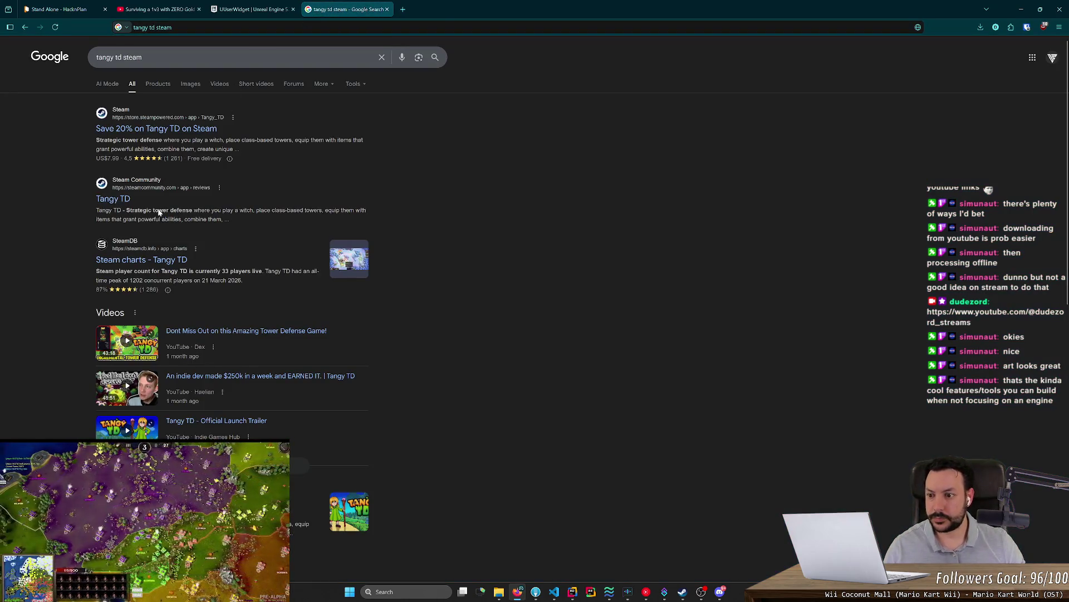
{"action": "left_click", "coordinate": [183, 259]}
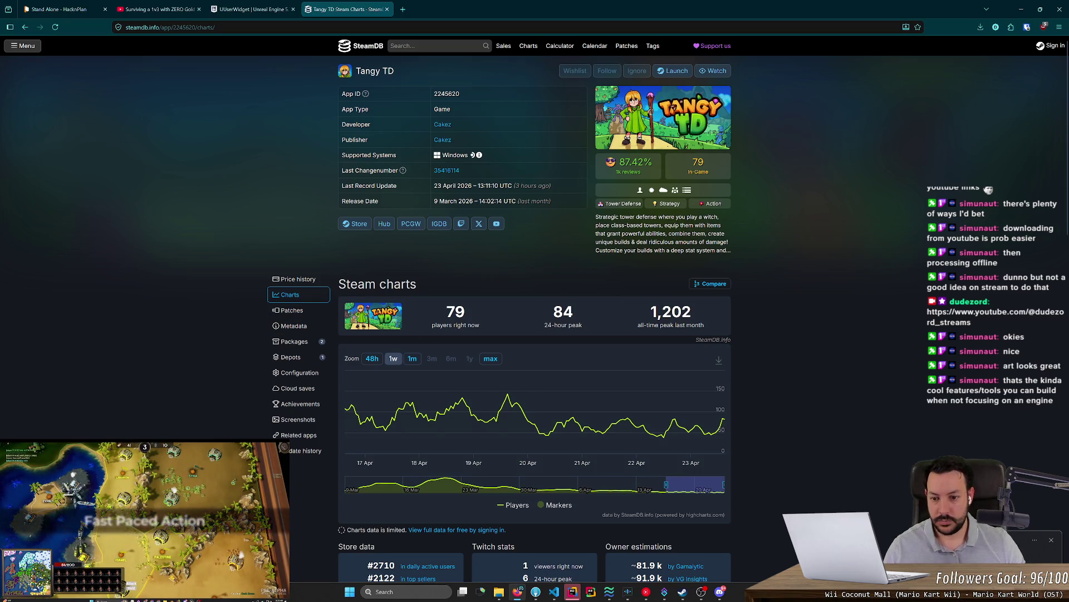
Review Tangy TD's stats and owner estimates, then close its tab and return to Rider.
{"action": "scroll", "coordinate": [456, 332], "scroll_direction": "down", "scroll_amount": 4}
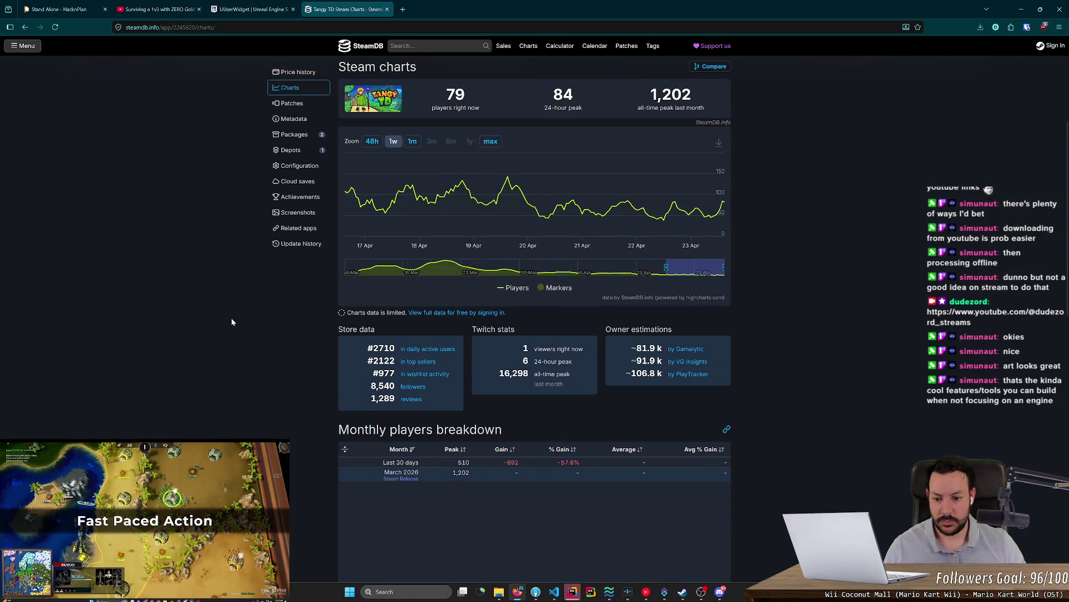
{"action": "scroll", "coordinate": [232, 322], "scroll_direction": "down", "scroll_amount": 1}
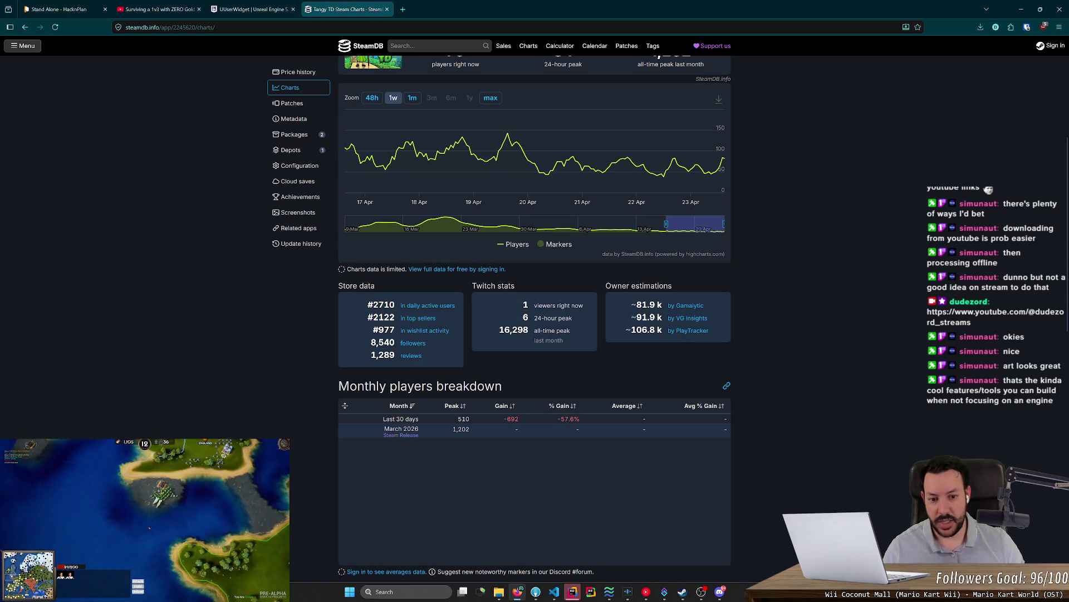
{"action": "scroll", "coordinate": [598, 348], "scroll_direction": "up", "scroll_amount": 5}
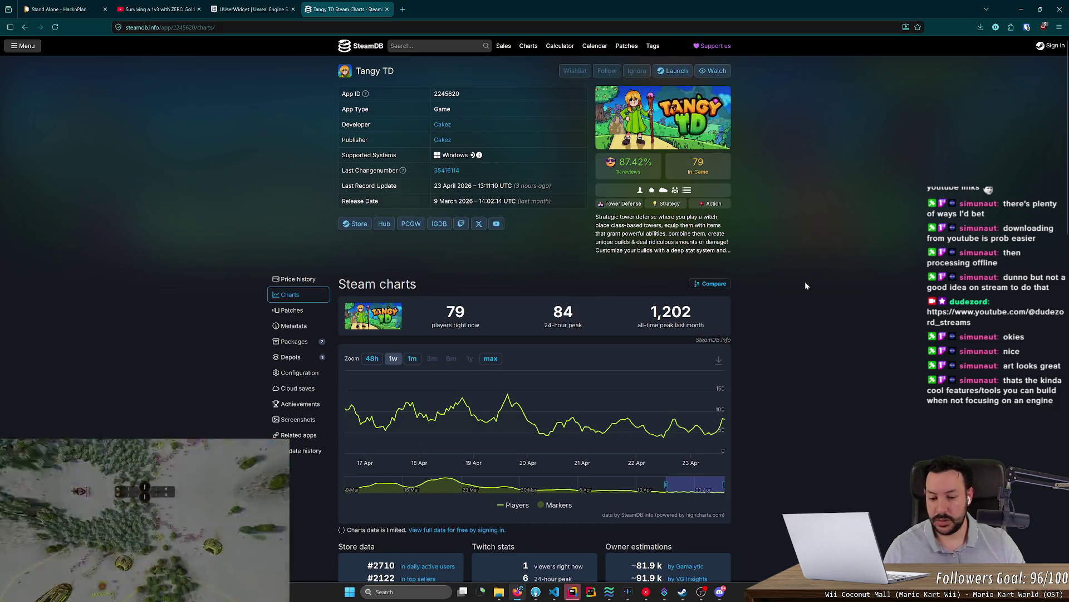
{"action": "scroll", "coordinate": [804, 281], "scroll_direction": "down", "scroll_amount": 3}
{"action": "scroll", "coordinate": [805, 302], "scroll_direction": "down", "scroll_amount": 5}
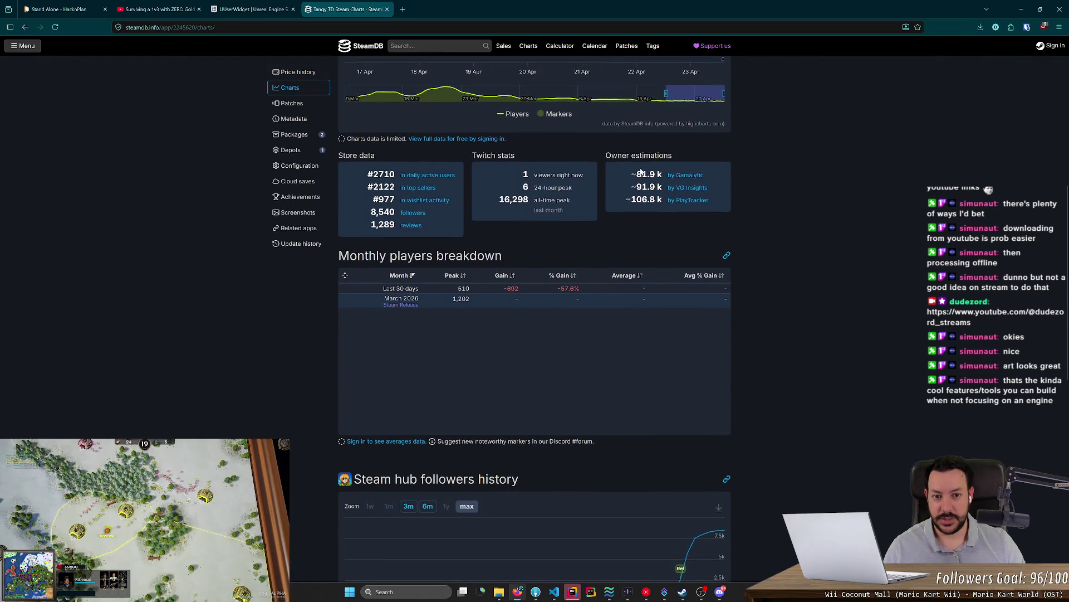
{"action": "left_click_drag", "start_coordinate": [618, 177], "coordinate": [656, 217]}
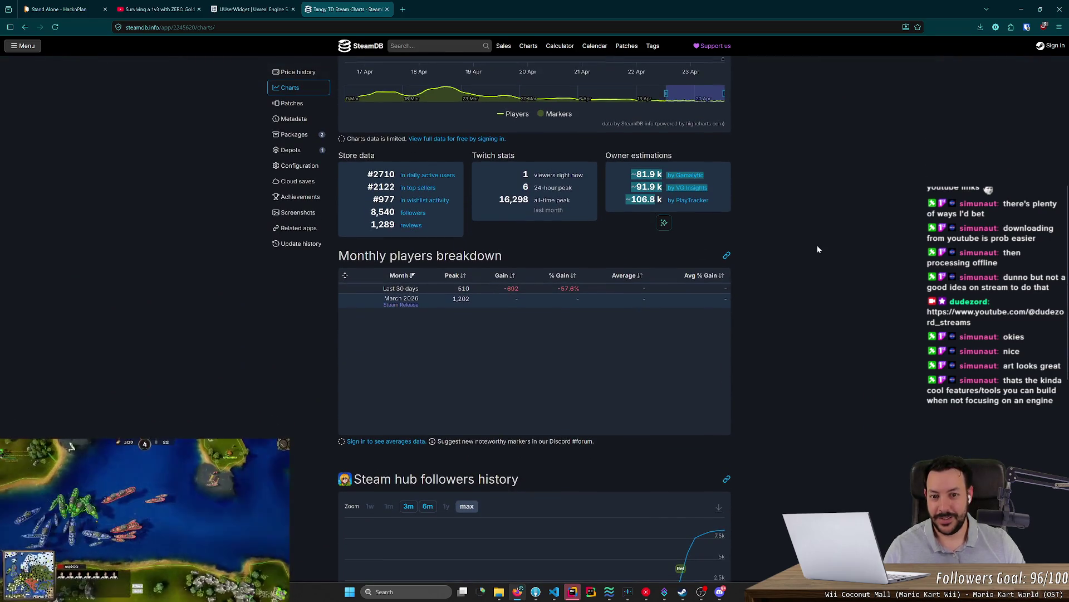
{"action": "scroll", "coordinate": [817, 249], "scroll_direction": "down", "scroll_amount": 6}
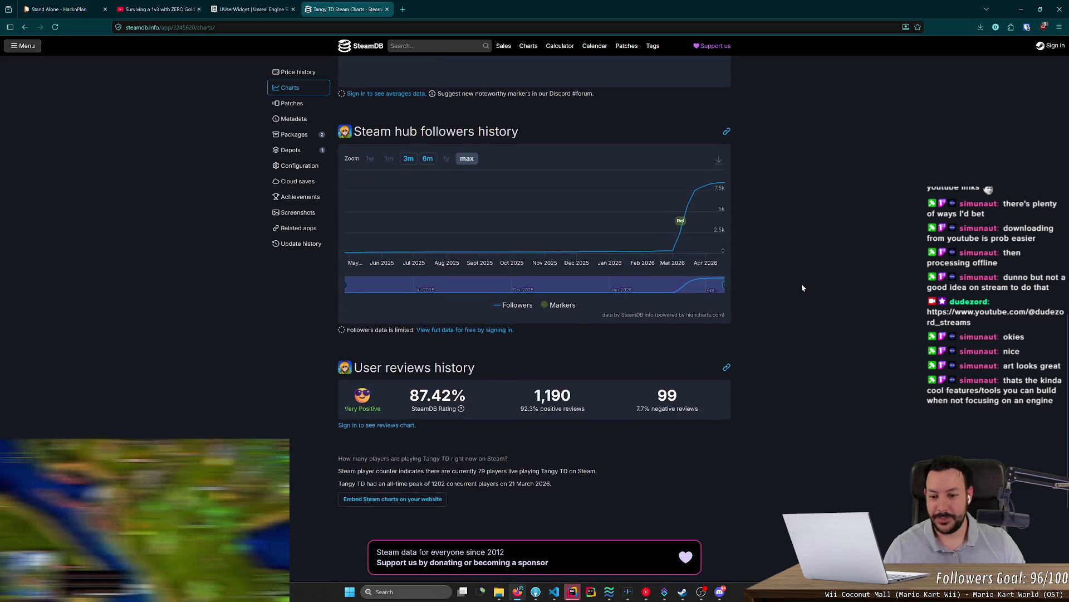
{"action": "scroll", "coordinate": [801, 283], "scroll_direction": "down", "scroll_amount": 5}
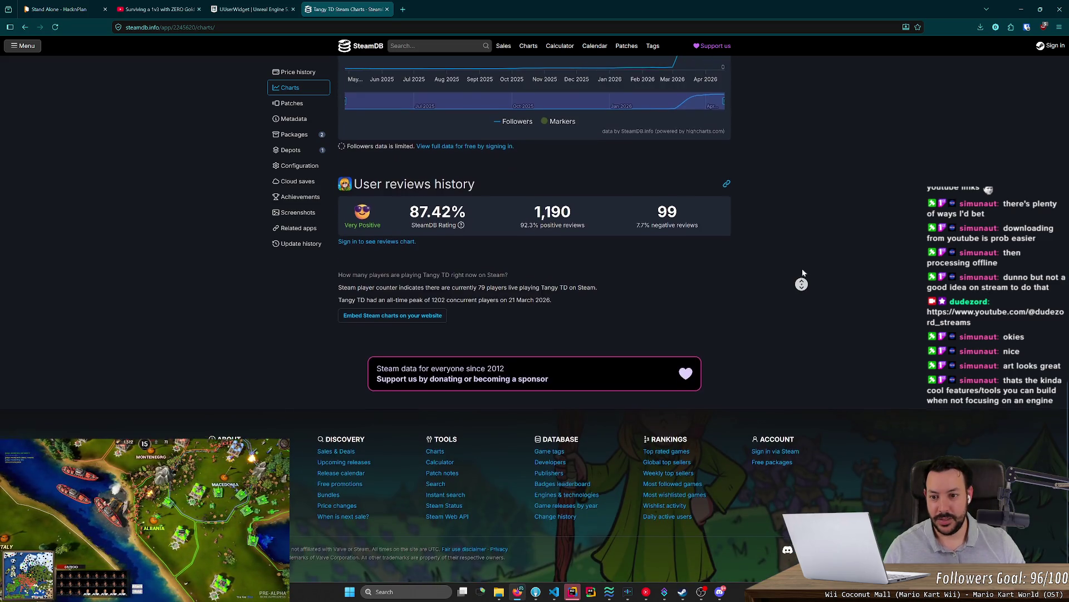
{"action": "middle_click", "coordinate": [801, 283]}
{"action": "scroll", "coordinate": [799, 211], "scroll_direction": "up", "scroll_amount": 3}
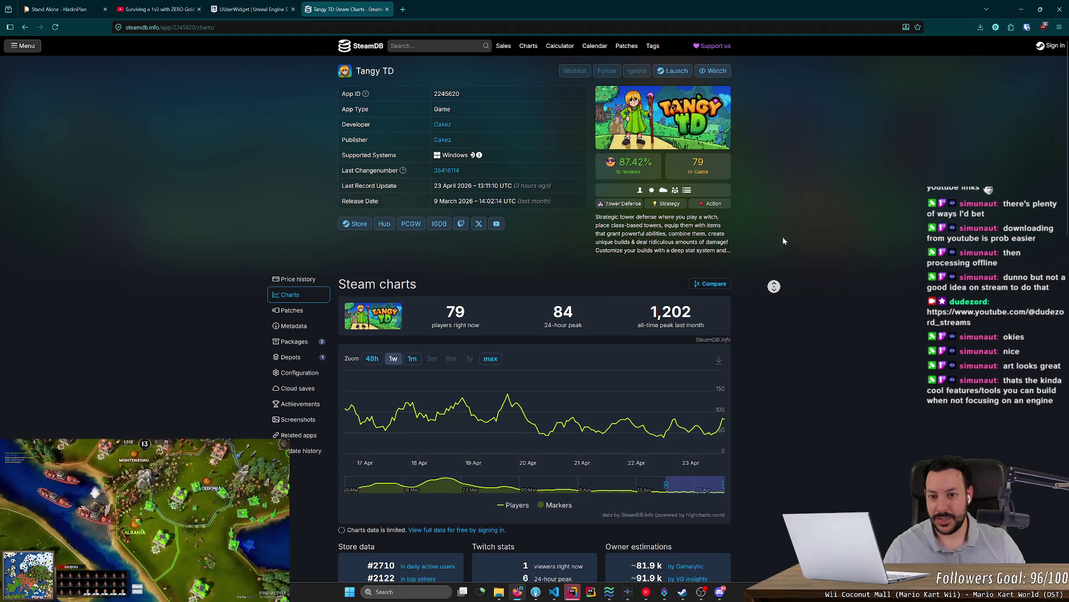
{"action": "middle_click", "coordinate": [783, 233]}
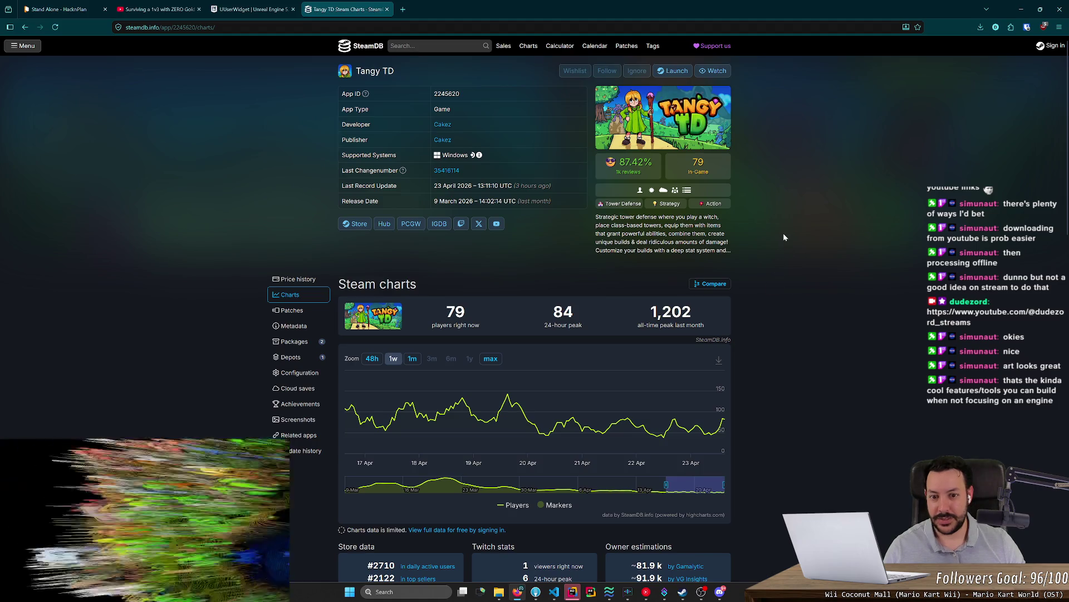
{"action": "middle_click", "coordinate": [348, 12]}
{"action": "key", "text": "alt+Tab"}
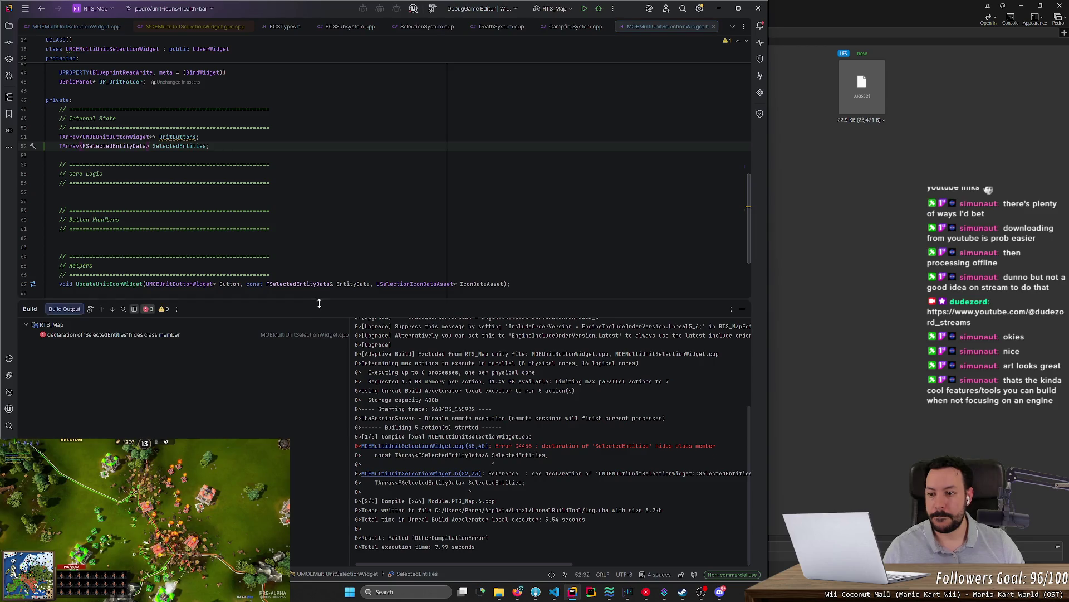
Enlarge the build log, jump to the C4458 error, and inspect PopulateUnitGrid's SelectedEntities parameter.
{"action": "left_click_drag", "start_coordinate": [319, 303], "coordinate": [352, 279]}
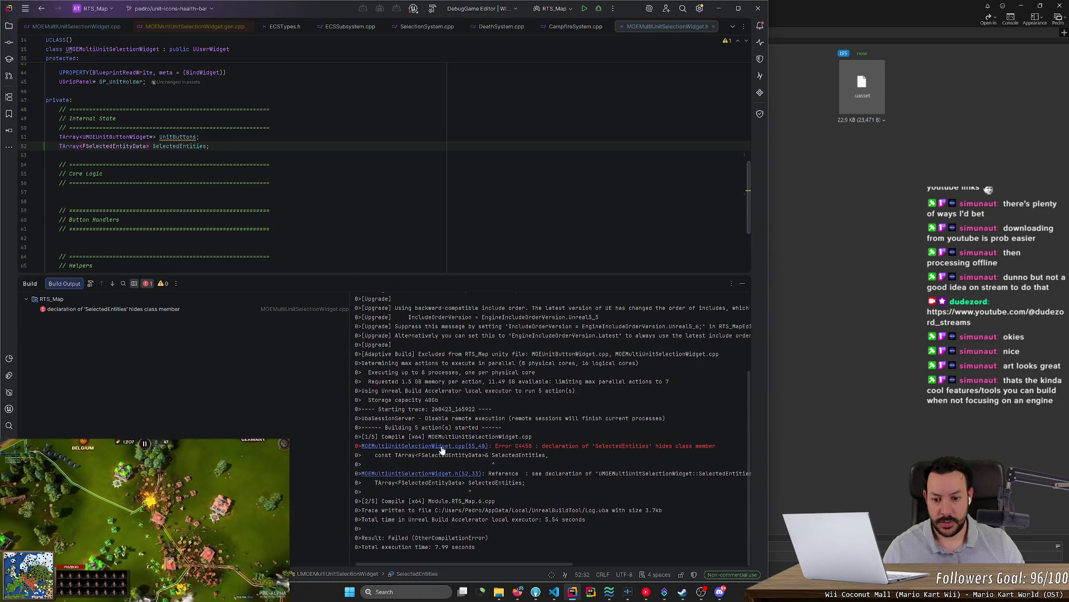
{"action": "key", "text": "ctrl+alt+Down"}
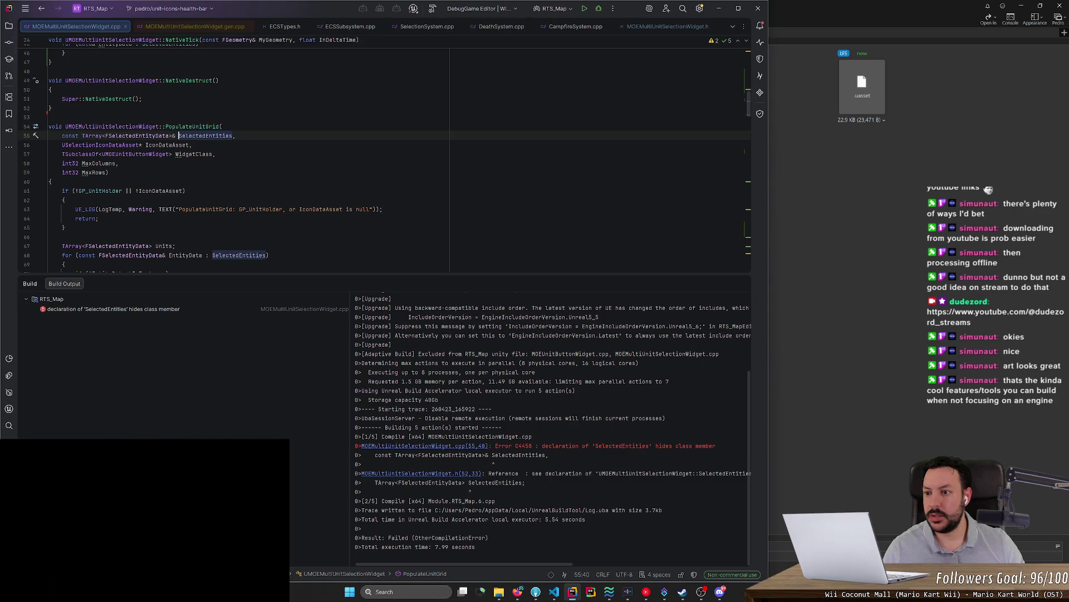
{"action": "key", "text": "ctrl+q"}
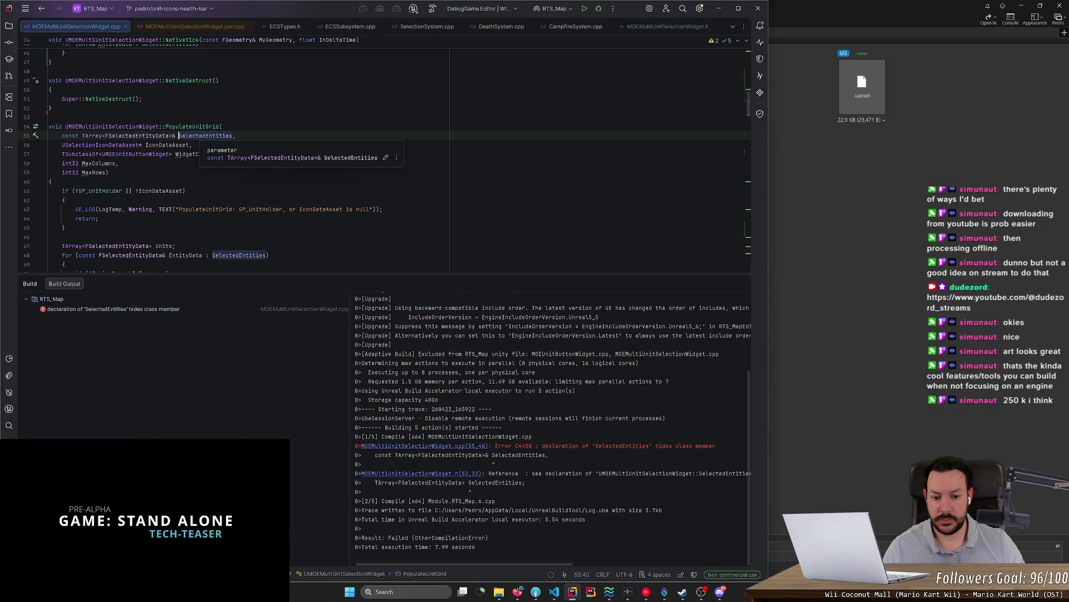
{"action": "key", "text": "ctrl+w"}
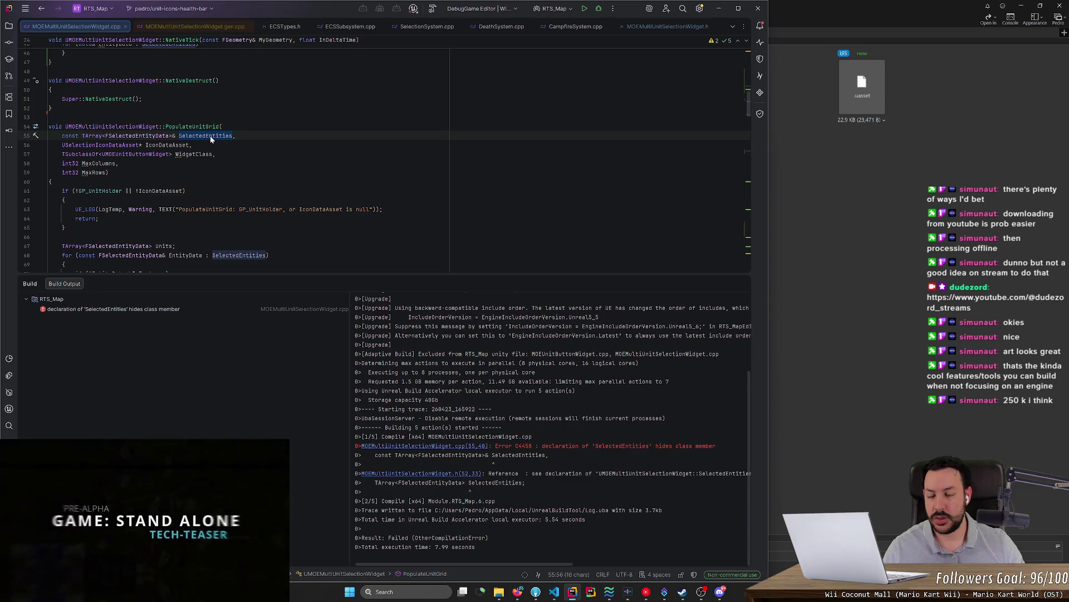
{"action": "key", "text": "ctrl+Tab"}
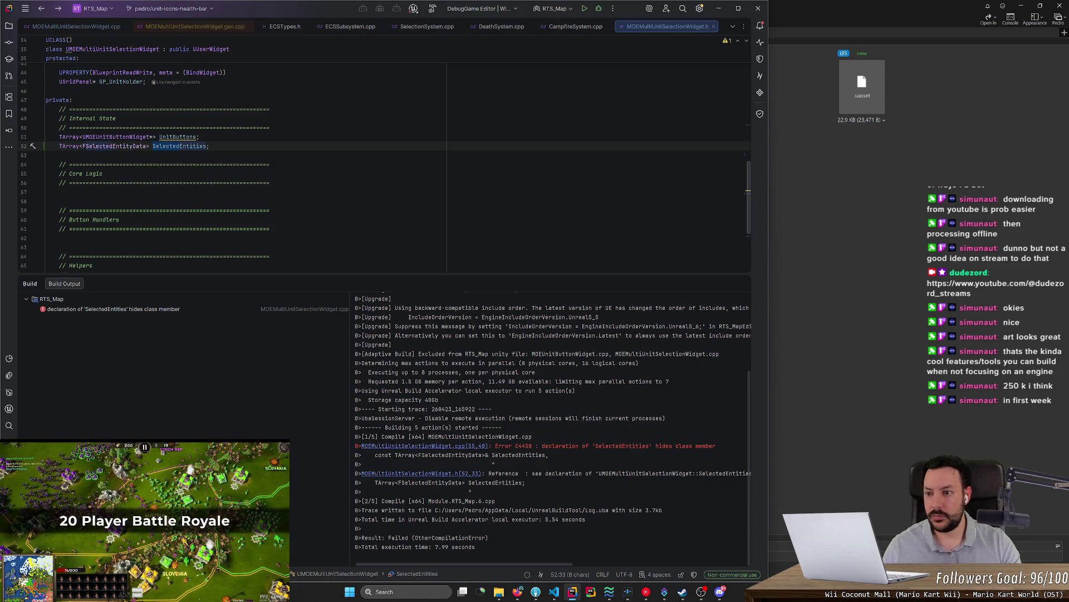
Rename the member to Entities, assign 'Entities = Units' in PopulateUnitGrid, and loop over Entities.
{"action": "key", "text": "BackSpace"}
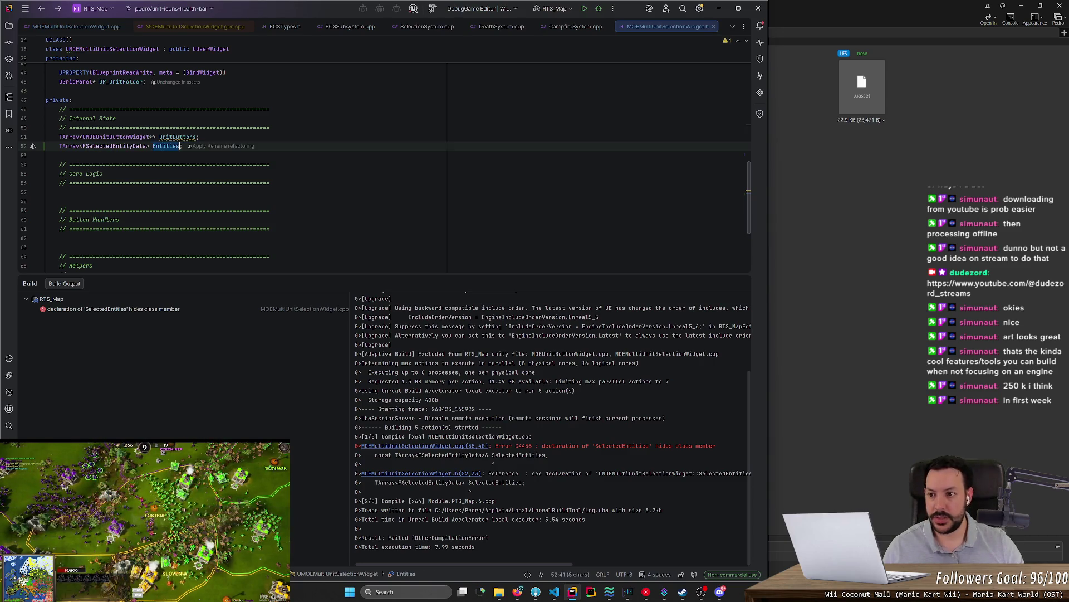
{"action": "key", "text": "ctrl+Tab"}
{"action": "key", "text": "ctrl+shift+Left"}
{"action": "key", "text": "ctrl+shift+Left"}
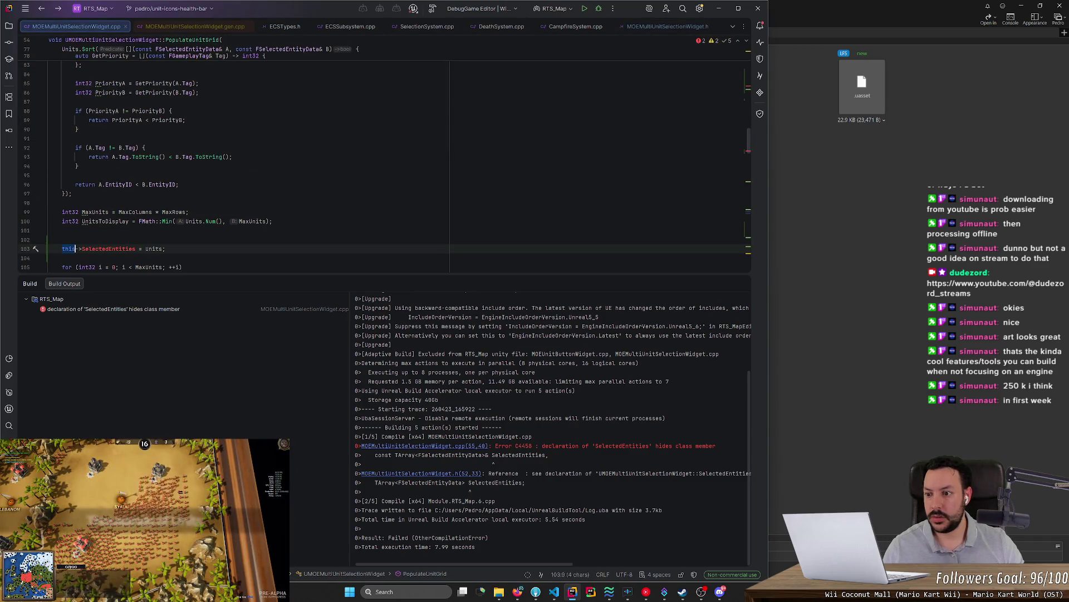
{"action": "key", "text": "BackSpace"}
{"action": "key", "text": "Up"}
{"action": "key", "text": "Up"}
{"action": "key", "text": "Delete"}
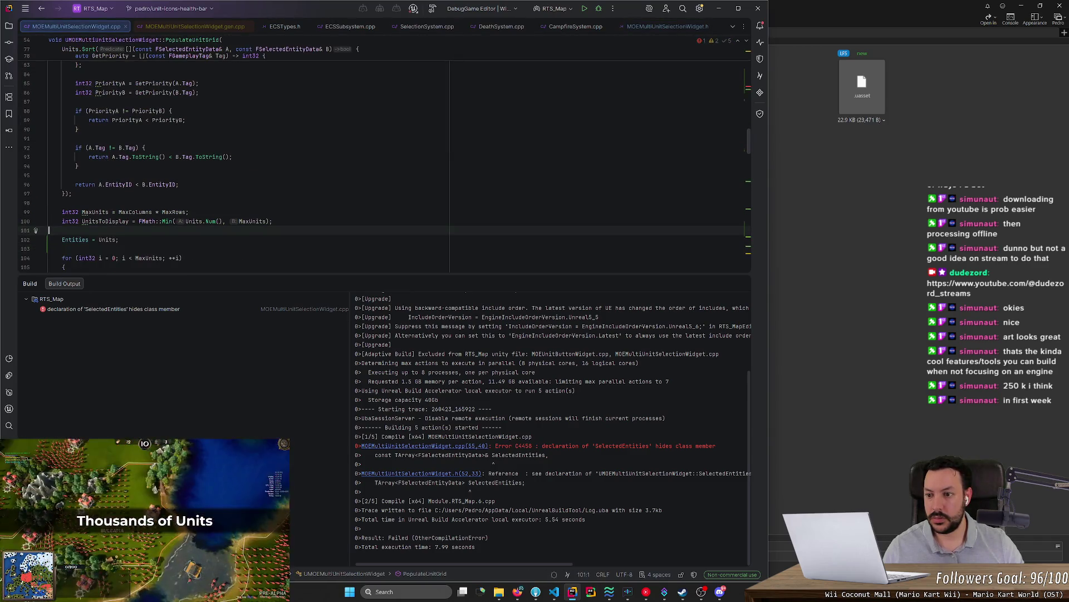
{"action": "scroll", "coordinate": [748, 143], "scroll_direction": "up", "scroll_amount": 10}
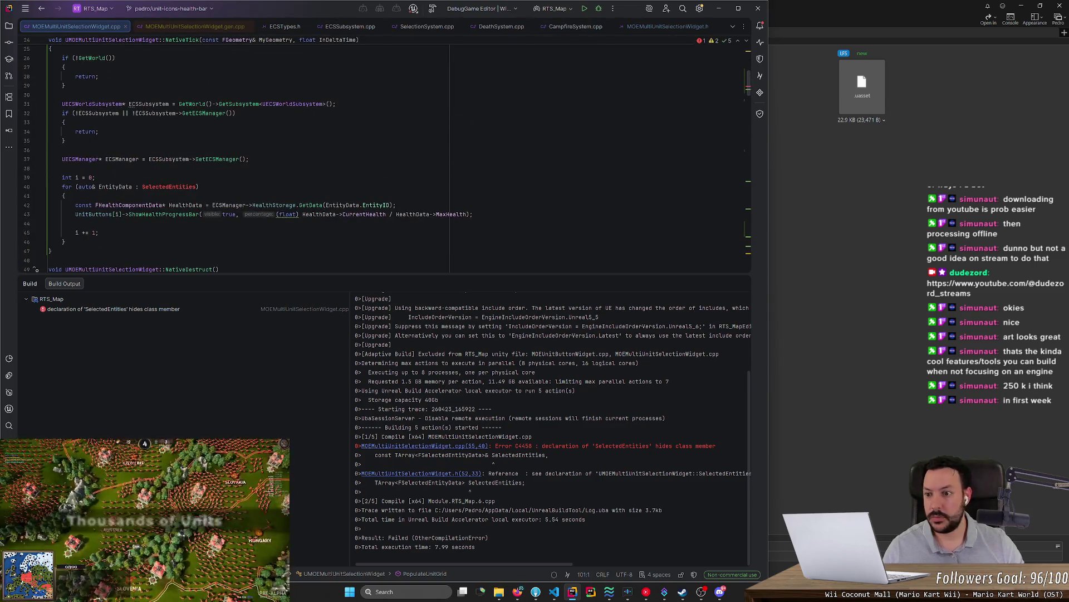
{"action": "double_click", "coordinate": [167, 187]}
{"action": "type", "text": "Entities"}
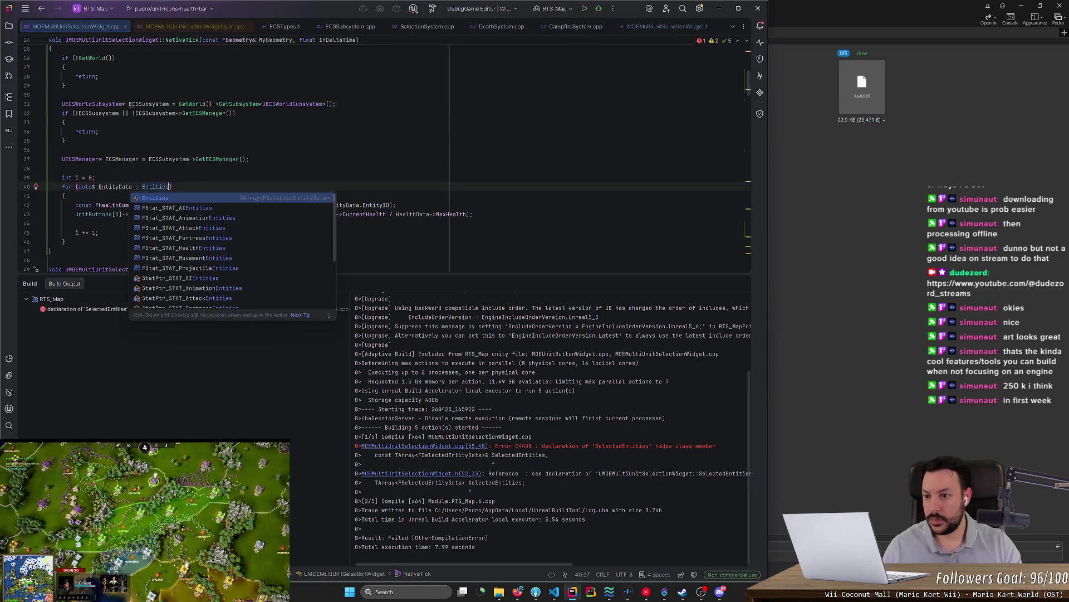
{"action": "left_click", "coordinate": [49, 168]}
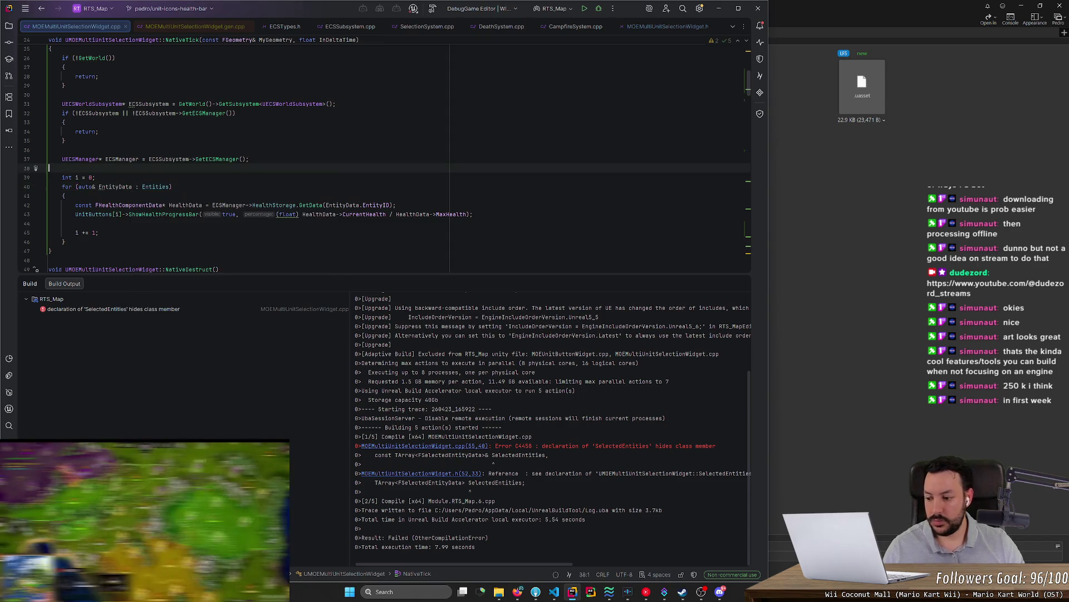
Rebuild and run RTS_Map, then switch to the UUserWidget documentation in the browser.
{"action": "key", "text": "alt+Tab"}
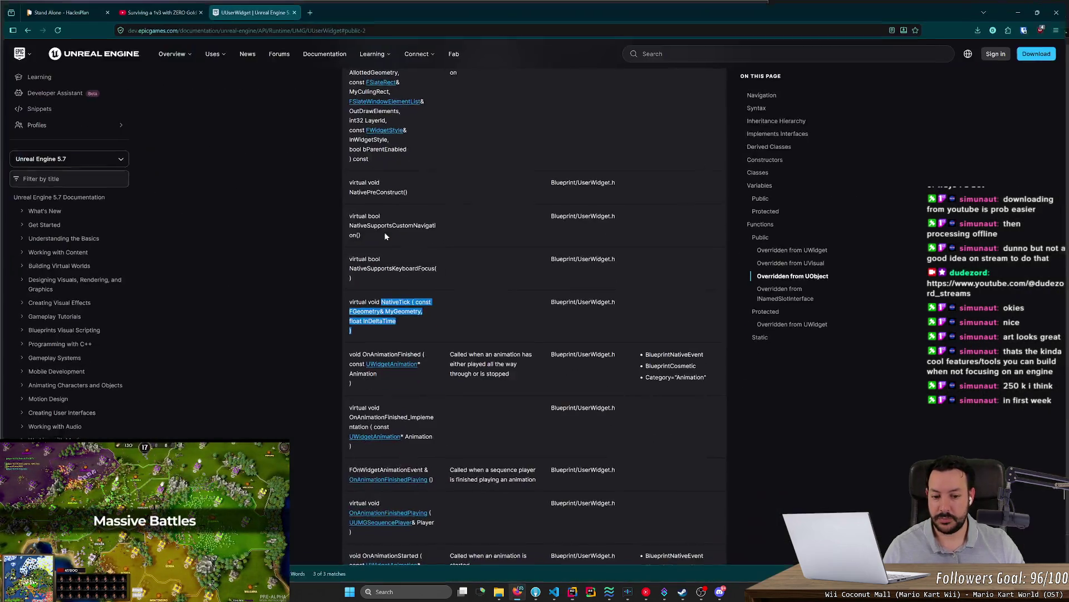
{"action": "key", "text": "alt+Tab"}
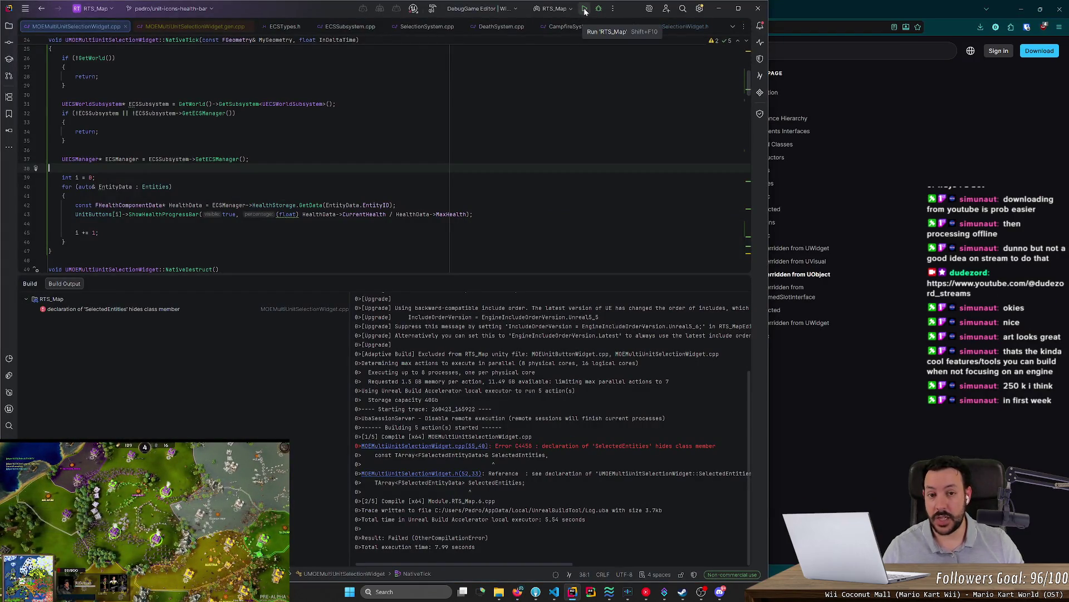
{"action": "left_click", "coordinate": [584, 9]}
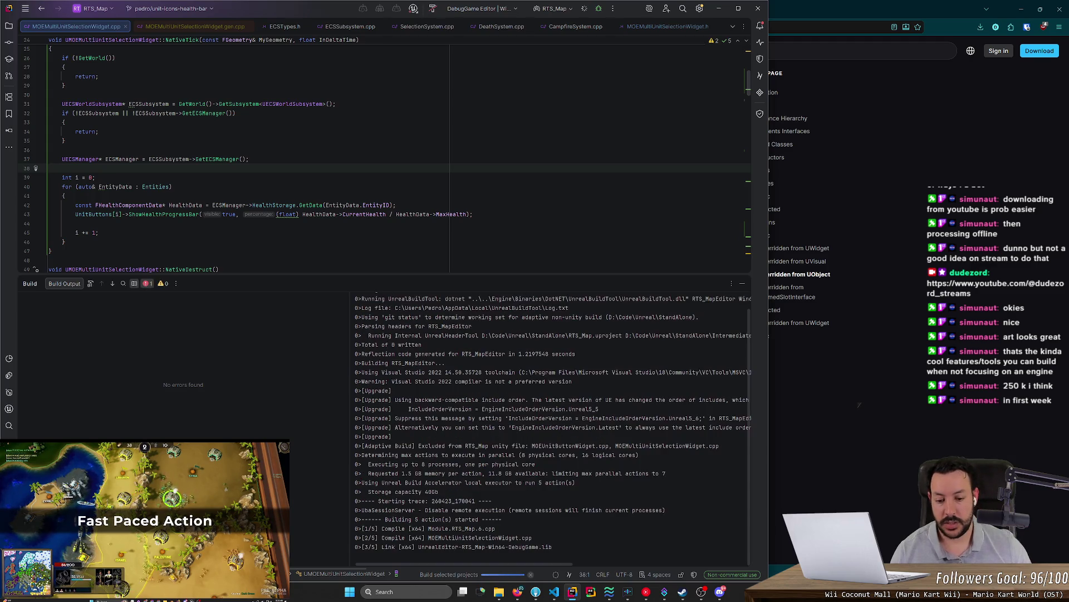
{"action": "key", "text": "alt+Tab"}
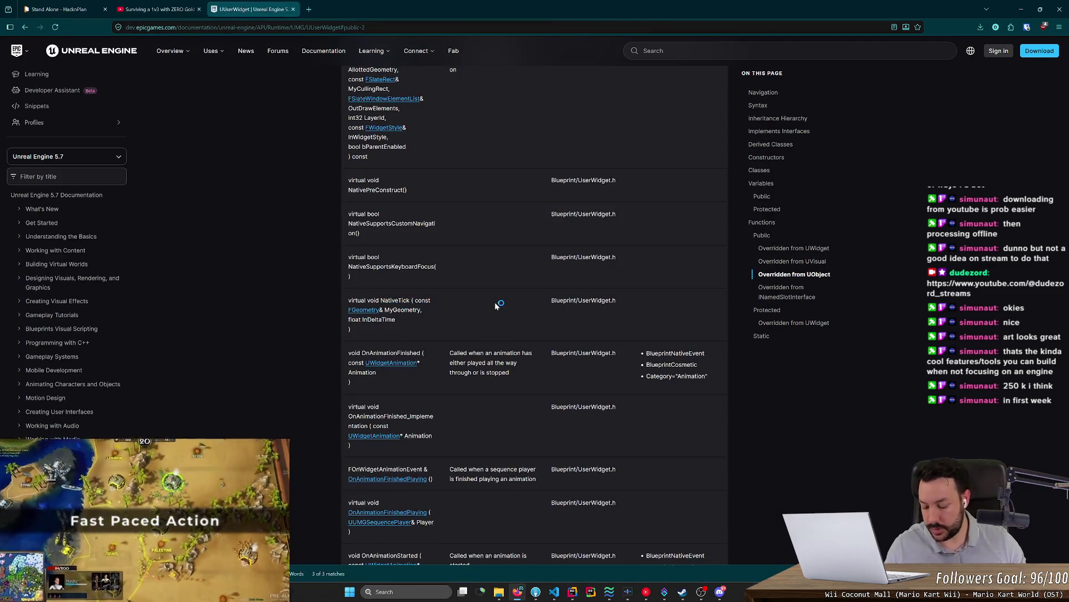
Highlight Tangy TD's ~91.9k owner estimate, then minimize and restore the browser to check Unreal.
{"action": "scroll", "coordinate": [765, 310], "scroll_direction": "down", "scroll_amount": 5}
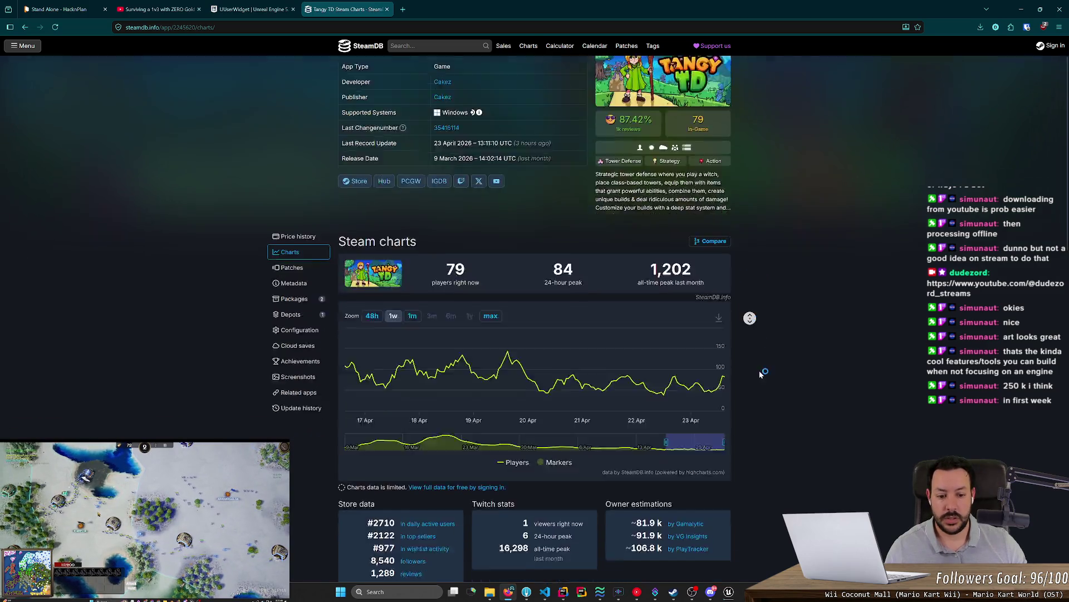
{"action": "left_click_drag", "start_coordinate": [662, 221], "coordinate": [628, 223]}
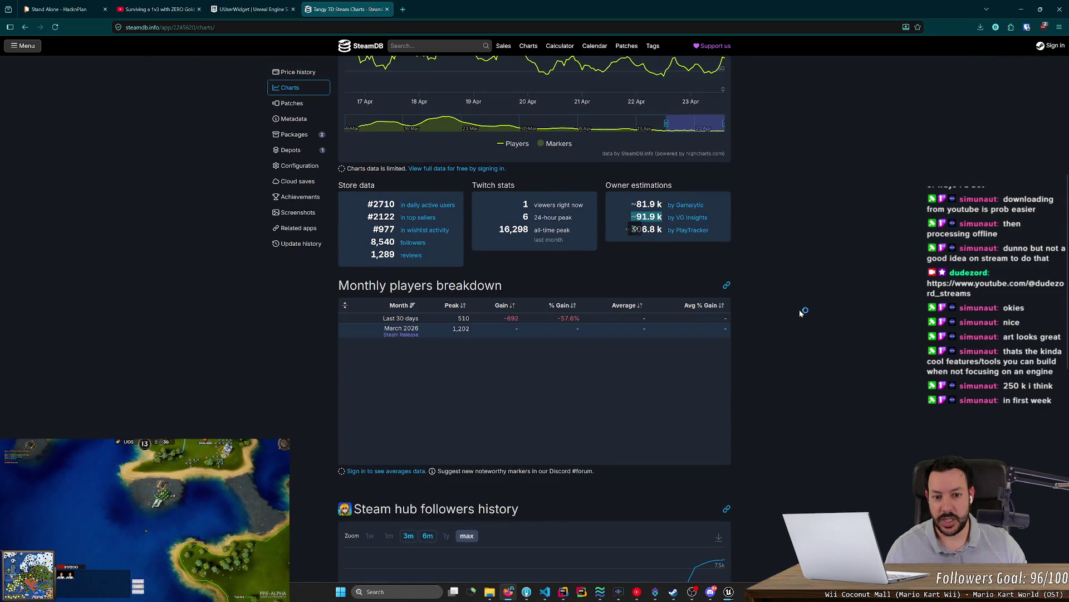
{"action": "scroll", "coordinate": [749, 296], "scroll_direction": "up", "scroll_amount": 2}
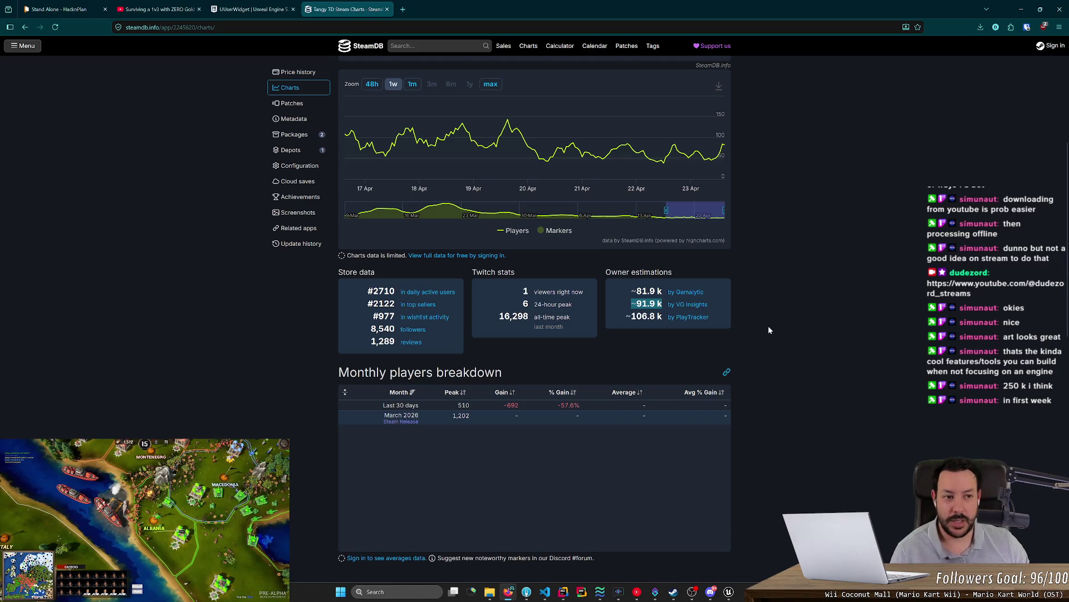
{"action": "left_click", "coordinate": [1021, 10]}
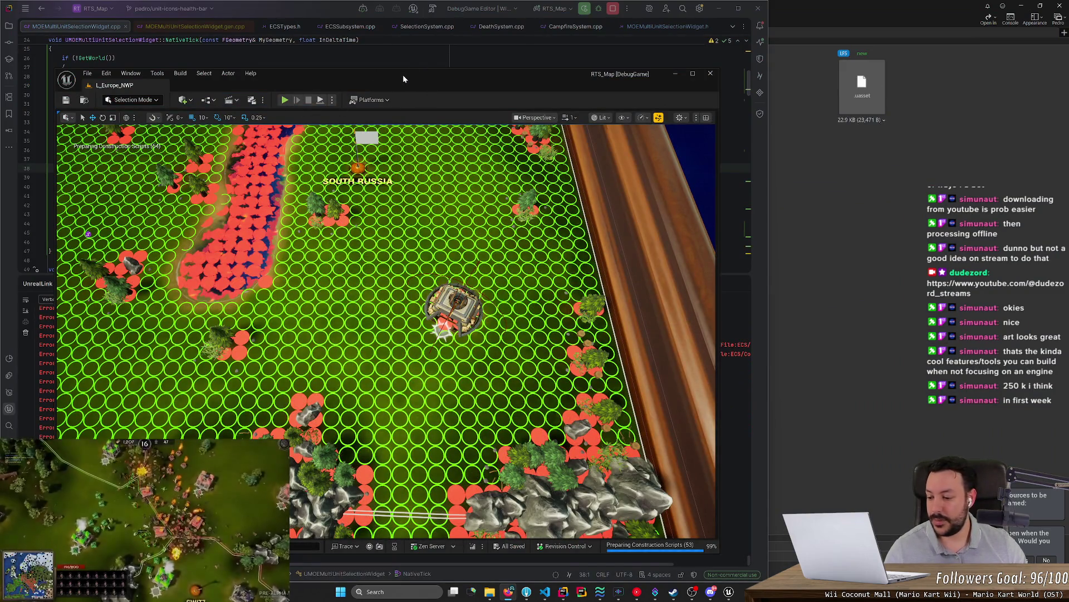
{"action": "left_click", "coordinate": [508, 592]}
Search SteamDB for 'achail' and open All Hail the Orb's charts to view its owner estimates.
{"action": "key", "text": "slash"}
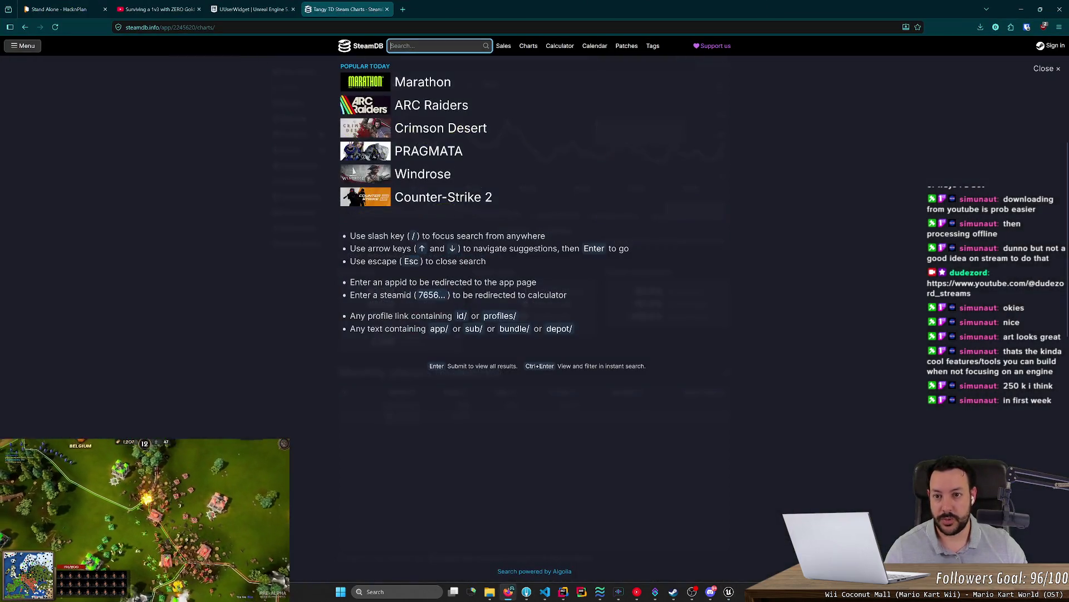
{"action": "type", "text": "ac"}
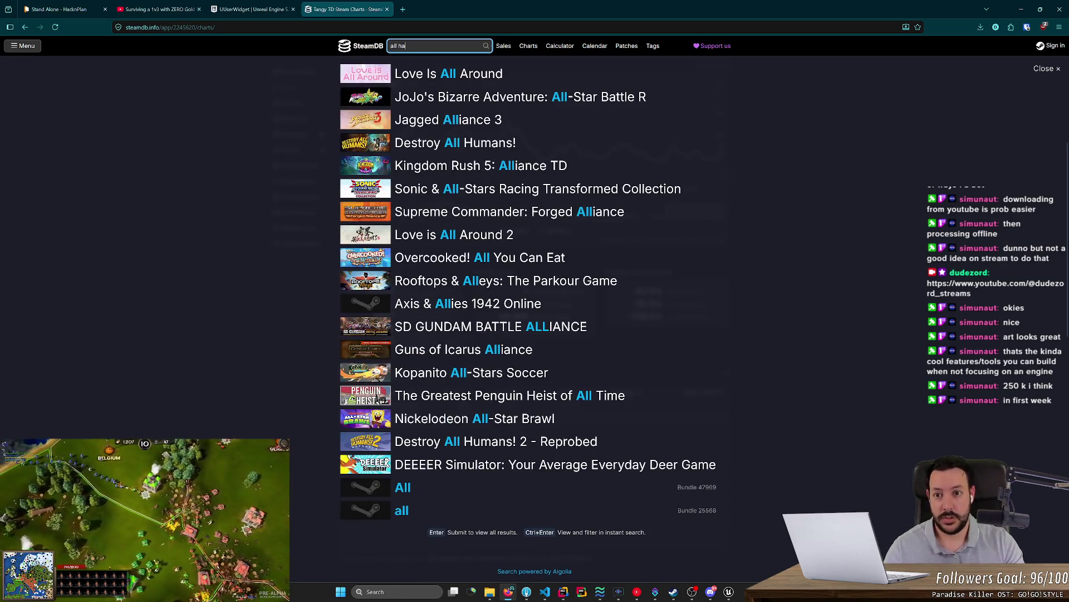
{"action": "type", "text": "hail"}
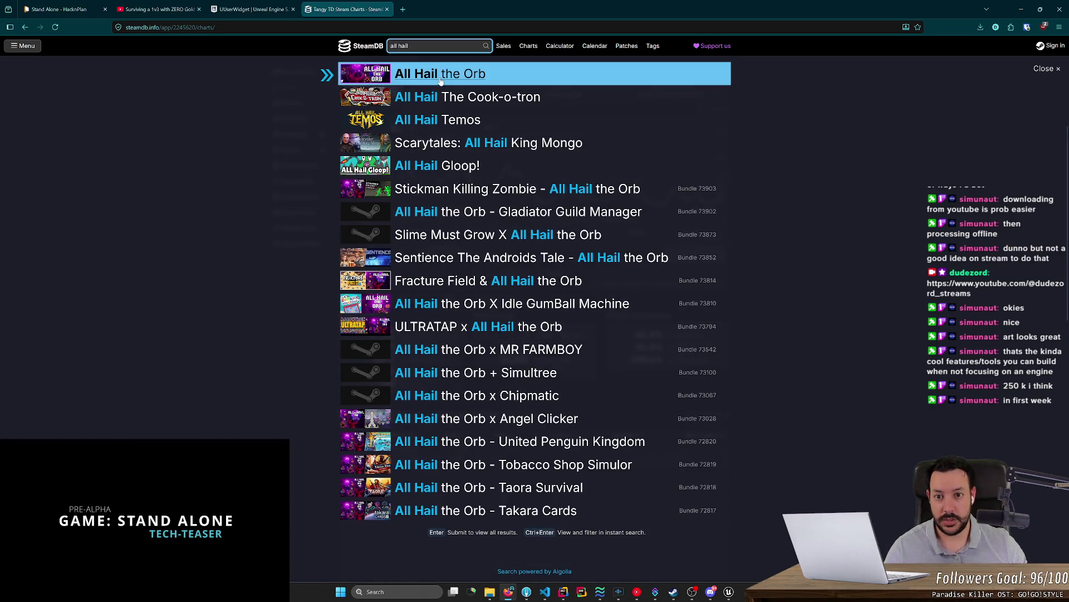
{"action": "left_click", "coordinate": [442, 76]}
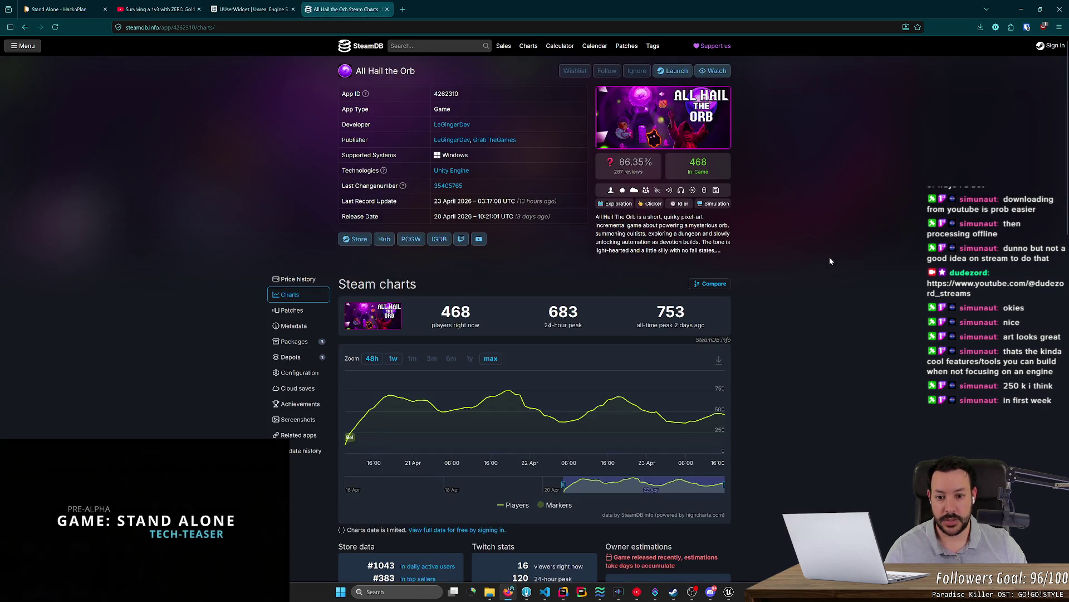
{"action": "scroll", "coordinate": [813, 269], "scroll_direction": "down", "scroll_amount": 4}
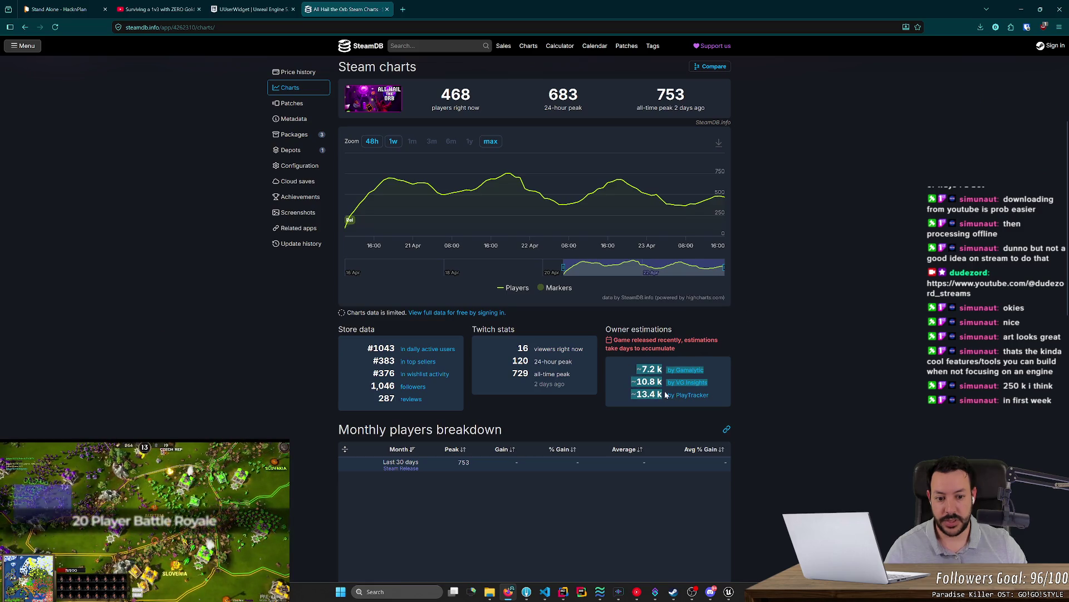
{"action": "left_click_drag", "start_coordinate": [632, 379], "coordinate": [649, 403]}
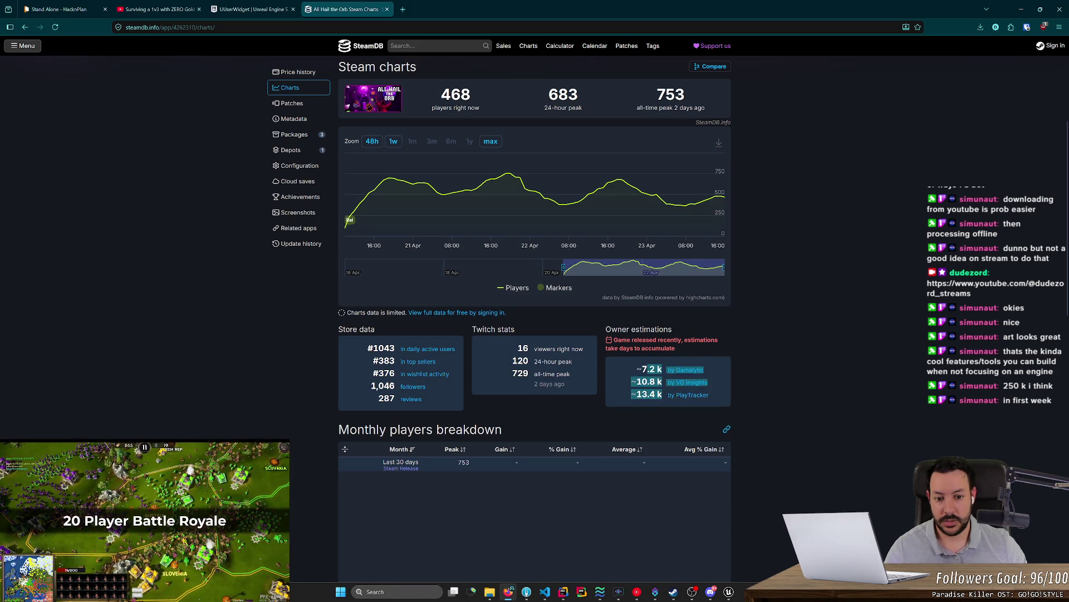
{"action": "left_click", "coordinate": [649, 404]}
Select the VG Insights estimate, compare against Tangy TD, then close the All Hail the Orb tab.
{"action": "scroll", "coordinate": [792, 342], "scroll_direction": "down", "scroll_amount": 2}
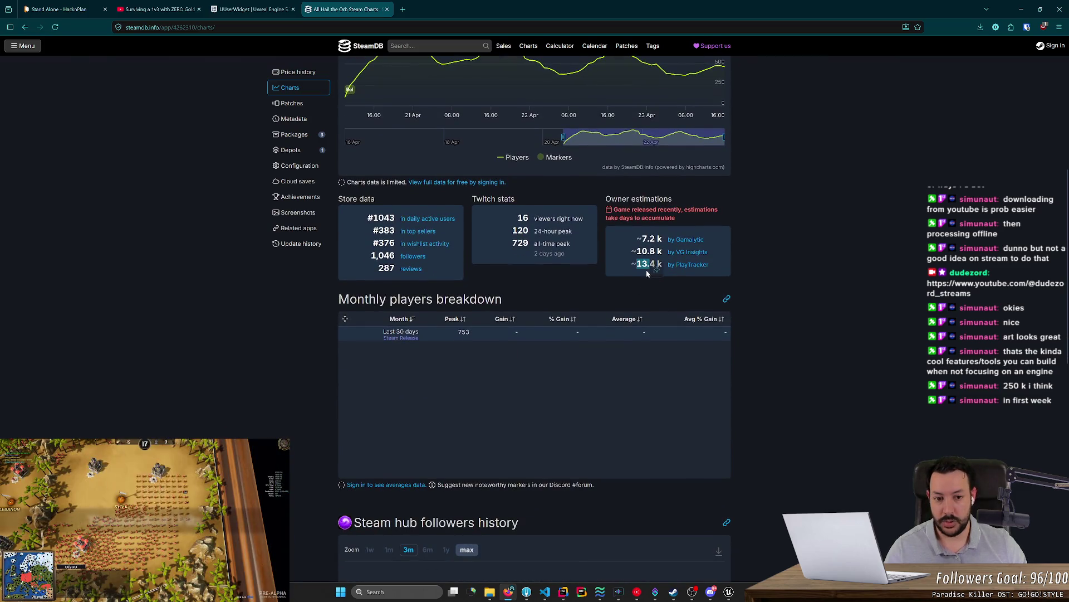
{"action": "triple_click", "coordinate": [649, 252]}
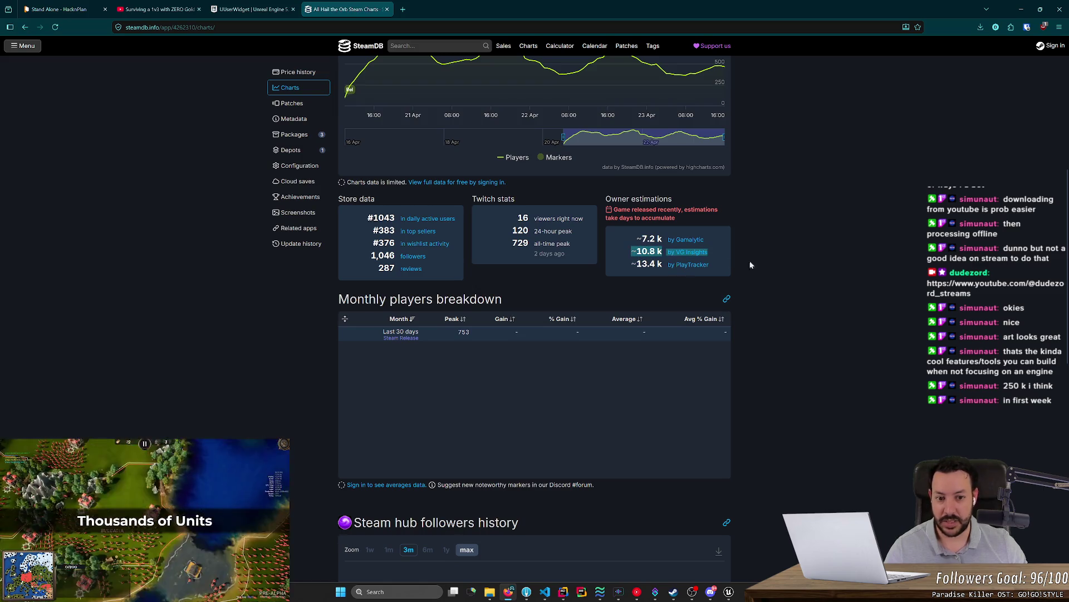
{"action": "scroll", "coordinate": [836, 271], "scroll_direction": "up", "scroll_amount": 1}
{"action": "scroll", "coordinate": [834, 286], "scroll_direction": "up", "scroll_amount": 4}
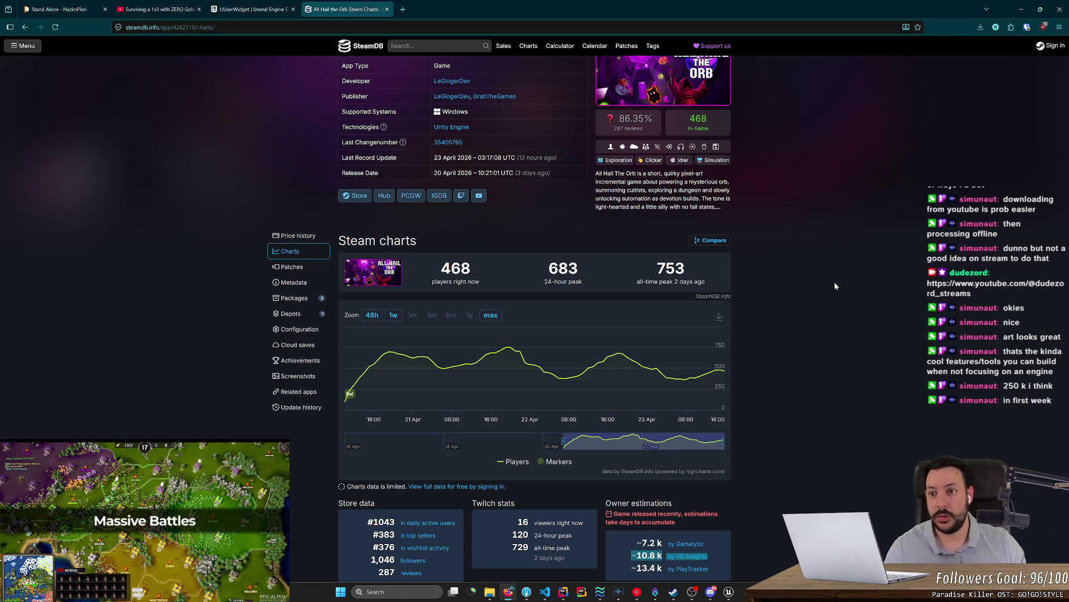
{"action": "key", "text": "alt+Left"}
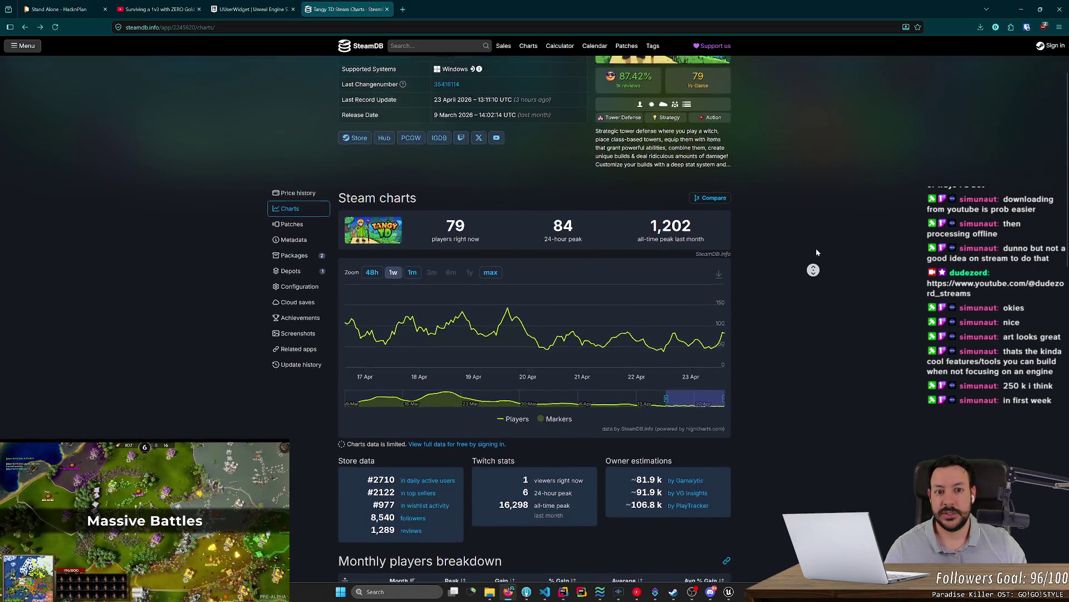
{"action": "key", "text": "alt+Right"}
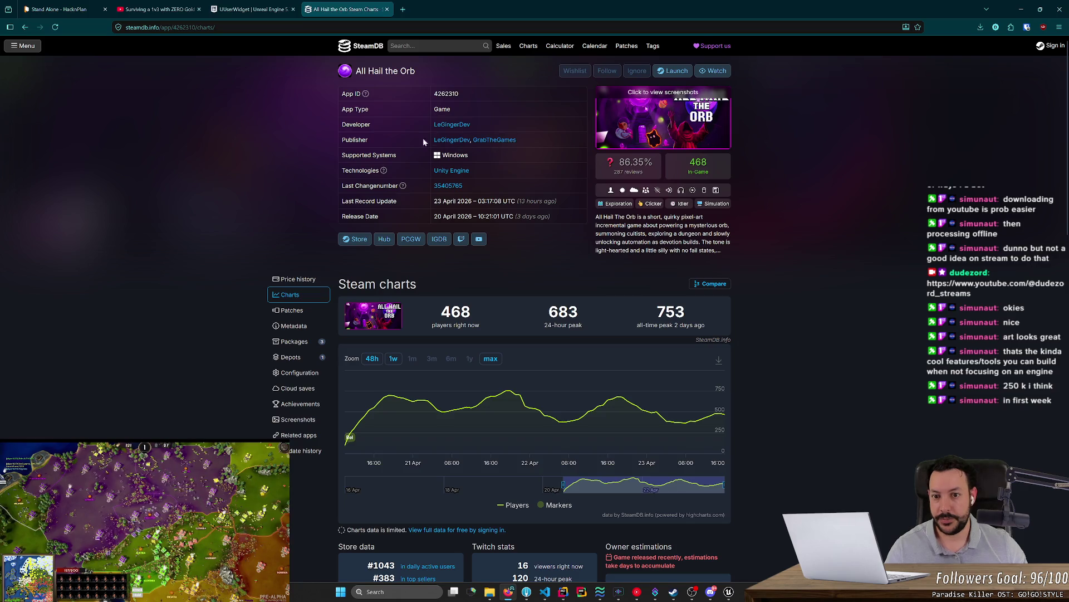
{"action": "middle_click", "coordinate": [342, 9]}
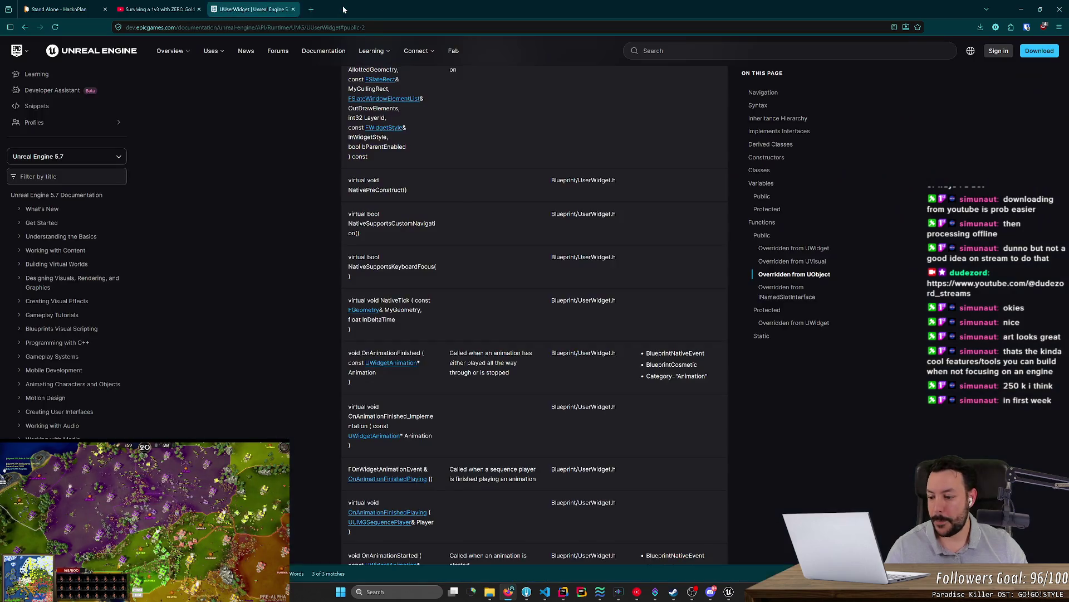
Launch a Play-in-Editor session of the L_Europe_NWP map, then return to the UUserWidget documentation.
{"action": "left_click", "coordinate": [1021, 9]}
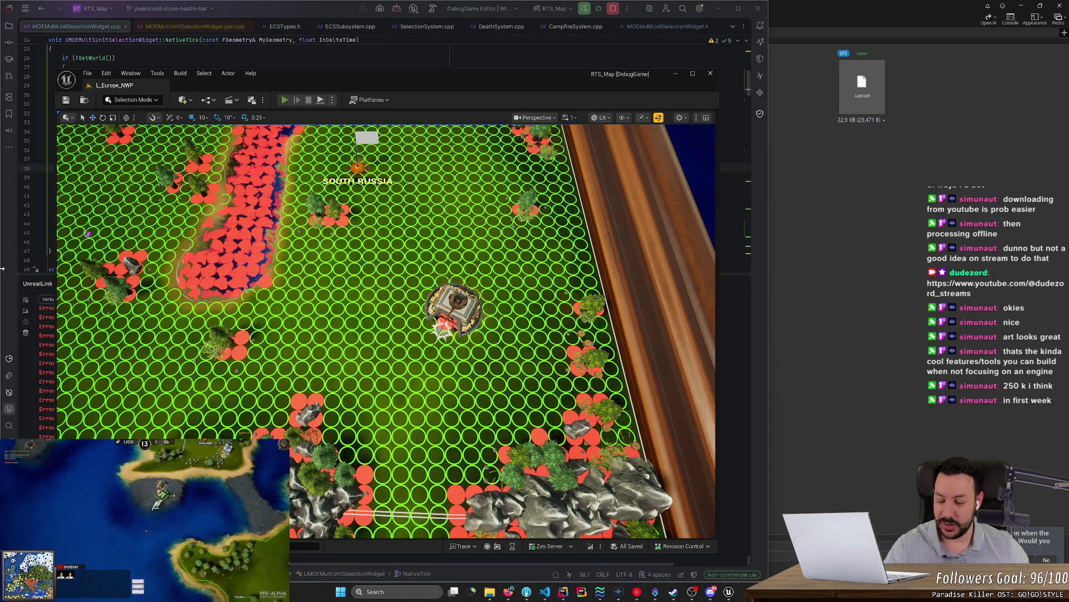
{"action": "key", "text": "alt+p"}
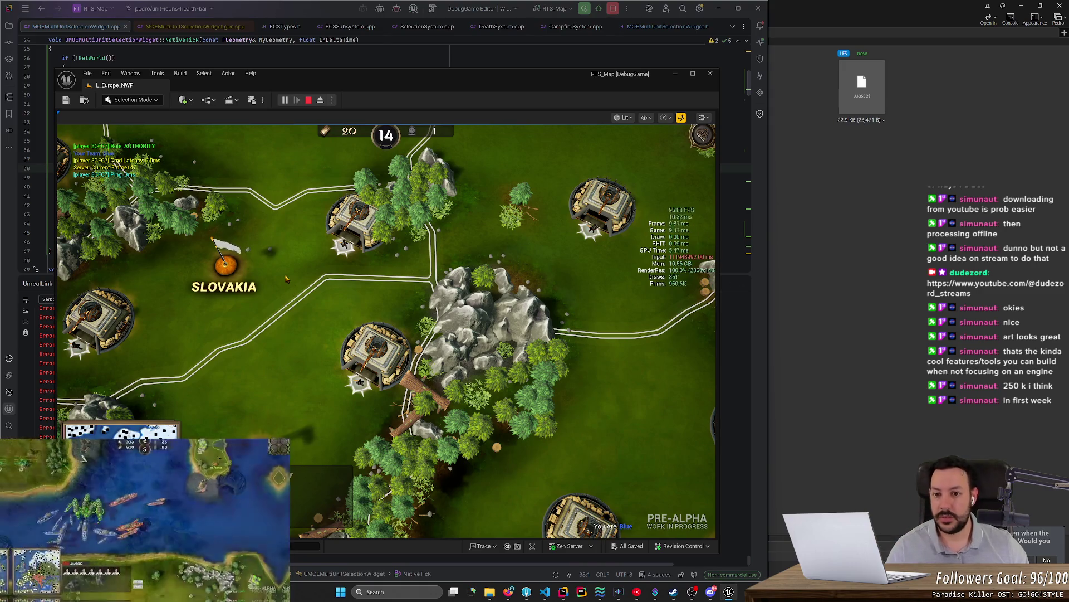
{"action": "left_click", "coordinate": [508, 591]}
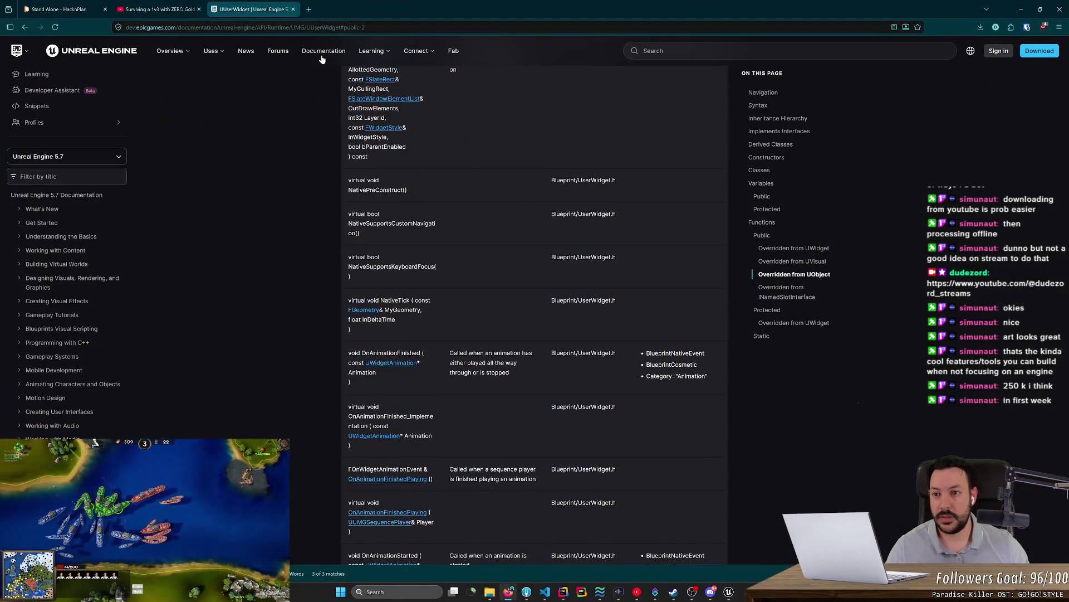
{"action": "left_click", "coordinate": [311, 10]}
{"action": "type", "text": "ondeb"}
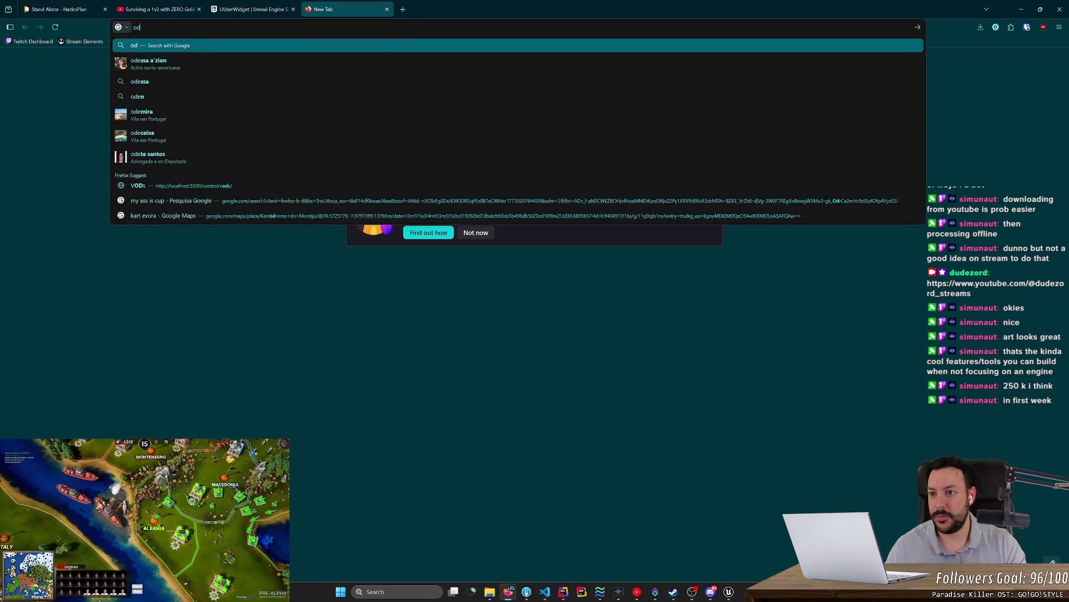
{"action": "key", "text": "Down"}
{"action": "key", "text": "Return"}
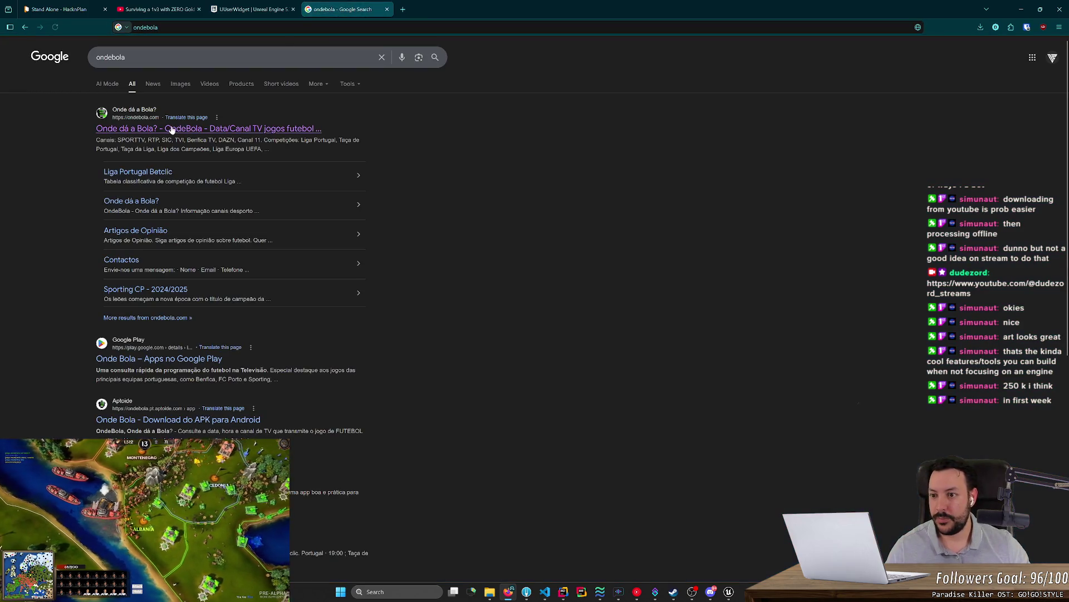
{"action": "left_click", "coordinate": [167, 129]}
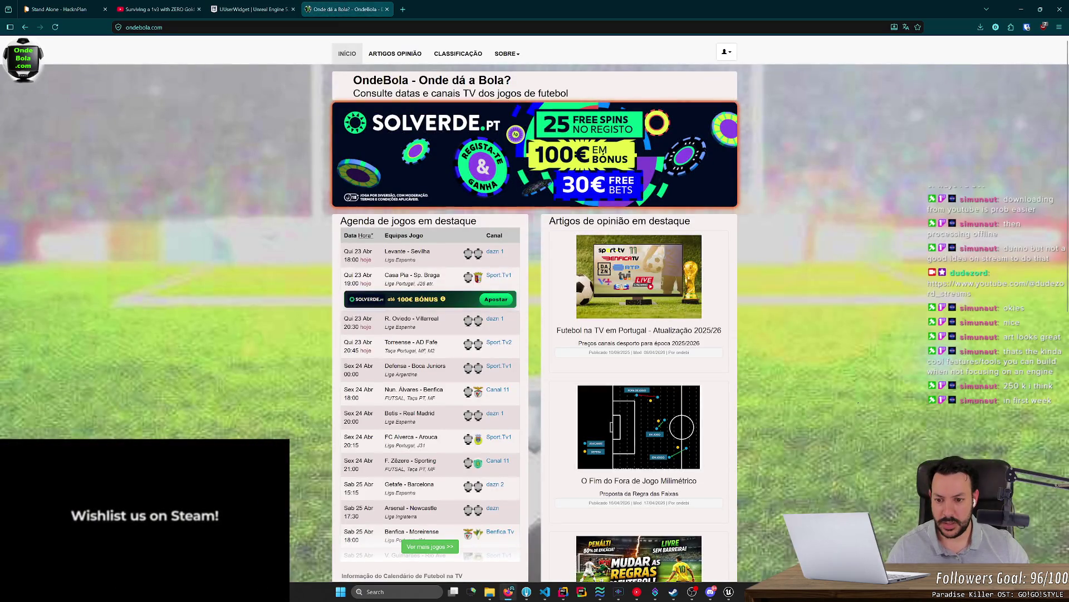
{"action": "key", "text": "ctrl+w"}
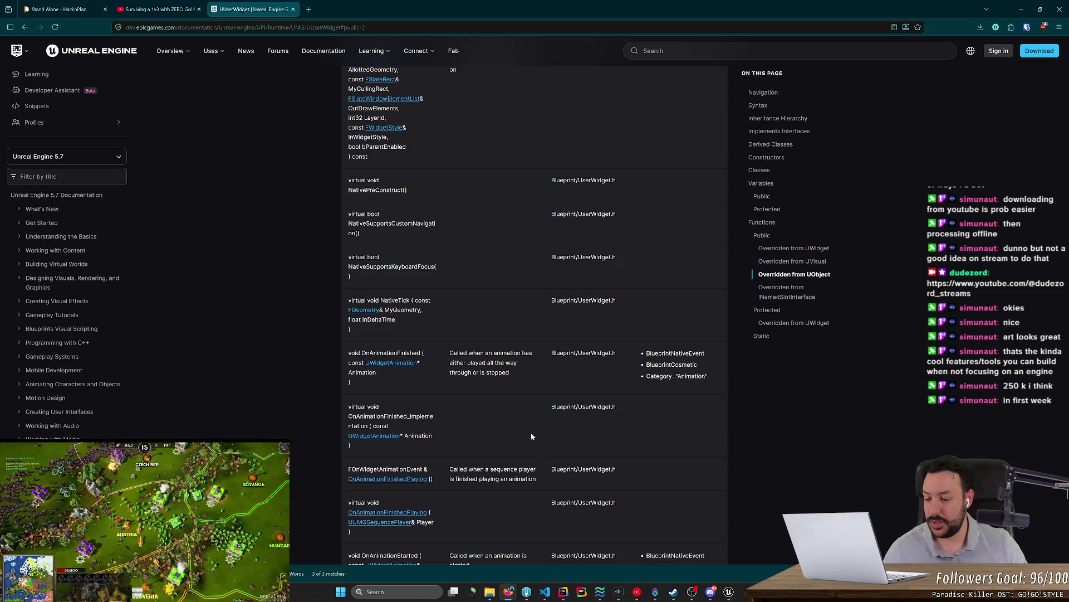
With the editor maximized, rally the South Russia base's new units and box-select them.
{"action": "left_click", "coordinate": [1021, 9]}
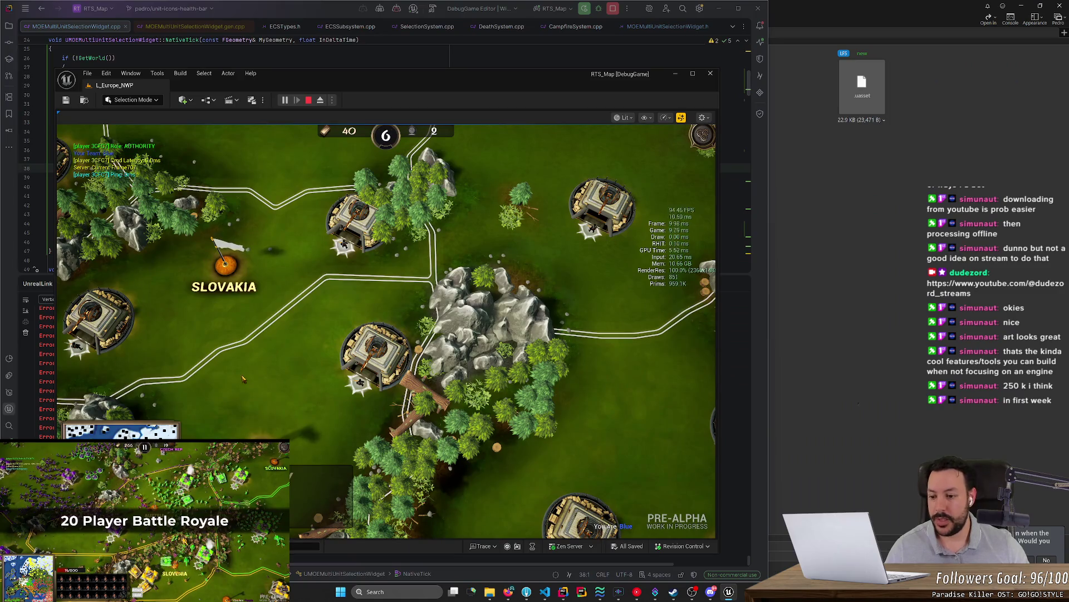
{"action": "double_click", "coordinate": [522, 78]}
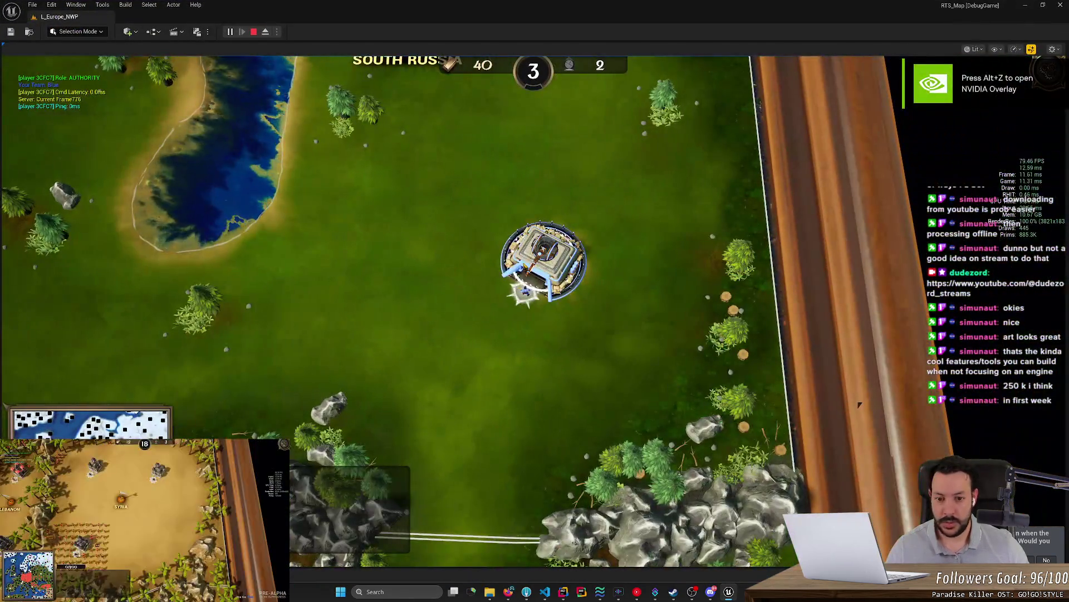
{"action": "left_click", "coordinate": [422, 329]}
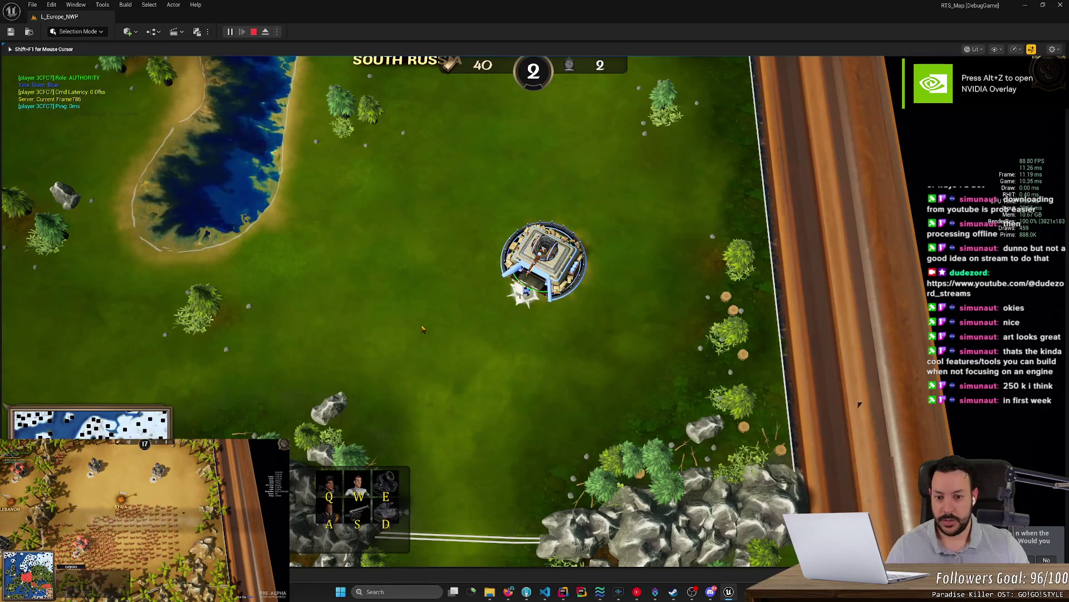
{"action": "right_click", "coordinate": [422, 329]}
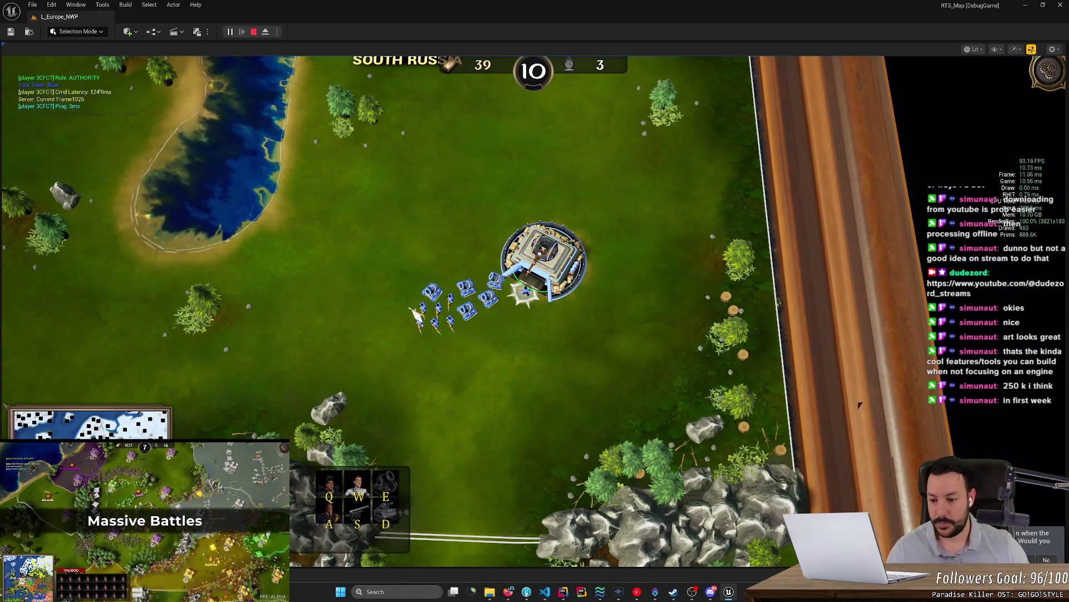
{"action": "left_click_drag", "start_coordinate": [413, 249], "coordinate": [503, 330]}
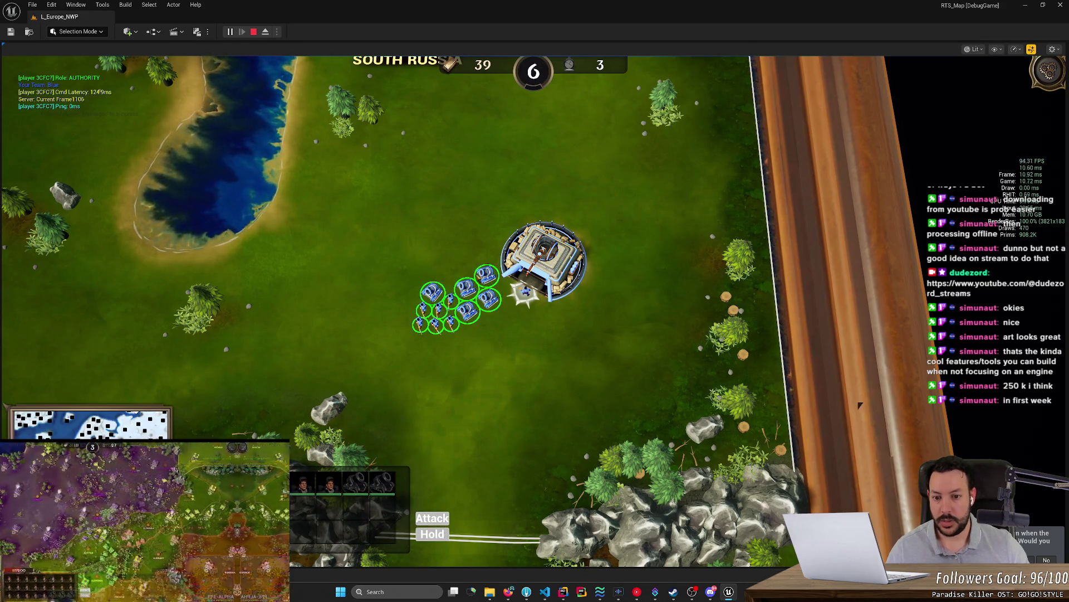
Move the selected unit left of the group, then select all units, then just the stray one.
{"action": "key", "text": "s"}
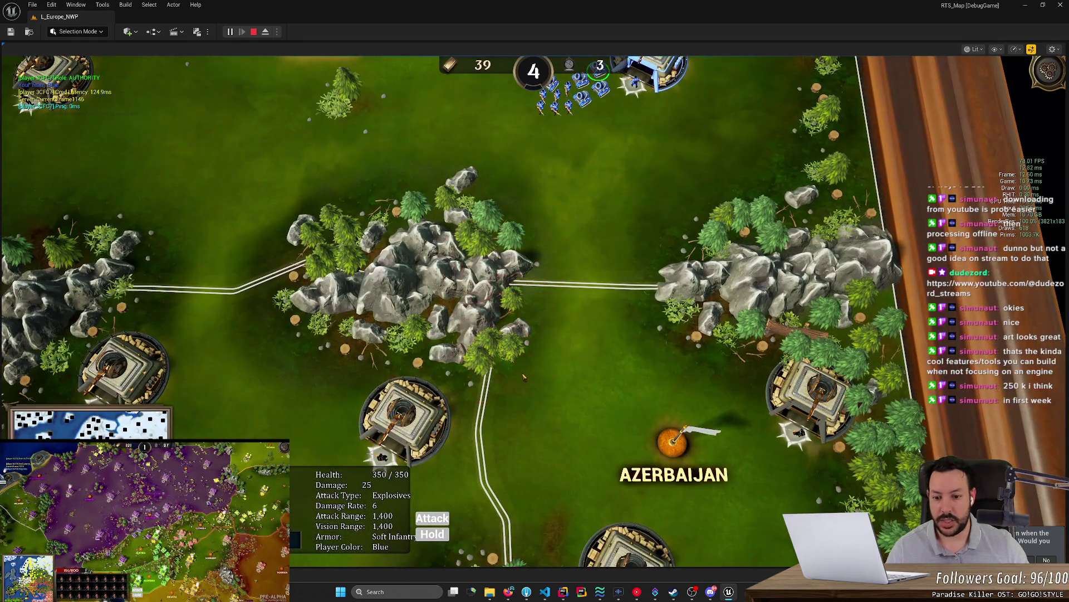
{"action": "key", "text": "w"}
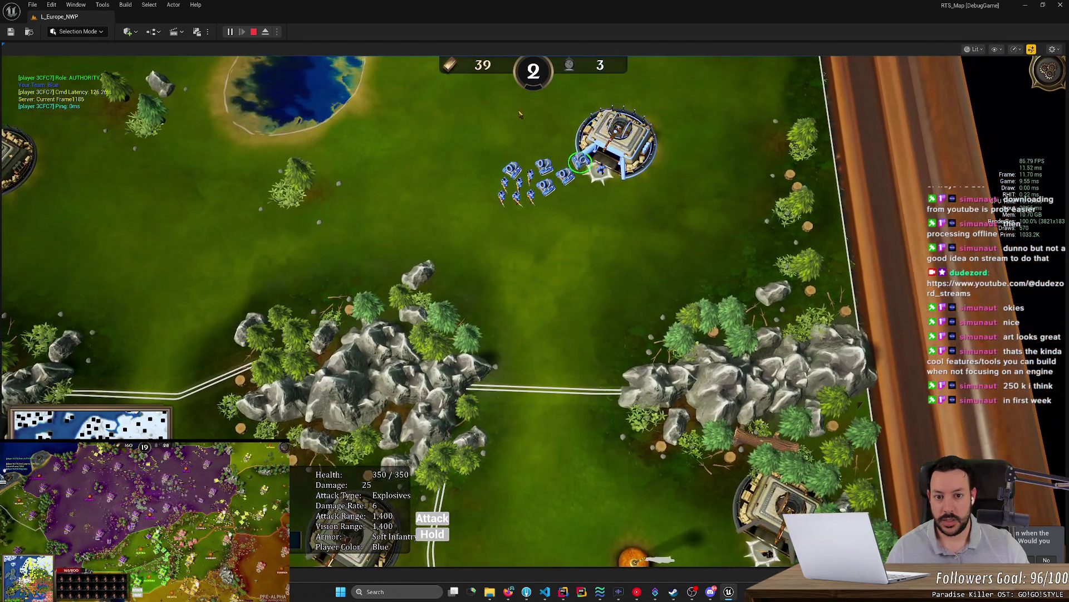
{"action": "right_click", "coordinate": [456, 146]}
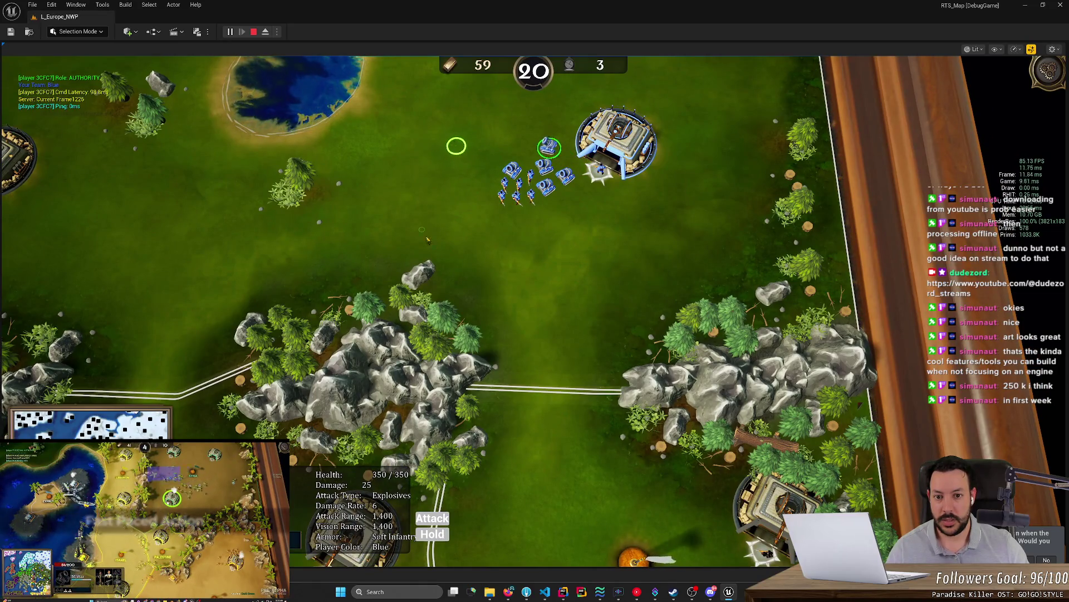
{"action": "scroll", "coordinate": [473, 268], "scroll_direction": "down", "scroll_amount": 2}
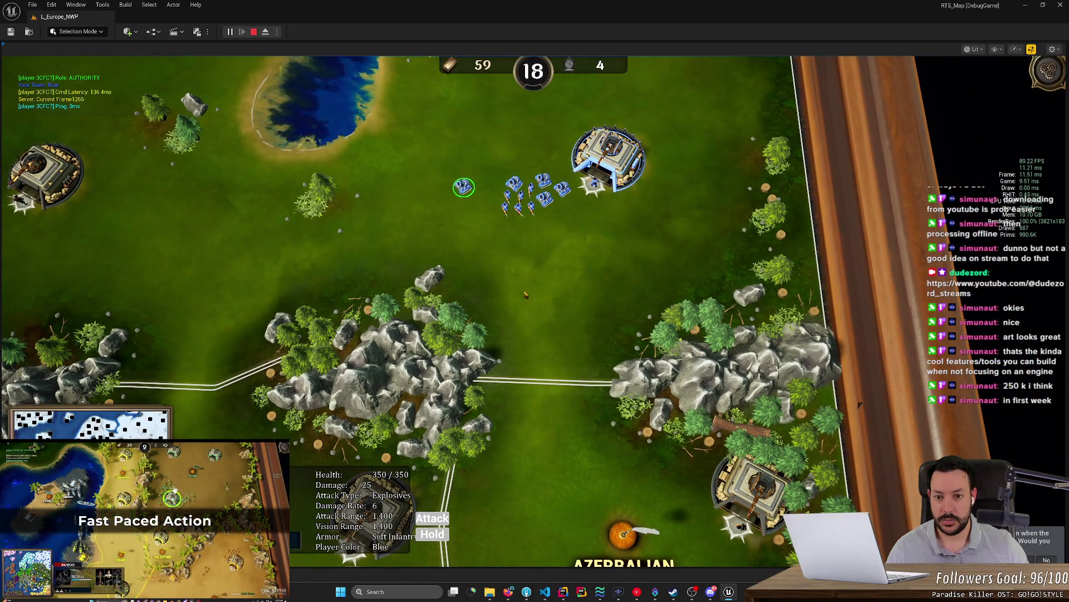
{"action": "key", "text": "ctrl+a"}
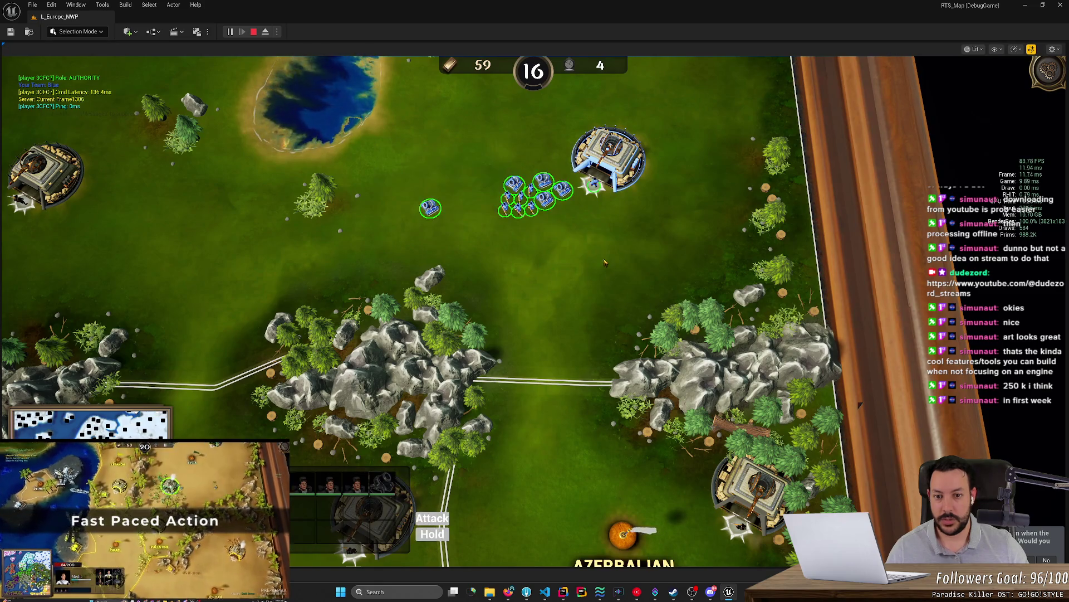
{"action": "left_click", "coordinate": [430, 208]}
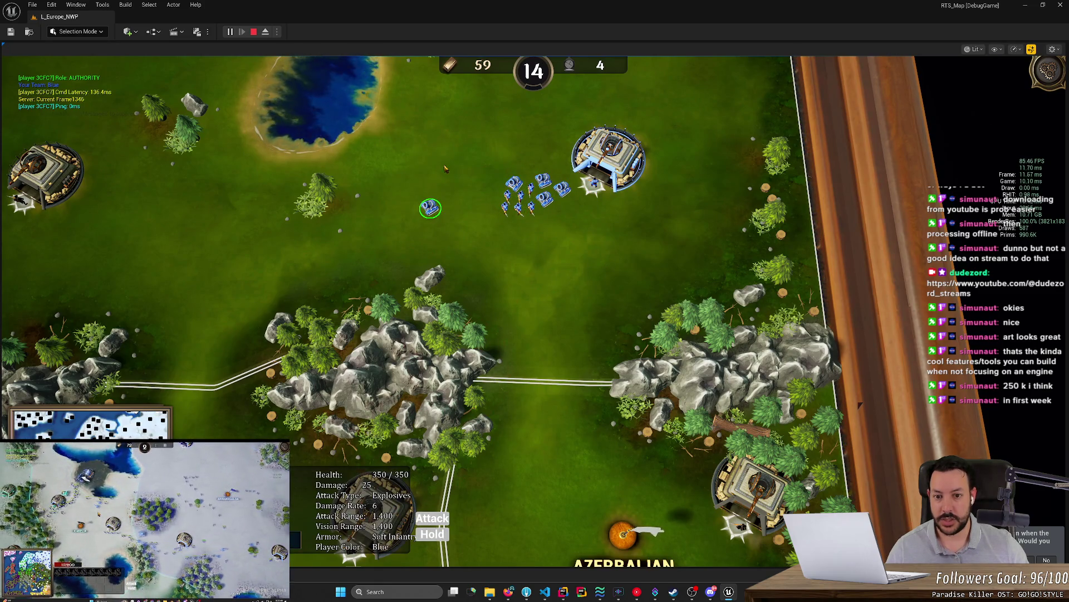
Send the whole unit group south-west toward Georgia, then box-select the infantry group and tank.
{"action": "left_click_drag", "start_coordinate": [396, 151], "coordinate": [597, 235]}
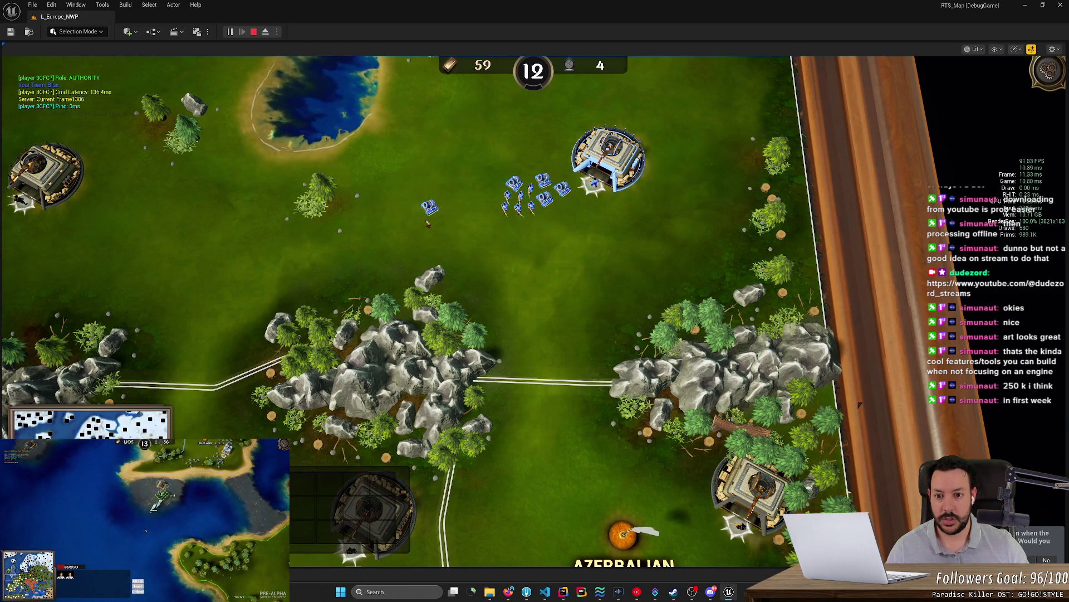
{"action": "key", "text": "s"}
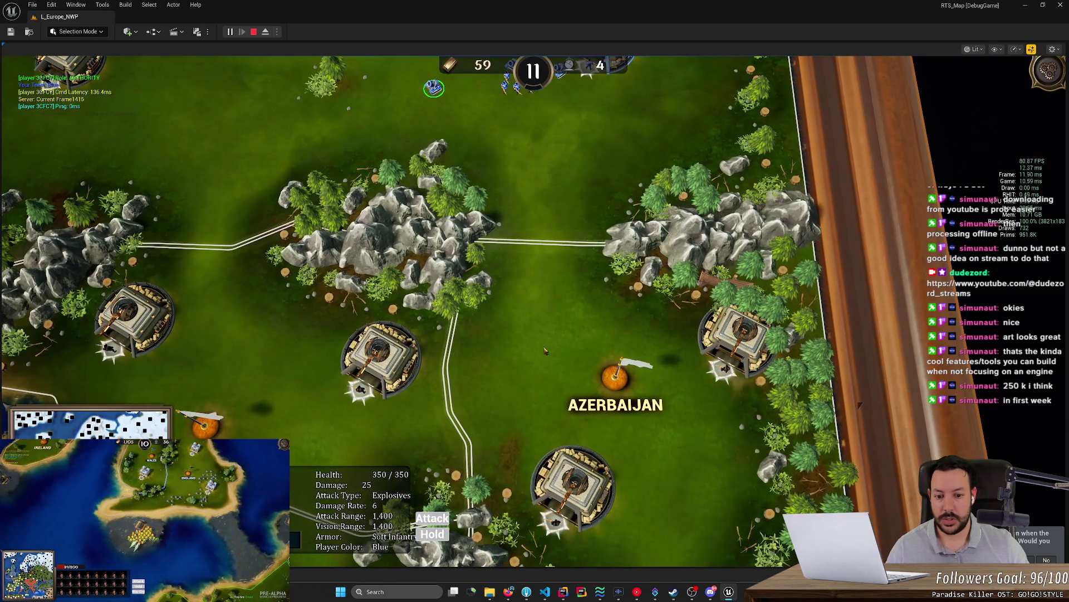
{"action": "key", "text": "a"}
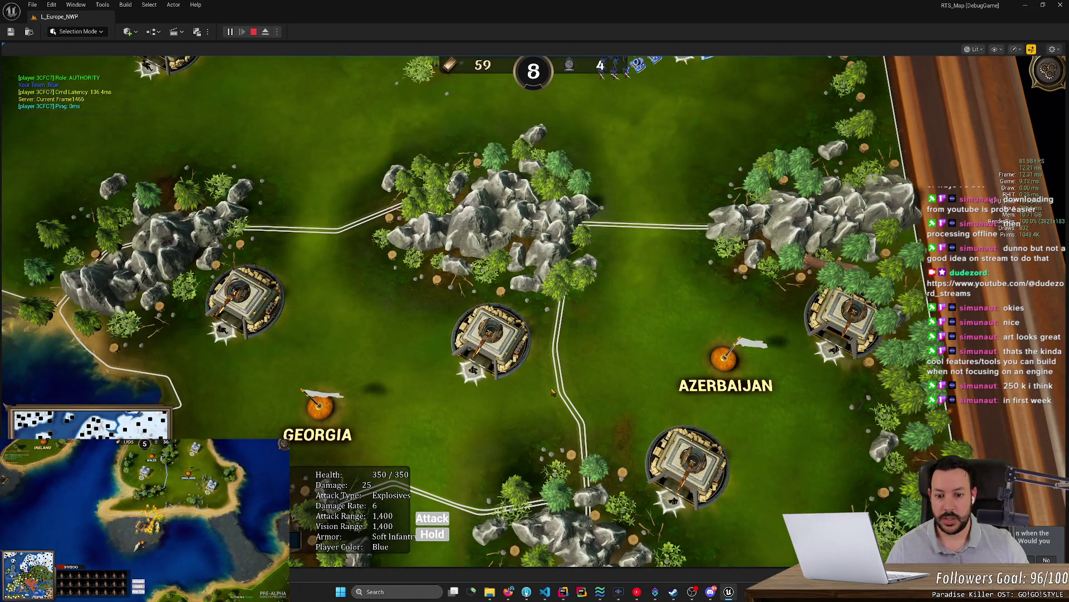
{"action": "right_click", "coordinate": [549, 387]}
{"action": "key", "text": "w"}
{"action": "left_click_drag", "start_coordinate": [456, 262], "coordinate": [741, 92]}
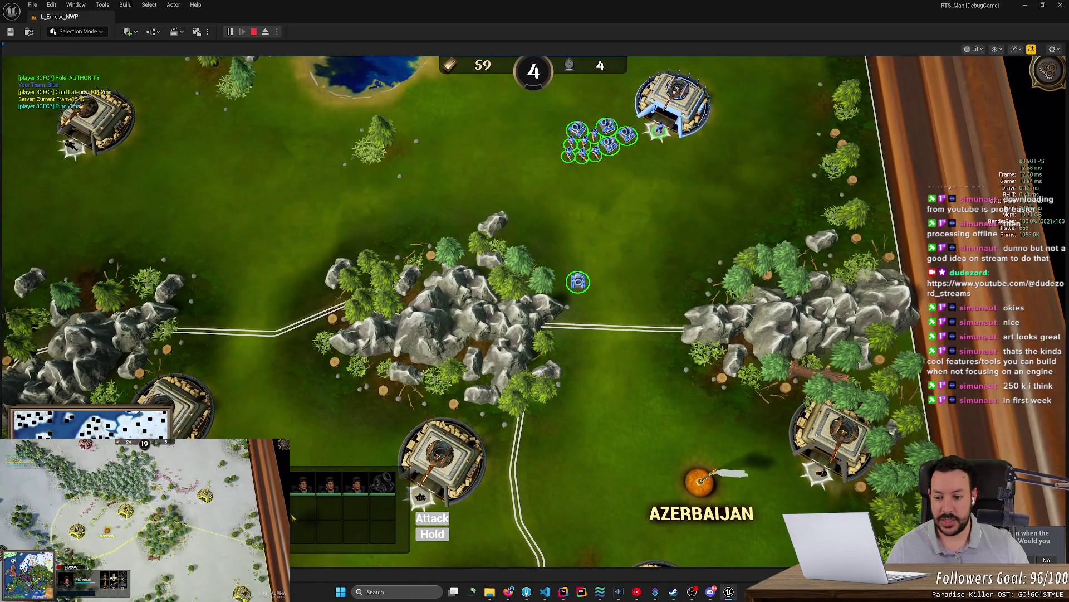
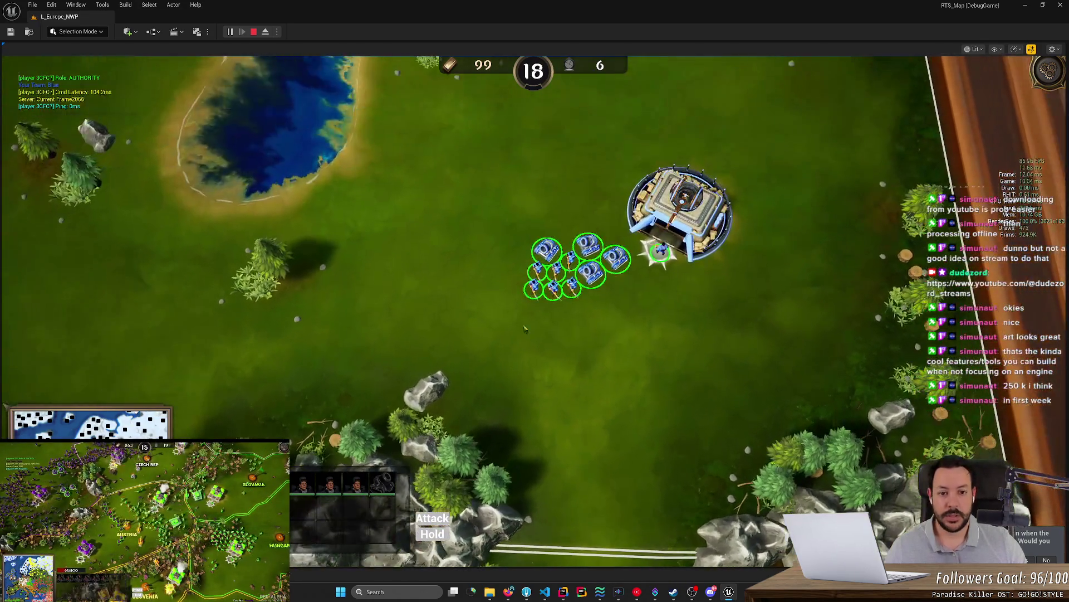
Stop the play session and open WBP_UnitButton from a 'wbp_unit' Content Drawer search.
{"action": "left_click", "coordinate": [254, 32]}
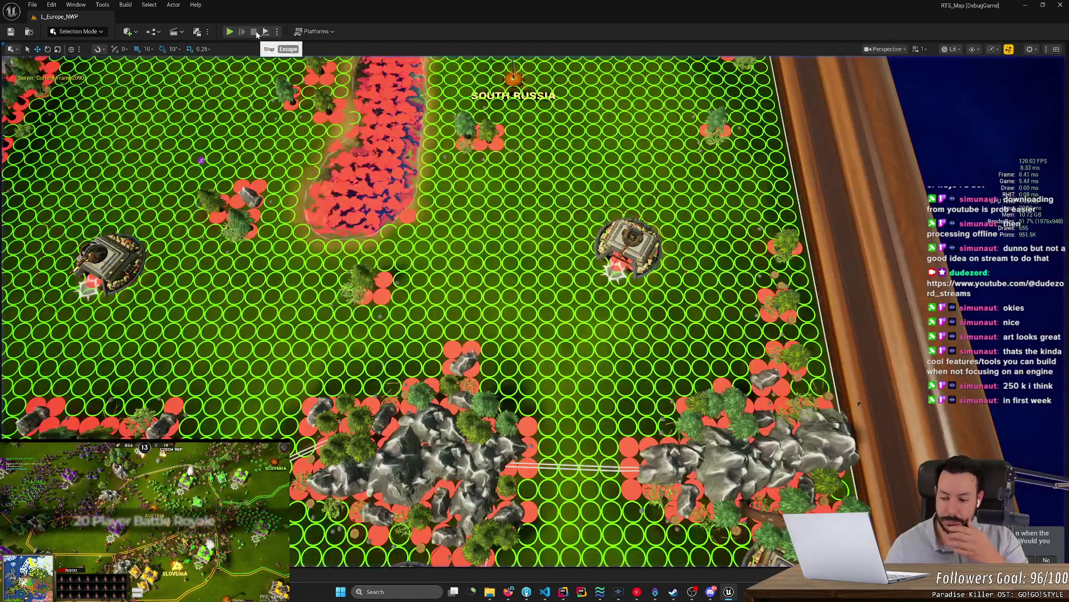
{"action": "key", "text": "ctrl+space"}
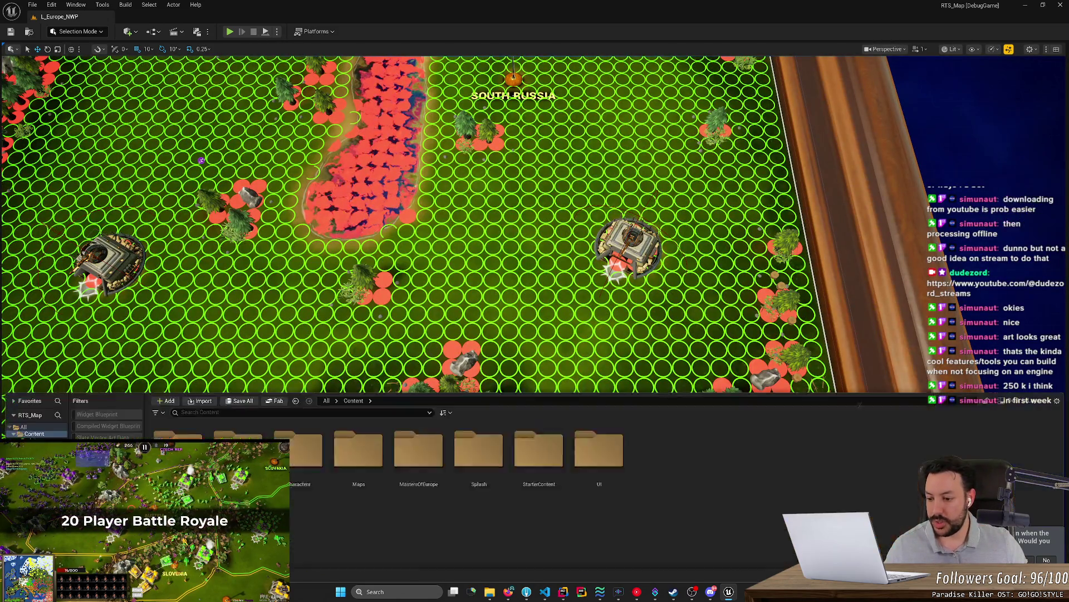
{"action": "type", "text": "wpb"}
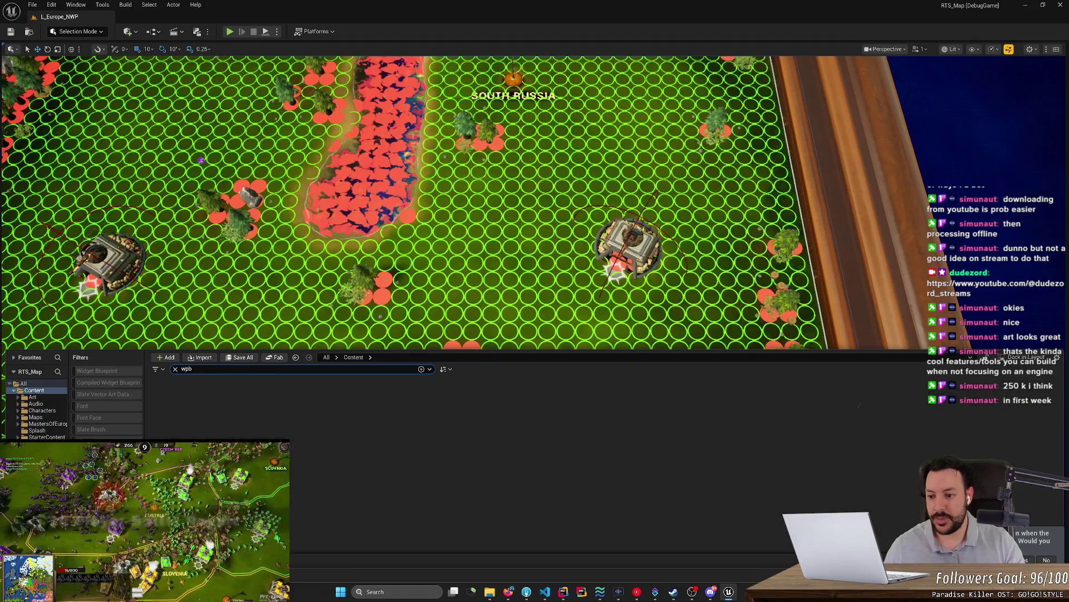
{"action": "key", "text": "BackSpace"}
{"action": "key", "text": "BackSpace"}
{"action": "type", "text": "bp_"}
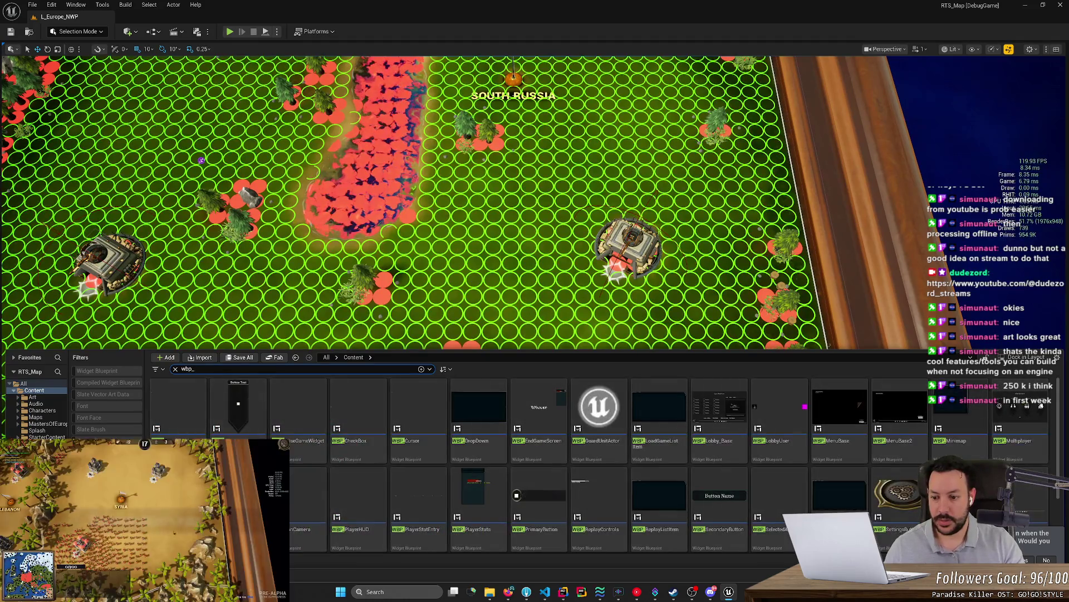
{"action": "type", "text": "unit"}
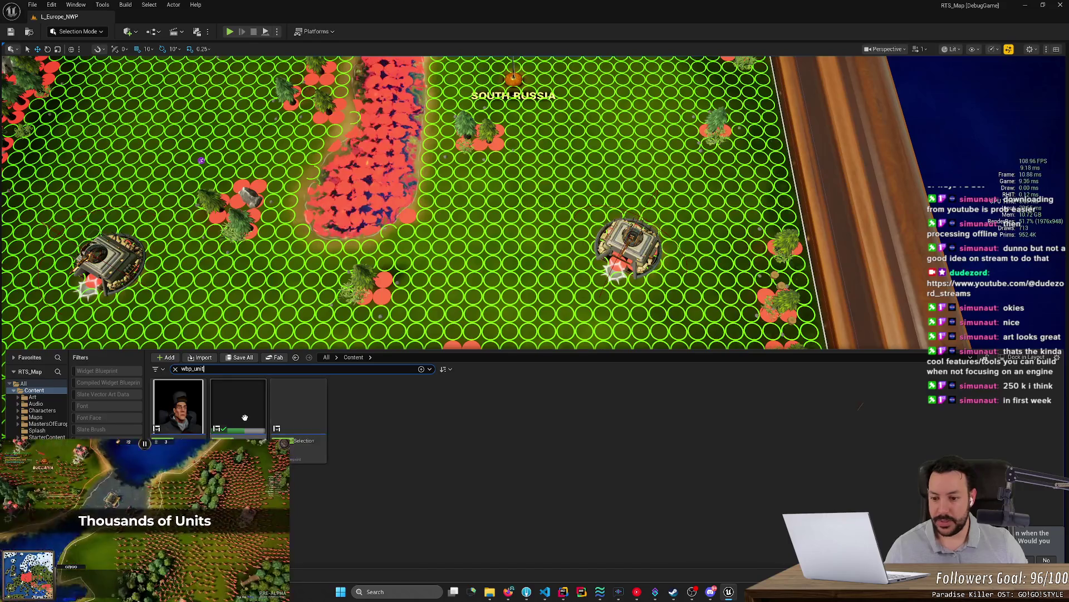
{"action": "double_click", "coordinate": [245, 417]}
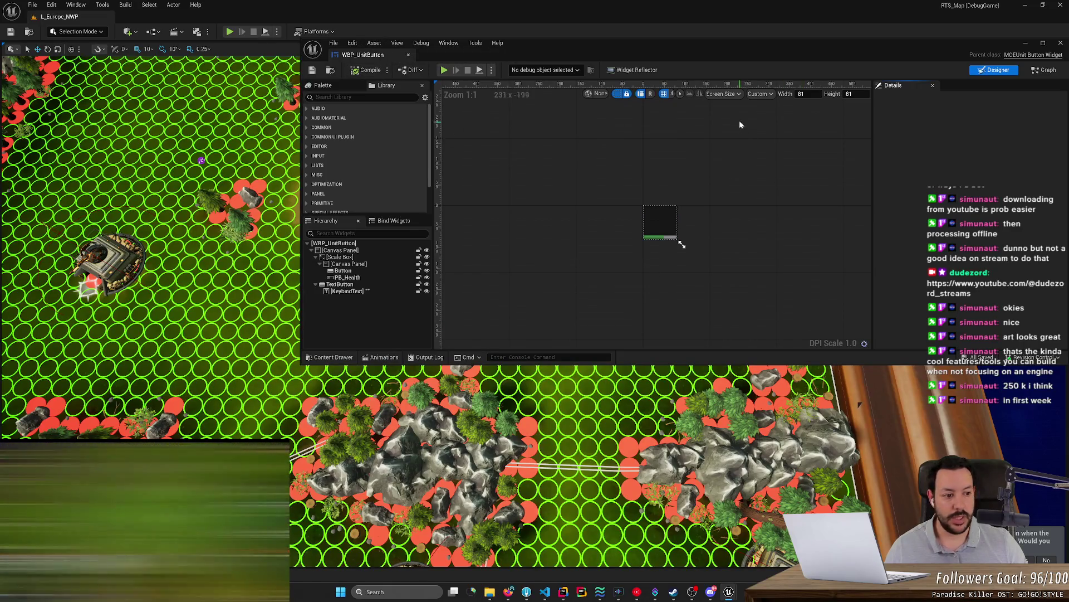
Maximize the widget editor and open an enlarged Widget Blueprint Diff against the Depot revision.
{"action": "double_click", "coordinate": [751, 49]}
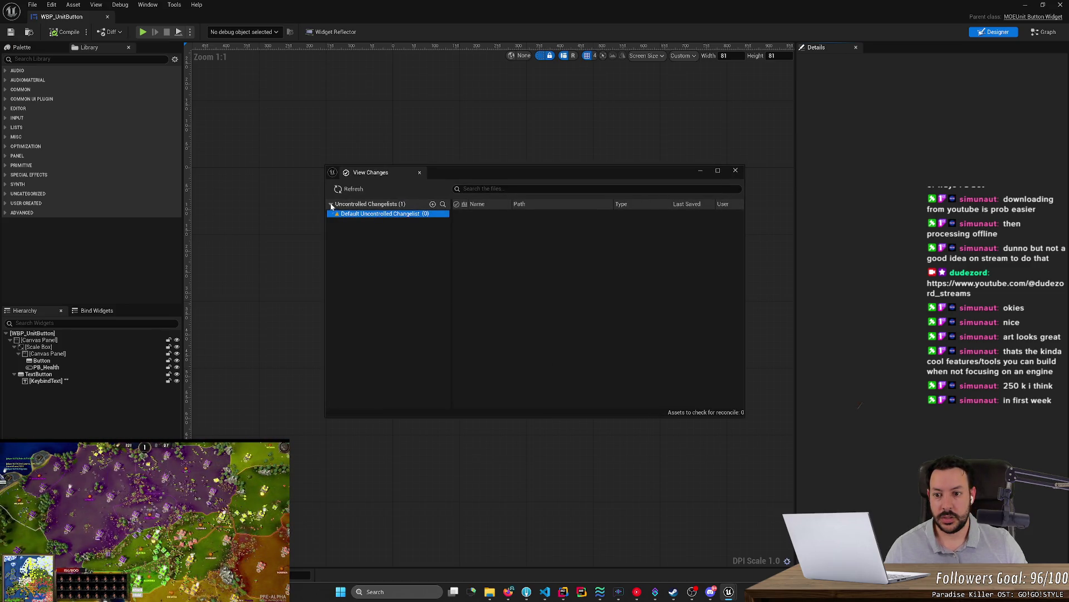
{"action": "left_click", "coordinate": [124, 34]}
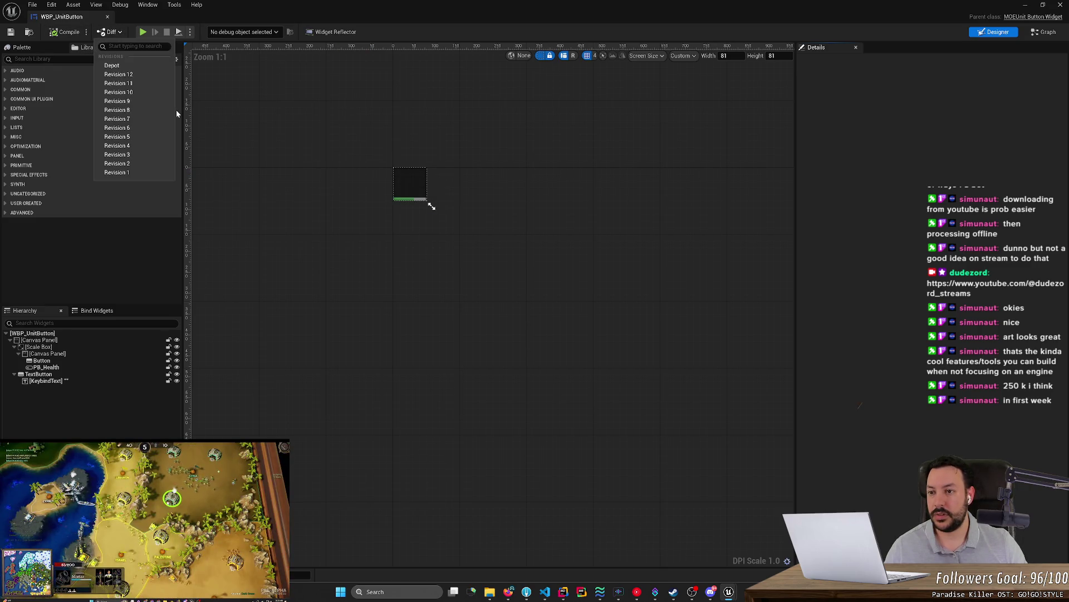
{"action": "left_click", "coordinate": [139, 67]}
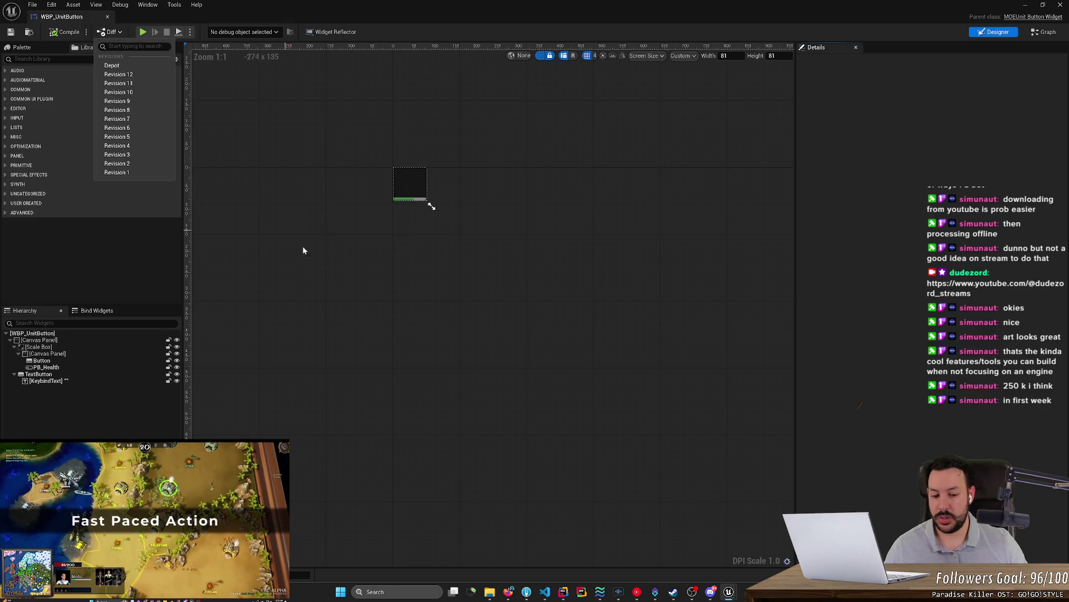
{"action": "mouse_move", "coordinate": [734, 596]}
{"action": "left_click", "coordinate": [773, 550]}
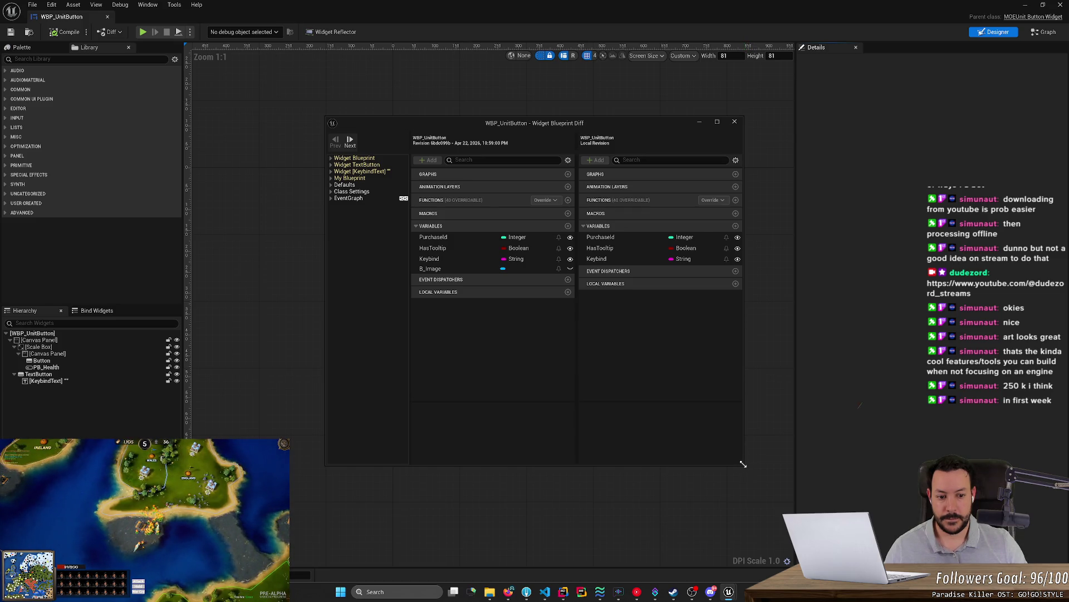
{"action": "left_click_drag", "start_coordinate": [743, 466], "coordinate": [957, 518]}
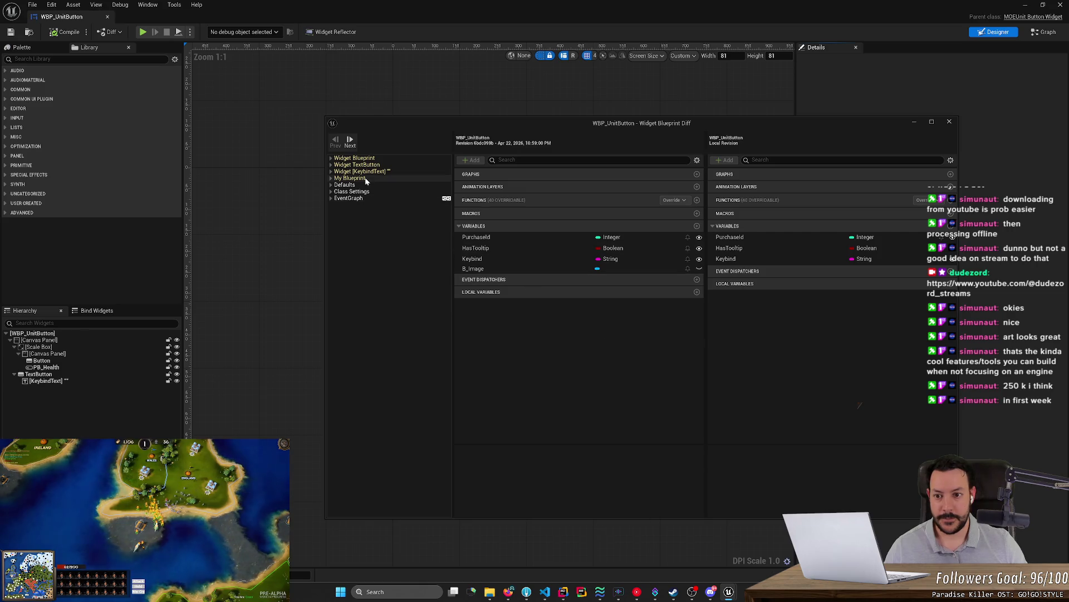
{"action": "left_click", "coordinate": [372, 159]}
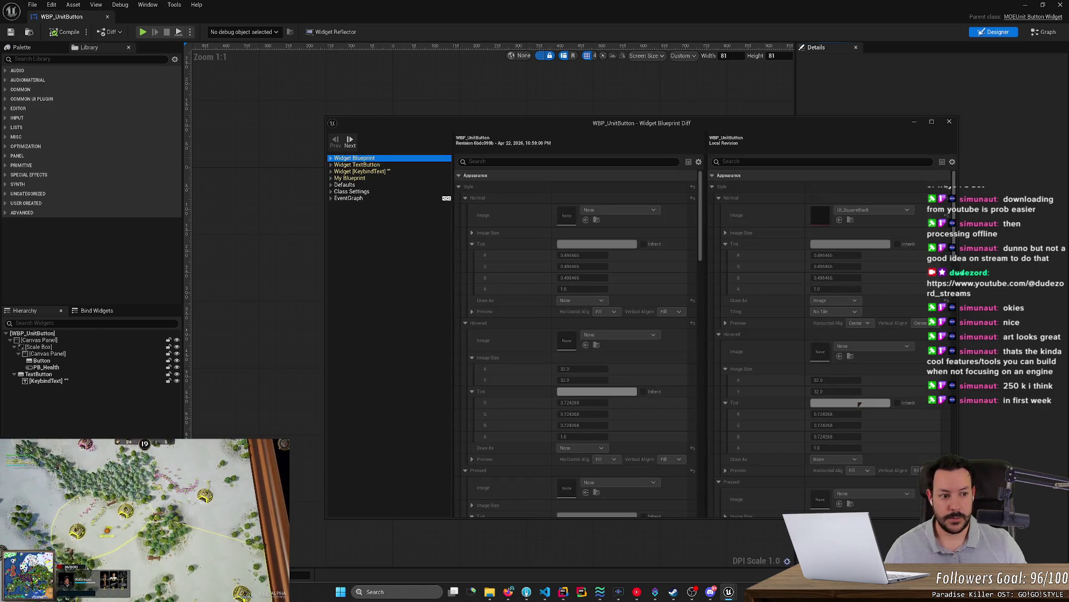
{"action": "mouse_move", "coordinate": [953, 253]}
{"action": "left_mouse_down"}
{"action": "mouse_move", "coordinate": [980, 384]}
{"action": "mouse_move", "coordinate": [1000, 196]}
{"action": "left_mouse_up"}
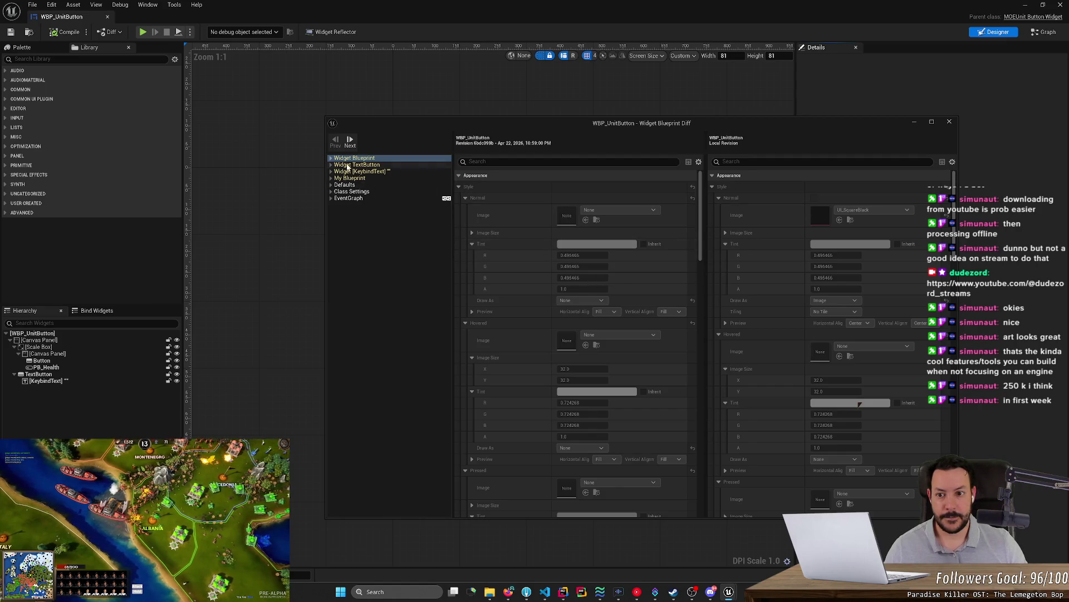
Step through the differences, close the diff, then reopen the Depot comparison.
{"action": "left_click", "coordinate": [350, 143]}
{"action": "left_click", "coordinate": [350, 142]}
{"action": "left_click", "coordinate": [349, 142]}
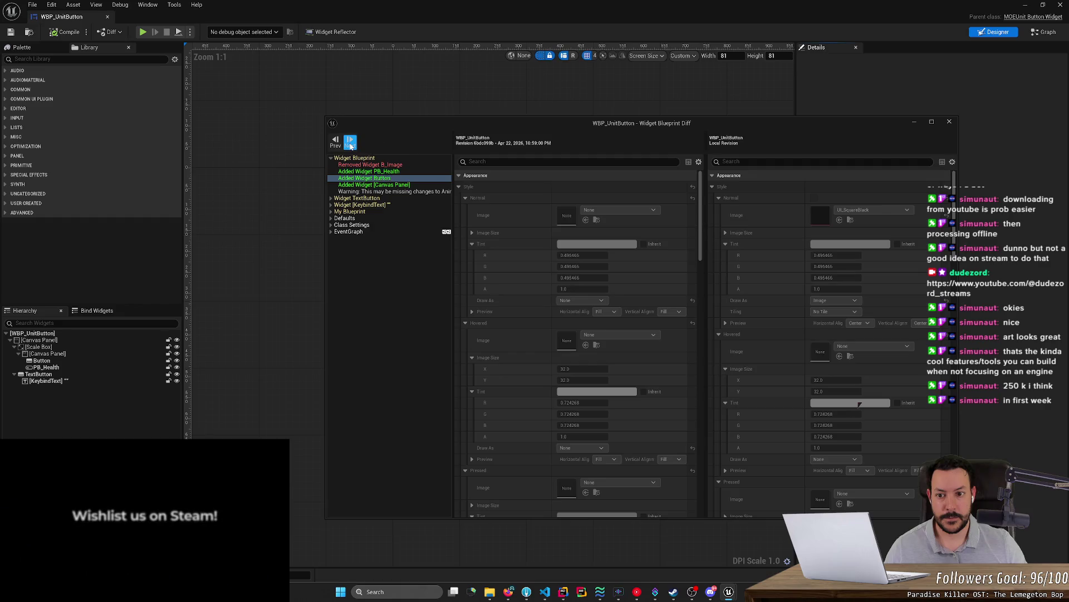
{"action": "left_click", "coordinate": [350, 143]}
{"action": "left_click", "coordinate": [350, 144]}
{"action": "left_click", "coordinate": [351, 144]}
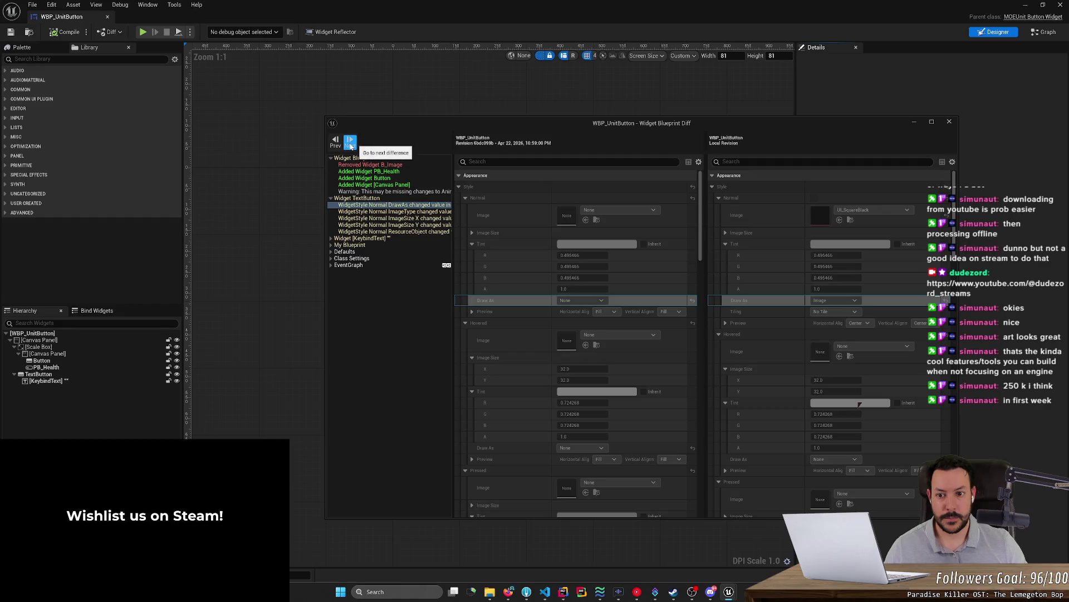
{"action": "left_click", "coordinate": [950, 122]}
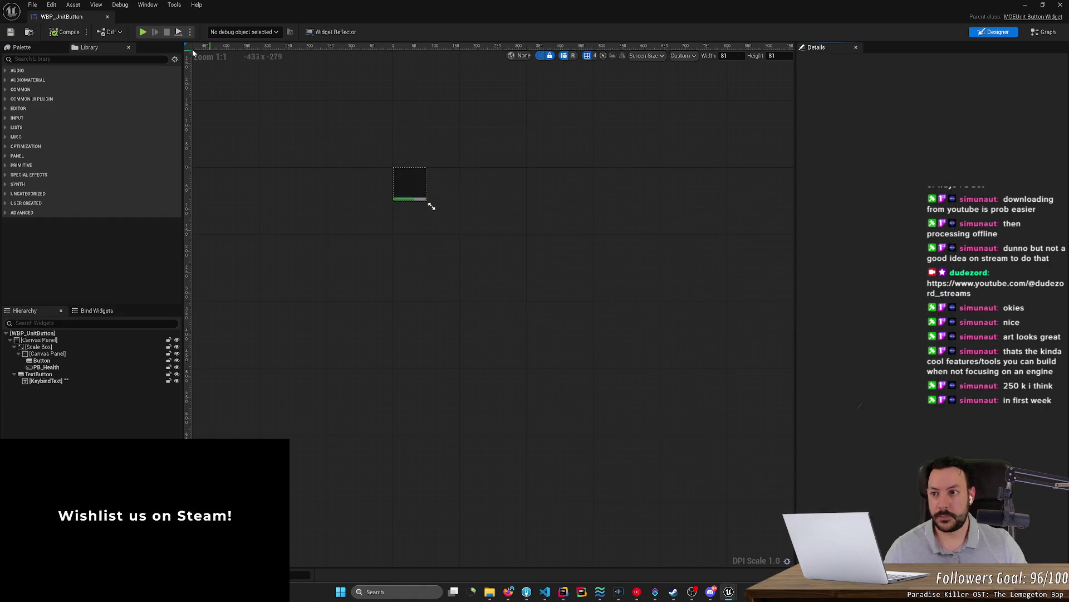
{"action": "left_click", "coordinate": [120, 32]}
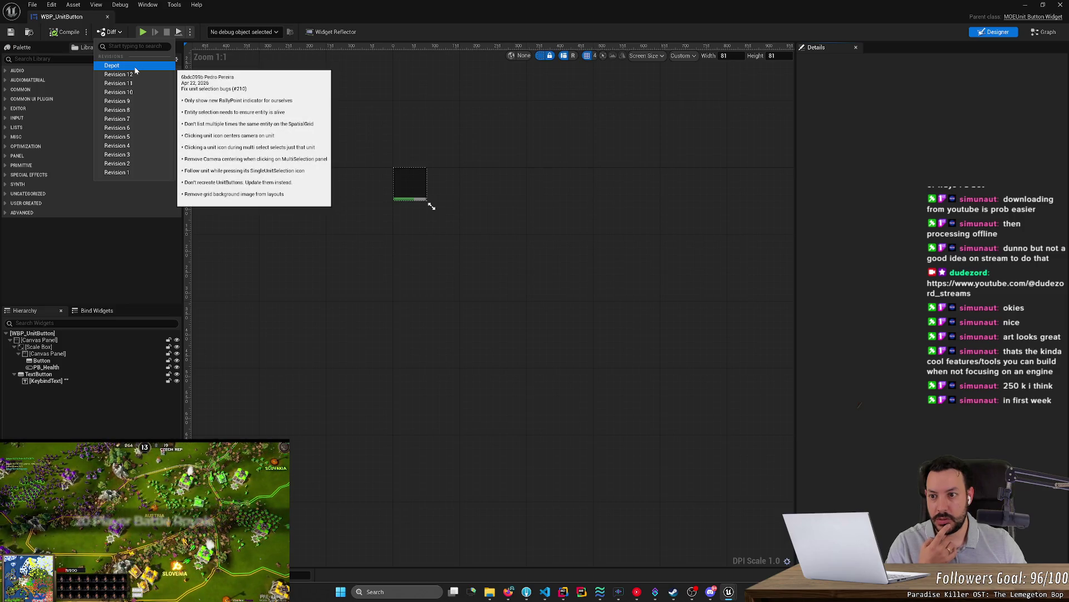
{"action": "left_click", "coordinate": [135, 65]}
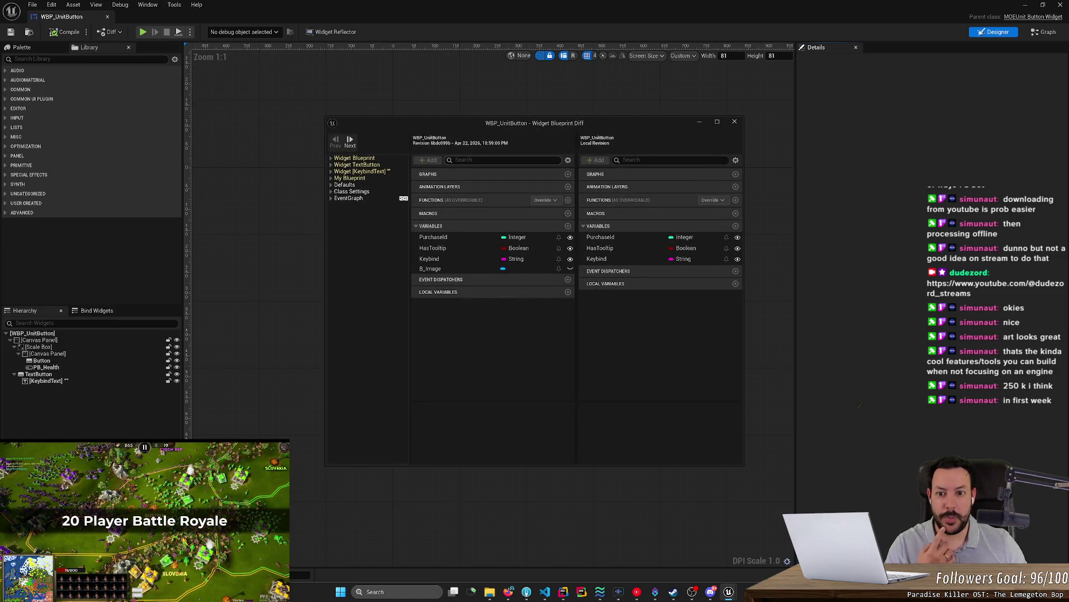
In the maximized diff, review the EventGraph, removed B_Image variable and KeybindText text changes.
{"action": "double_click", "coordinate": [627, 124]}
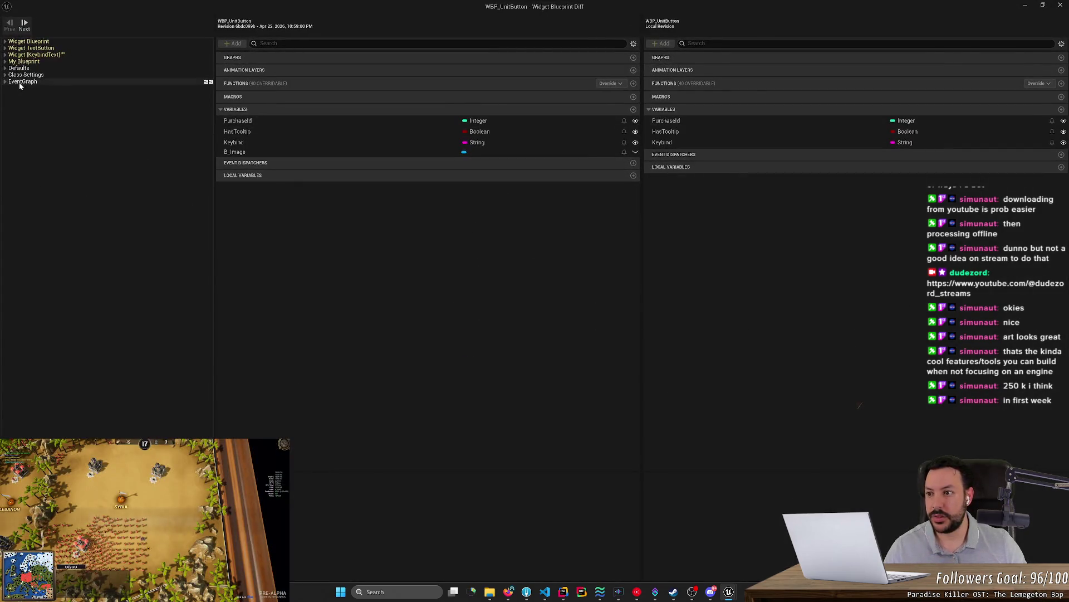
{"action": "left_click", "coordinate": [21, 82]}
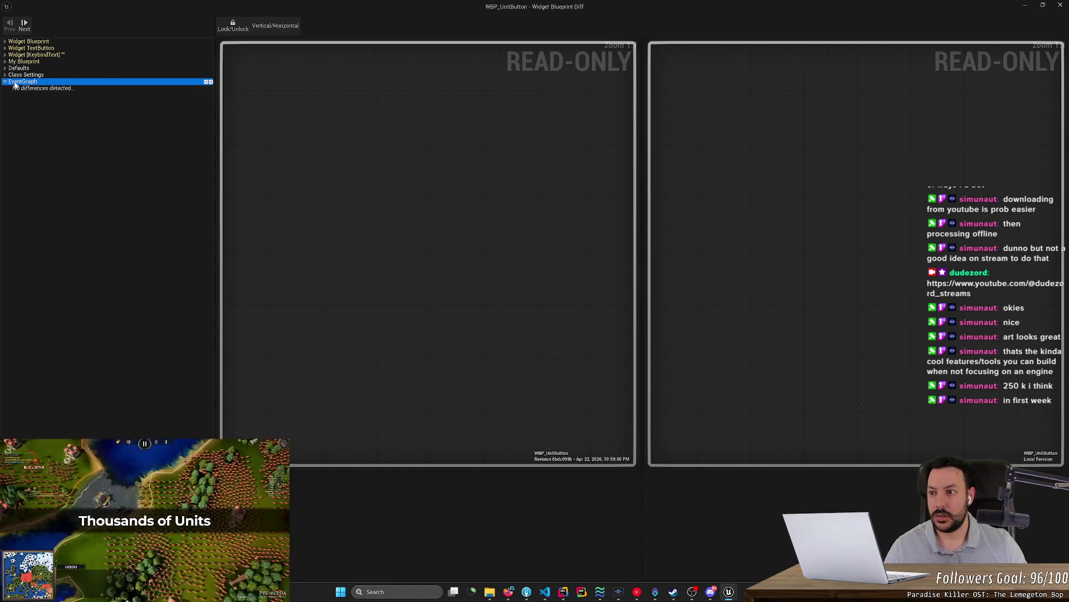
{"action": "left_click", "coordinate": [6, 82]}
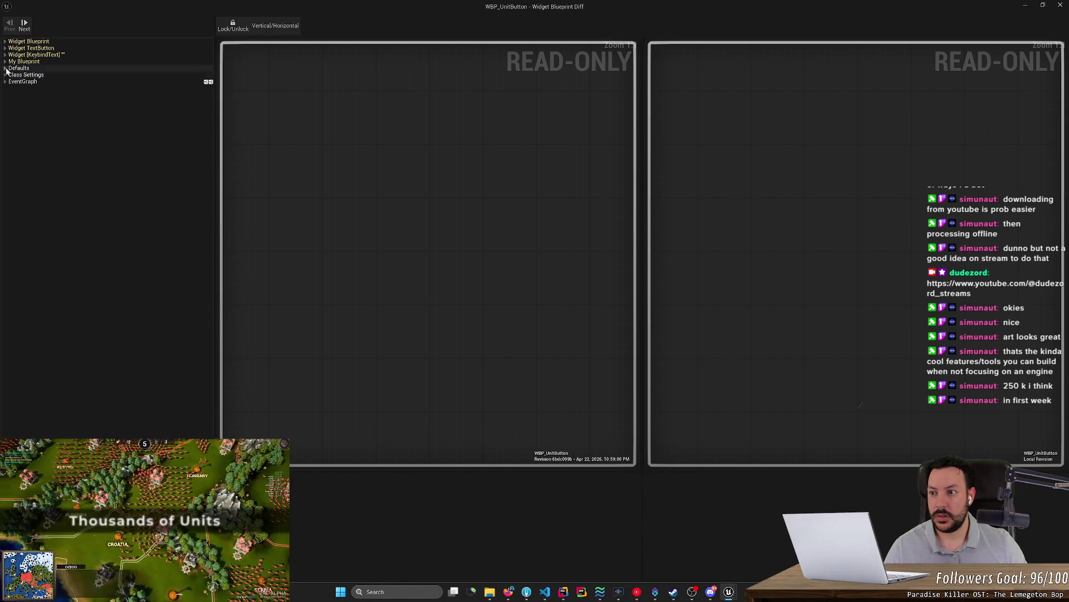
{"action": "left_click", "coordinate": [5, 61]}
{"action": "left_click", "coordinate": [23, 68]}
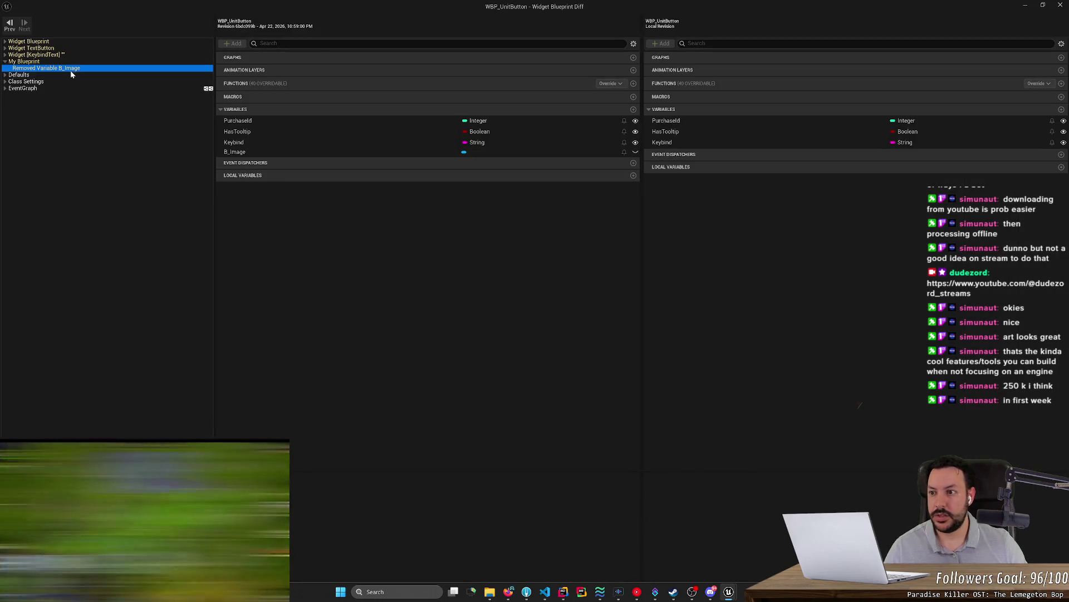
{"action": "left_click", "coordinate": [5, 61]}
{"action": "left_click", "coordinate": [5, 54]}
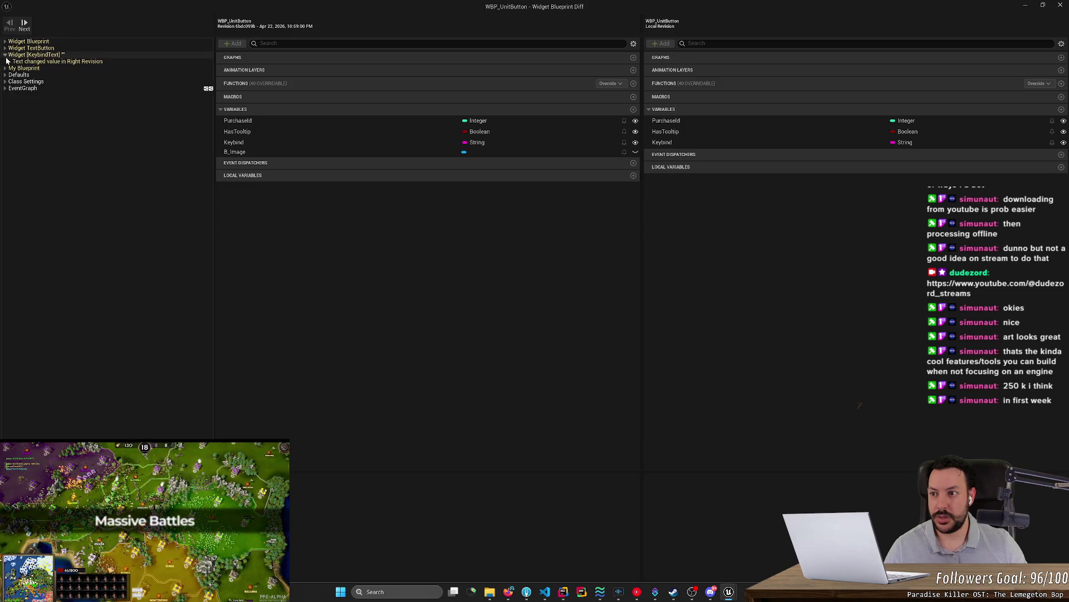
{"action": "left_click", "coordinate": [19, 61]}
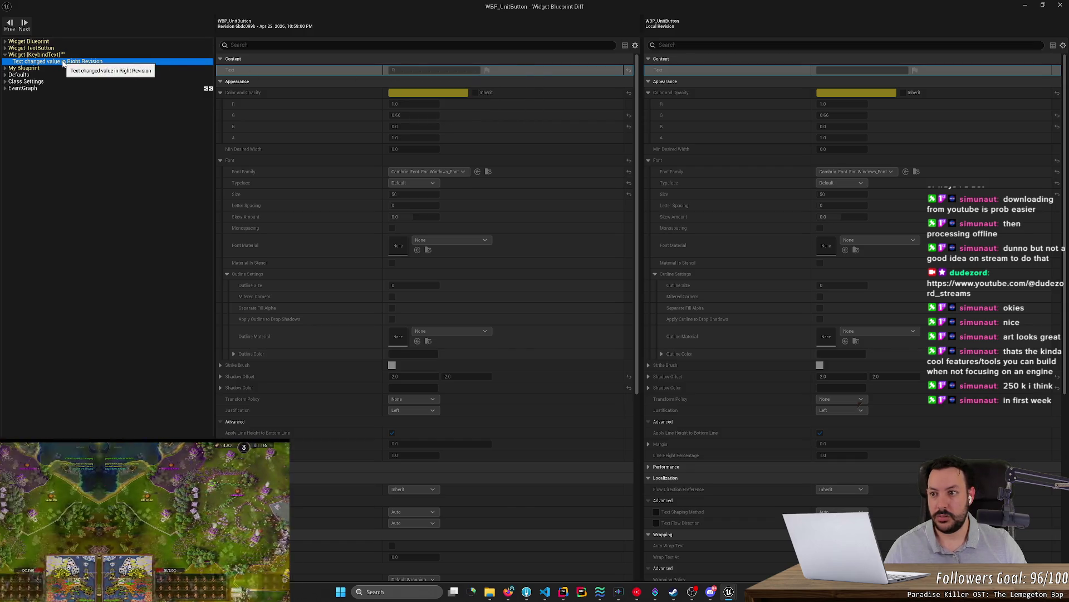
{"action": "right_click", "coordinate": [410, 72]}
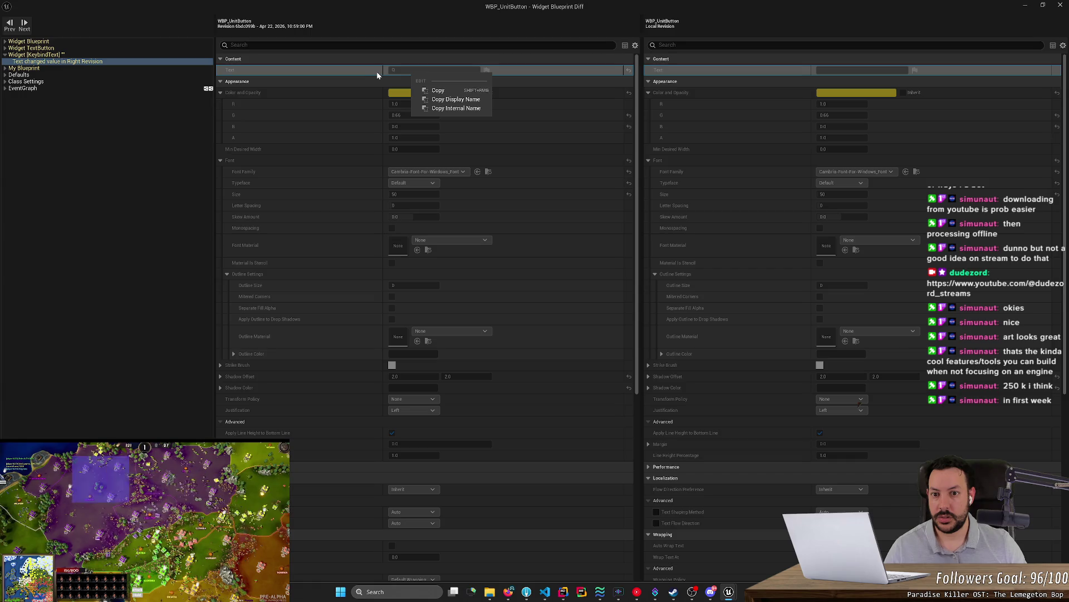
Expand the TextButton style changes to view DrawAs, then return to the added PB_Health widget.
{"action": "left_click", "coordinate": [9, 61]}
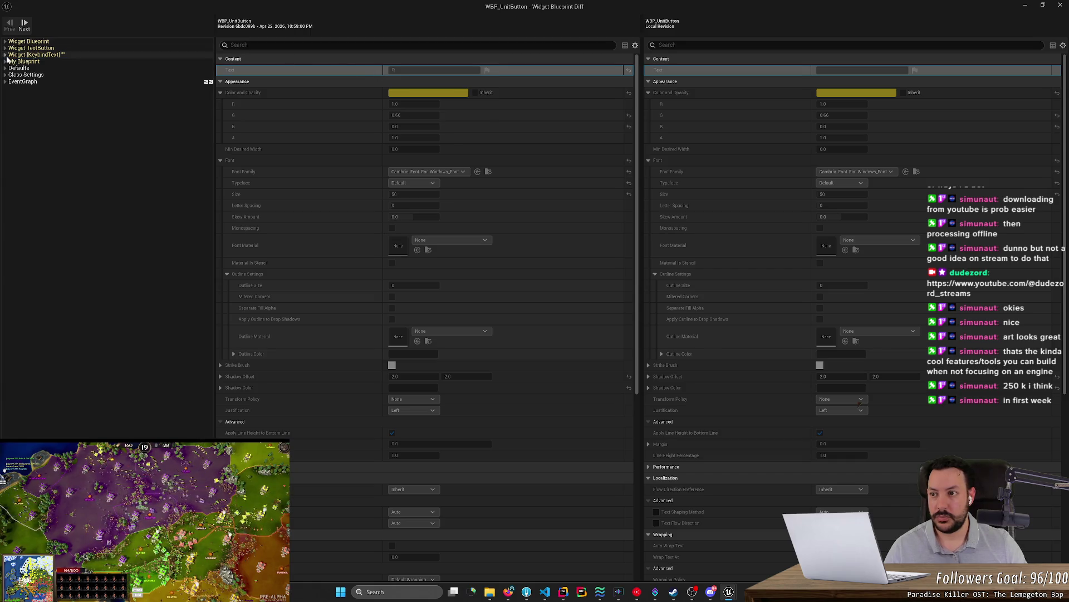
{"action": "left_click", "coordinate": [8, 49]}
{"action": "left_click", "coordinate": [107, 55]}
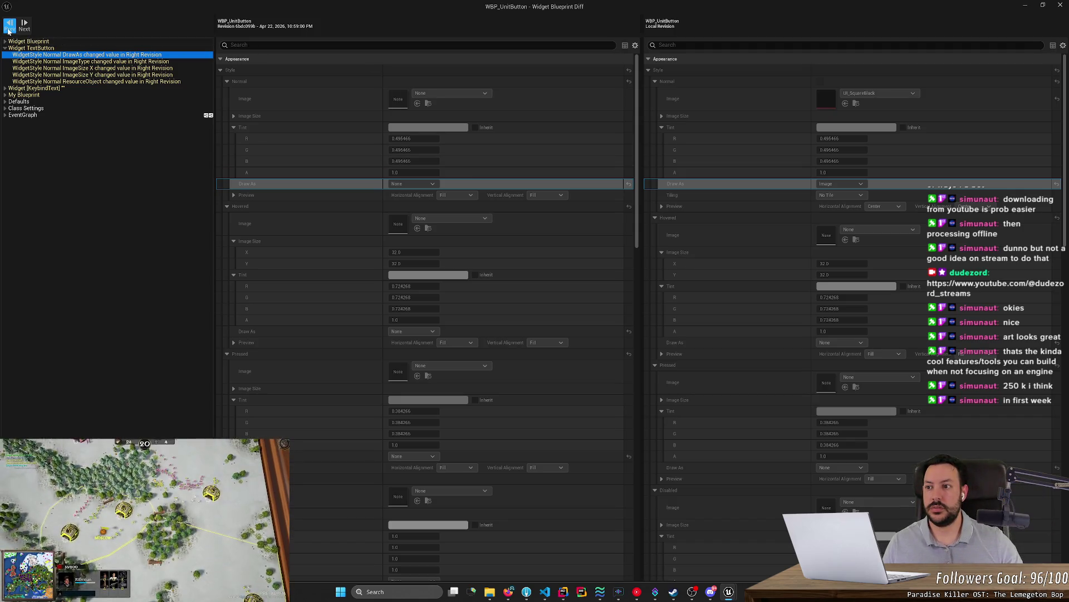
{"action": "left_click", "coordinate": [9, 31]}
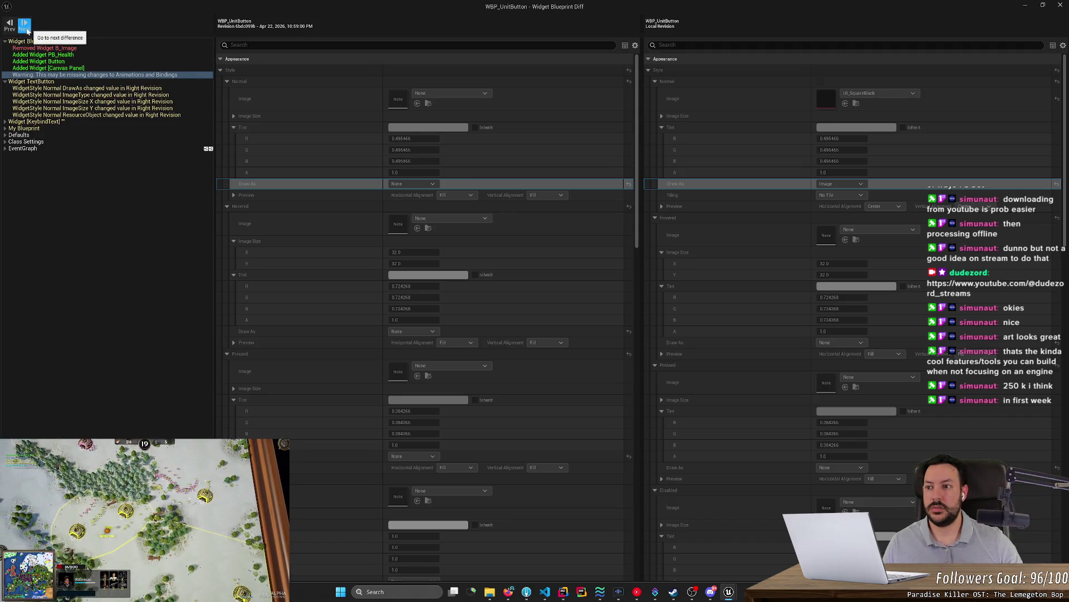
{"action": "left_click", "coordinate": [11, 31]}
{"action": "left_click", "coordinate": [12, 32]}
Inspect the B_Image, Button and PB_Health changes plus the DrawAs, ImageSize X and ImageType differences.
{"action": "left_click", "coordinate": [24, 28]}
{"action": "left_click", "coordinate": [24, 28]}
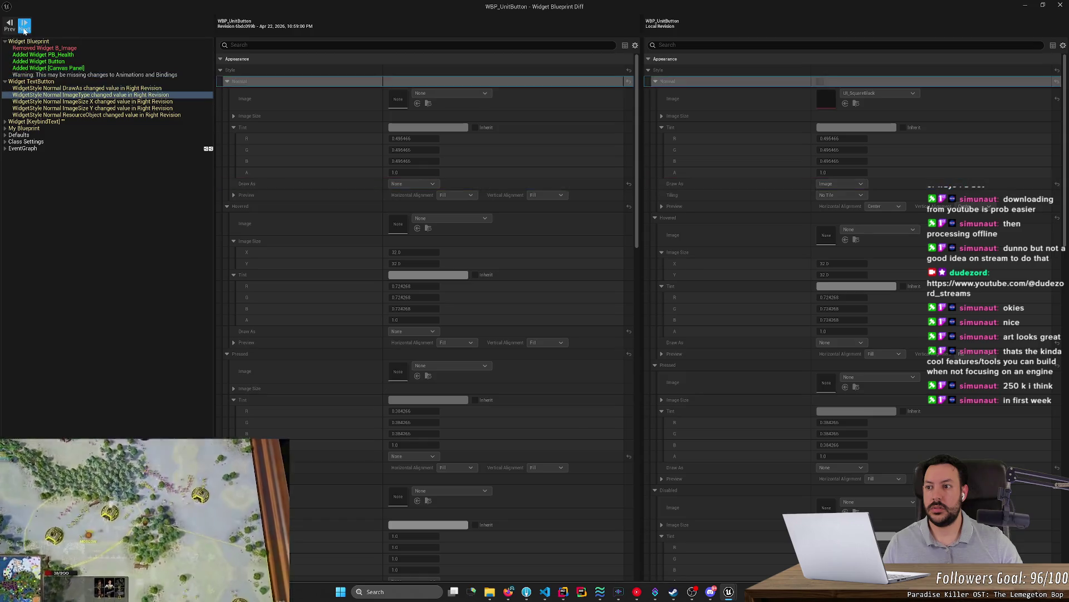
{"action": "left_click", "coordinate": [24, 28]}
{"action": "left_click", "coordinate": [24, 27]}
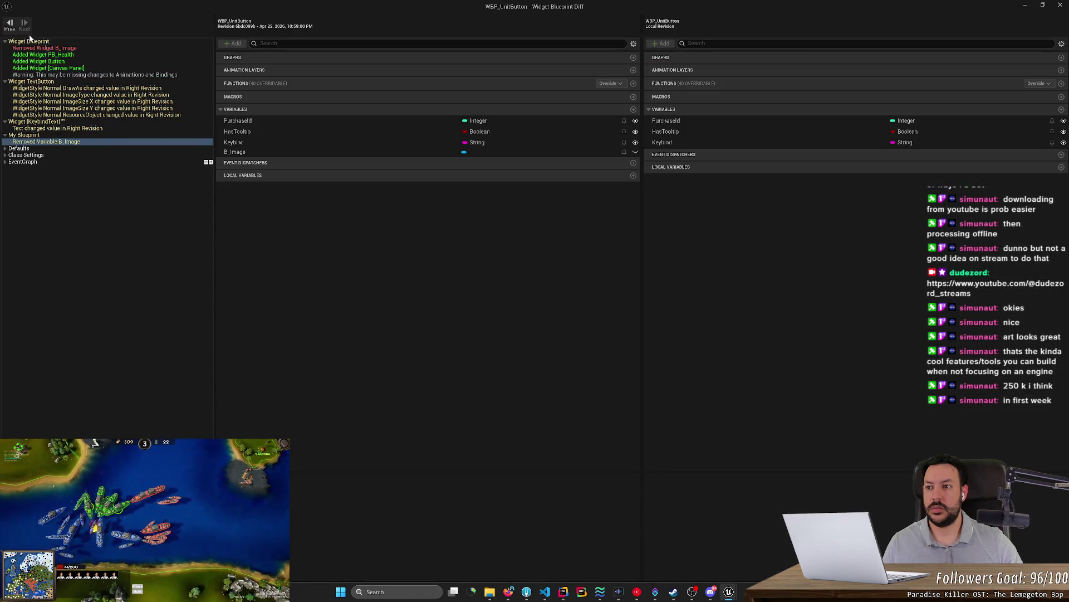
{"action": "left_click", "coordinate": [72, 48]}
{"action": "left_click", "coordinate": [103, 61]}
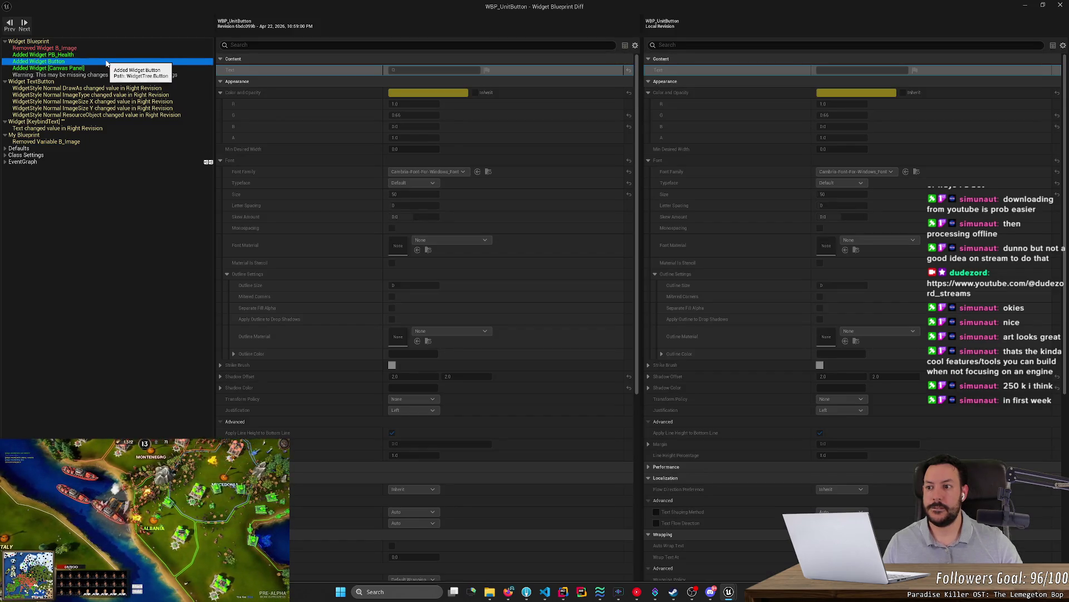
{"action": "left_click", "coordinate": [110, 56]}
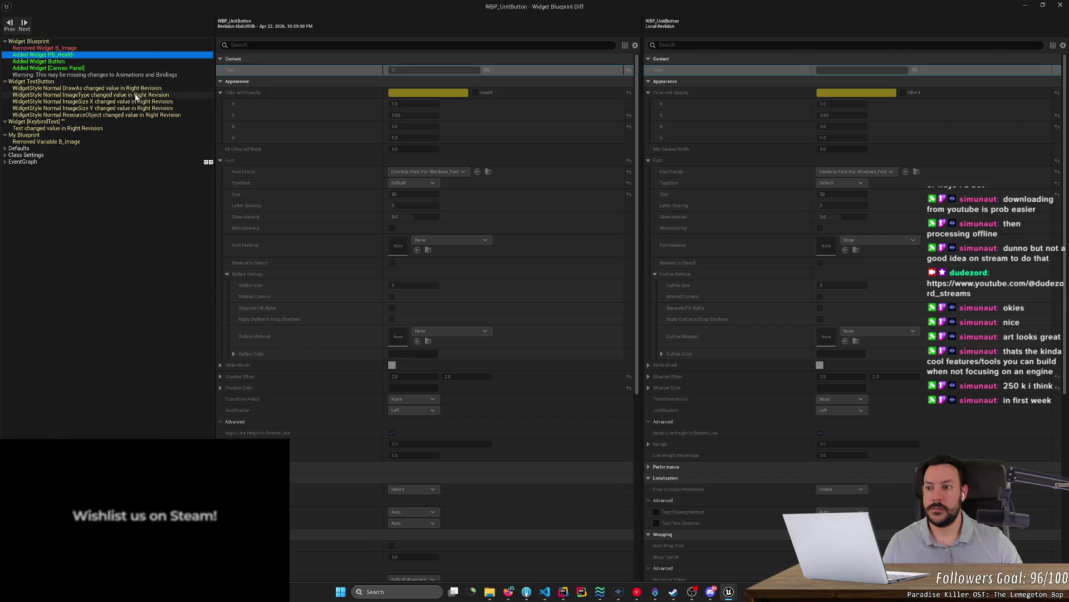
{"action": "left_click", "coordinate": [150, 89]}
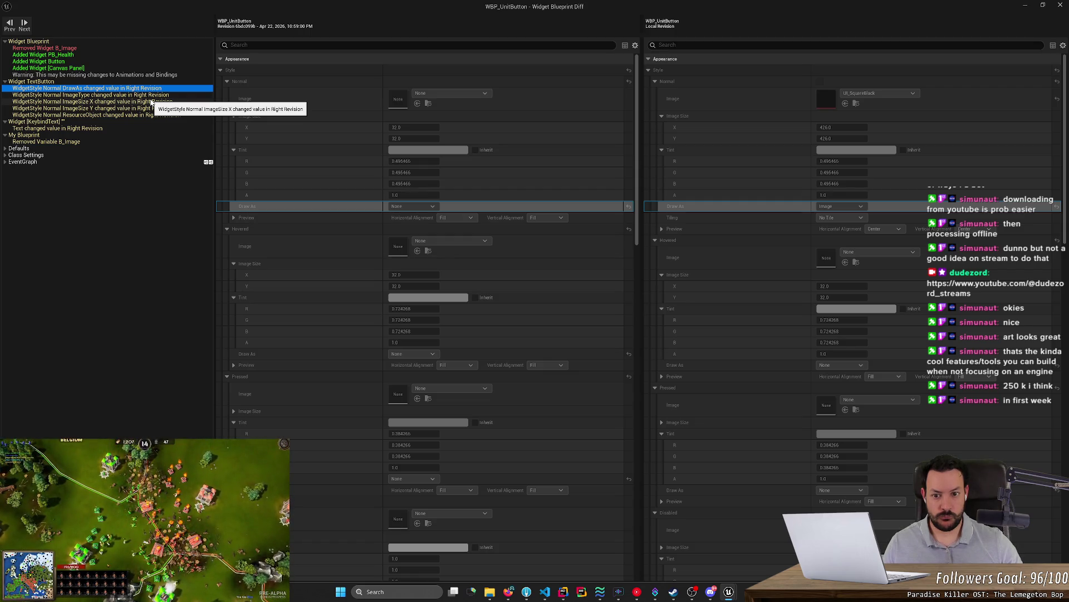
{"action": "left_click", "coordinate": [152, 102]}
{"action": "left_click", "coordinate": [155, 95]}
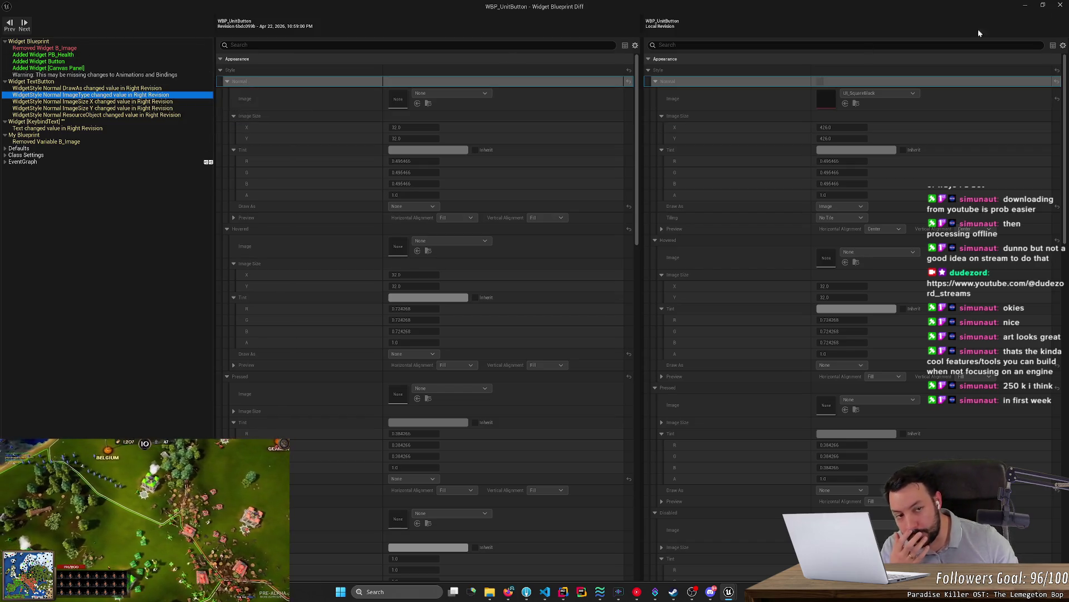
Close the diff and rename the Hierarchy's Button widget to B_Image.
{"action": "left_click", "coordinate": [1060, 5]}
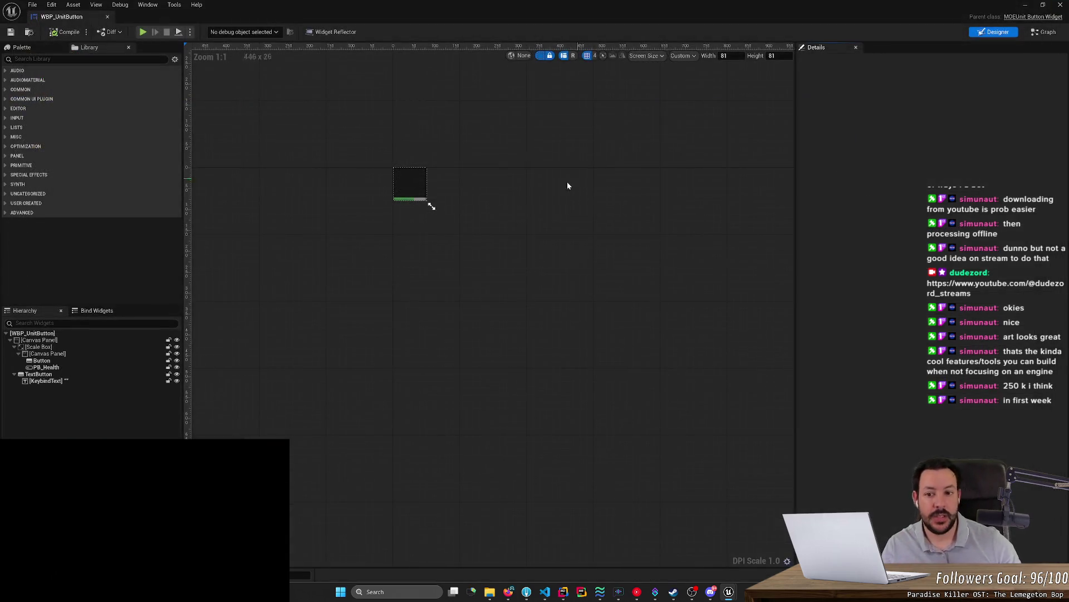
{"action": "double_click", "coordinate": [83, 360]}
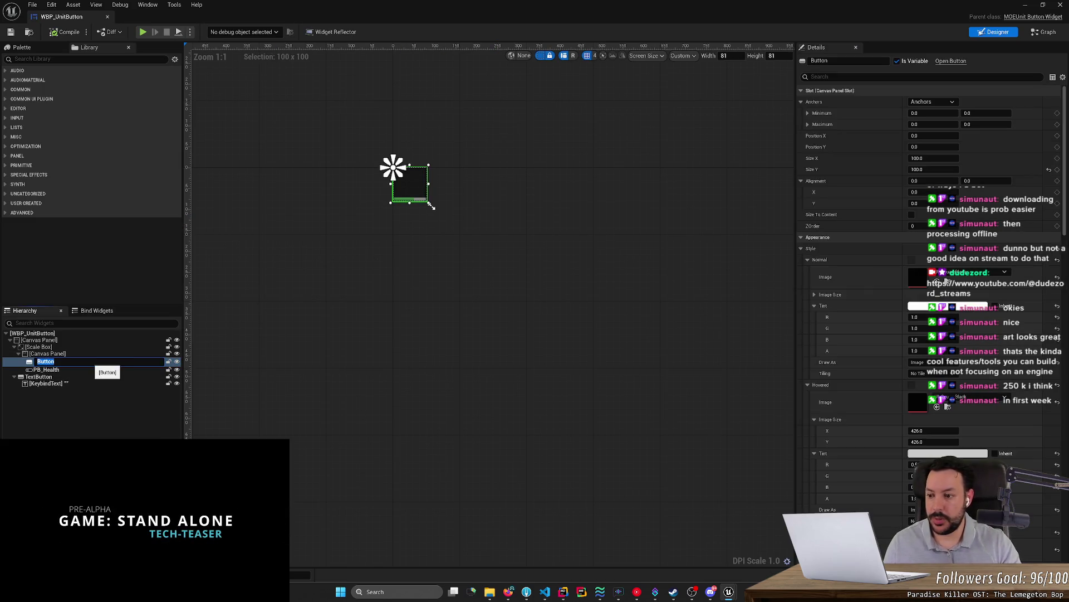
{"action": "type", "text": "B_mage"}
{"action": "key", "text": "Return"}
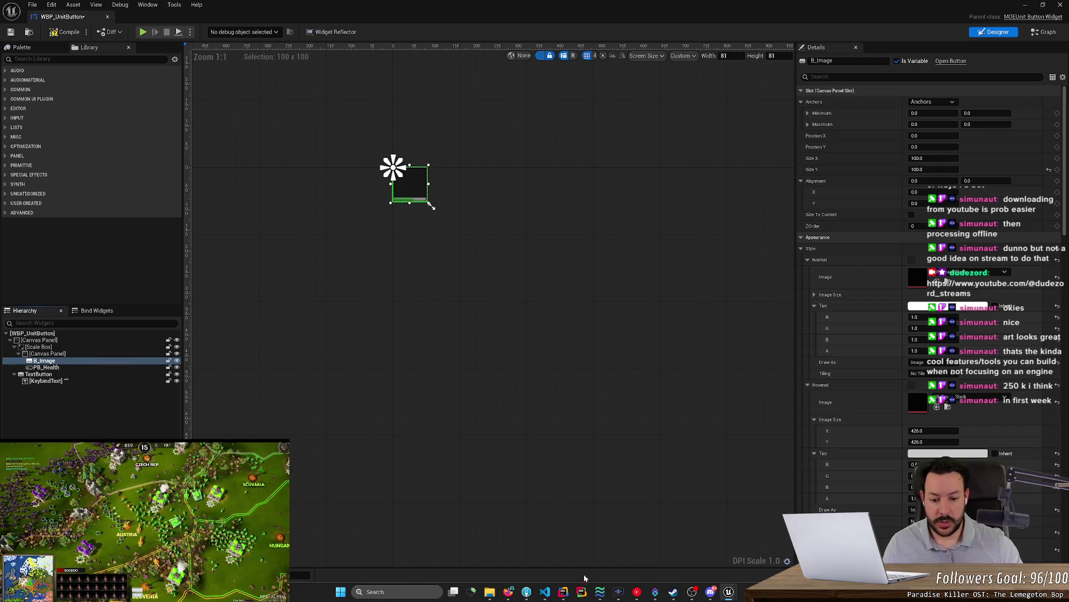
{"action": "left_click", "coordinate": [563, 592]}
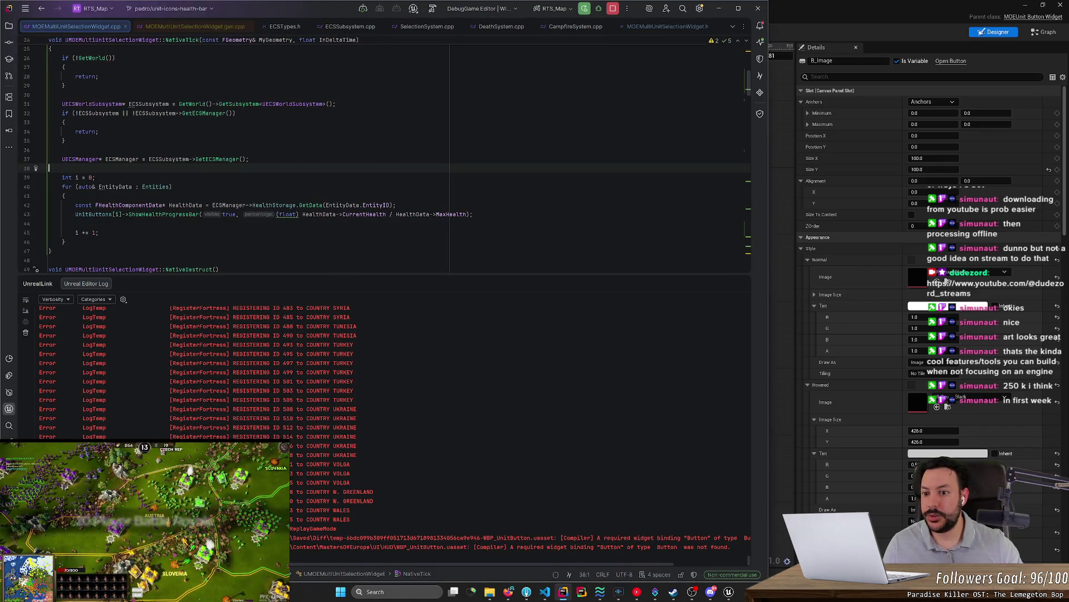
Search the file for 'Button' and jump to the UMOEUnitButtonWidget class declaration.
{"action": "scroll", "coordinate": [384, 155], "scroll_direction": "down", "scroll_amount": 8}
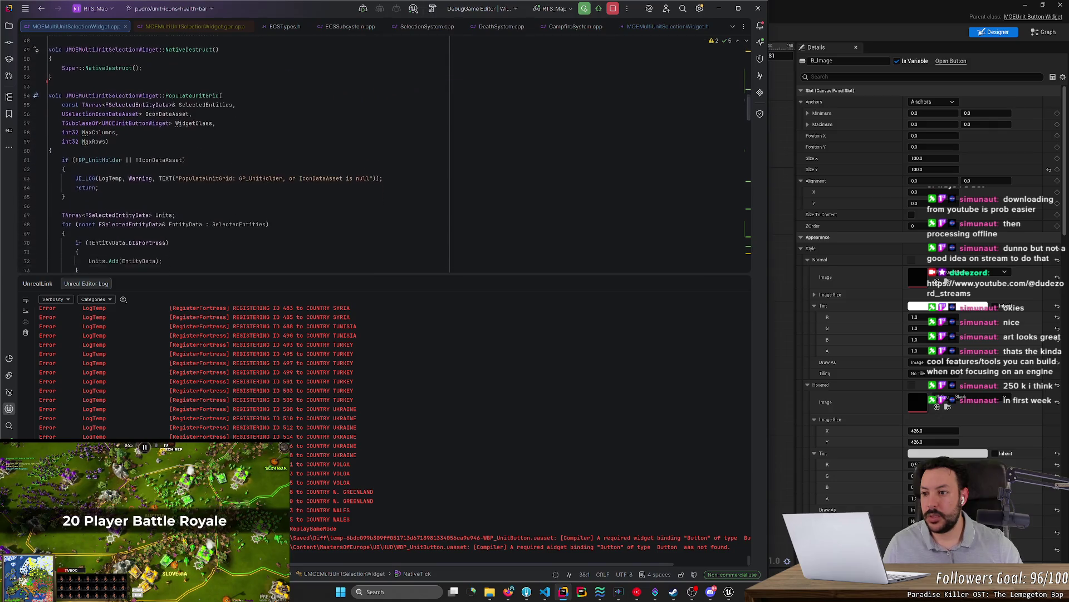
{"action": "scroll", "coordinate": [384, 156], "scroll_direction": "down", "scroll_amount": 3}
{"action": "left_click", "coordinate": [162, 183]}
{"action": "key", "text": "ctrl+f"}
{"action": "type", "text": "Button"}
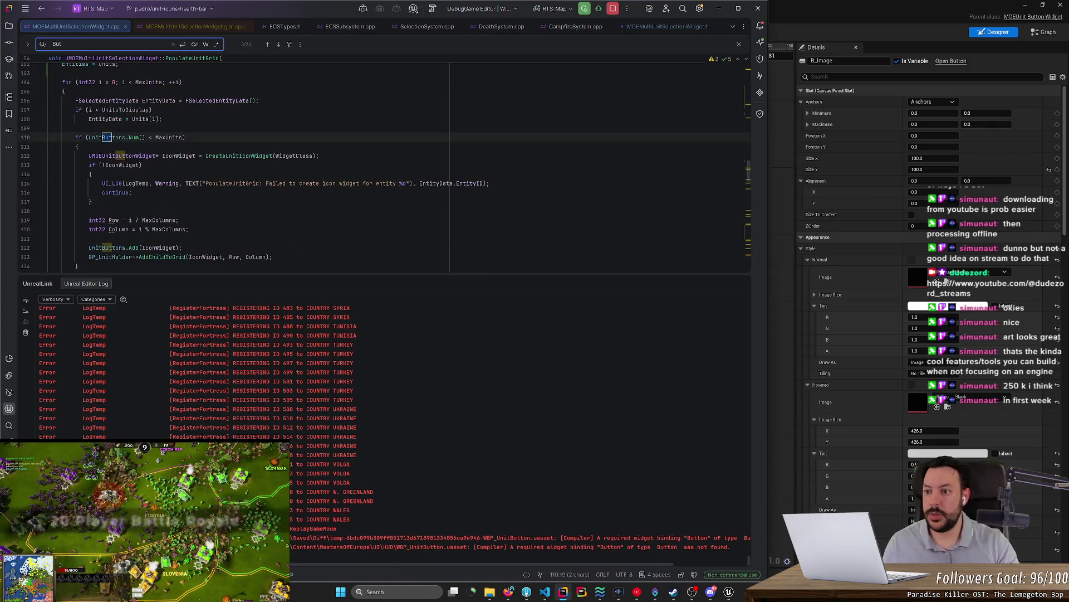
{"action": "type", "text": "-"}
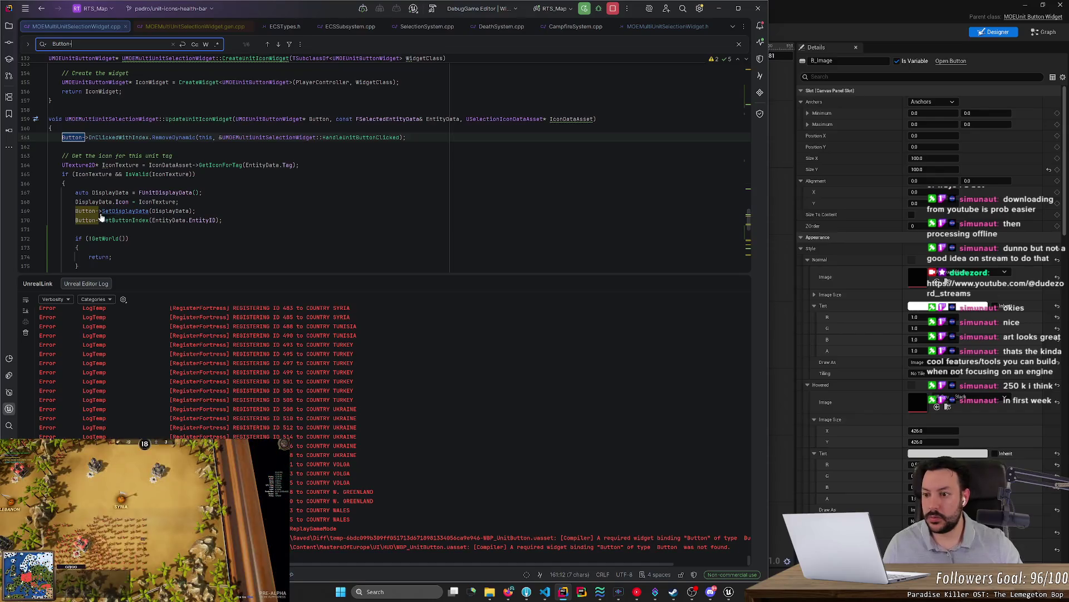
{"action": "left_click", "coordinate": [84, 209]}
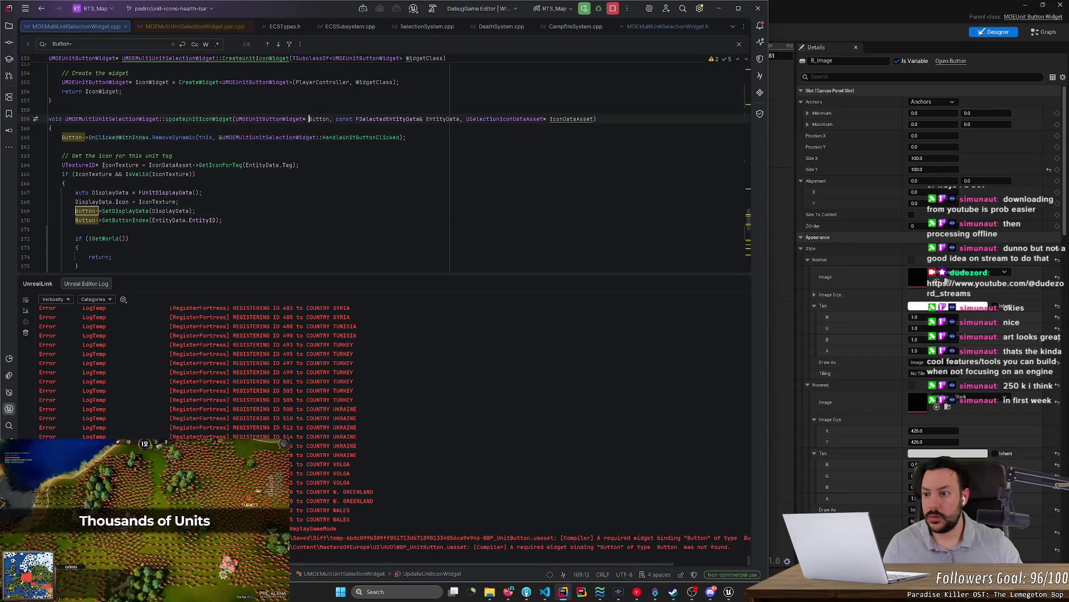
{"action": "left_click", "coordinate": [269, 120], "text": "ctrl"}
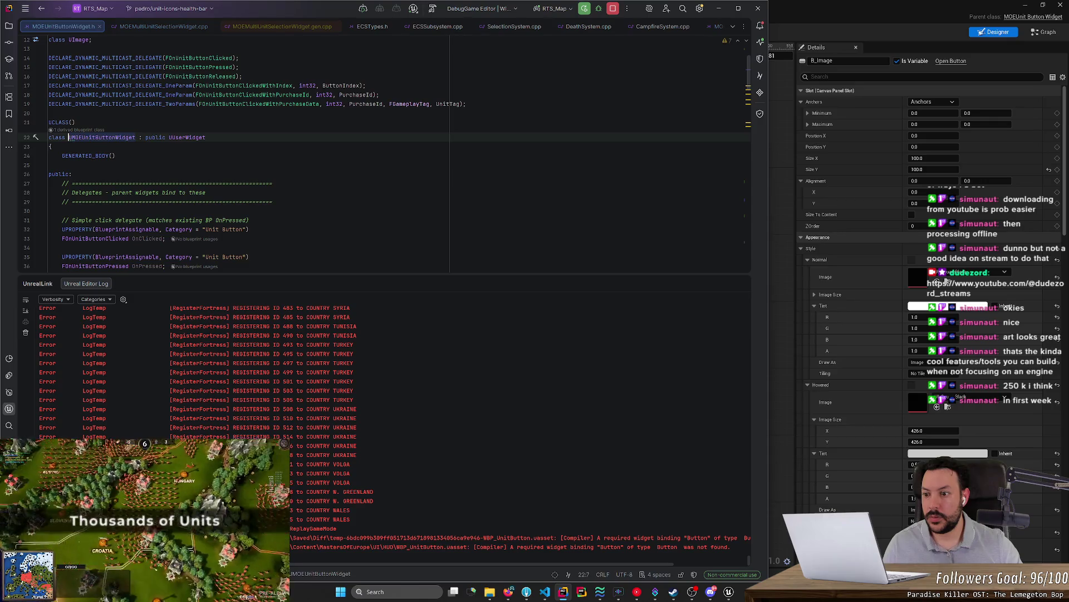
Rename the Button property to B_Image, keeping the Core Redirect and including text occurrences.
{"action": "scroll", "coordinate": [279, 161], "scroll_direction": "down", "scroll_amount": 10}
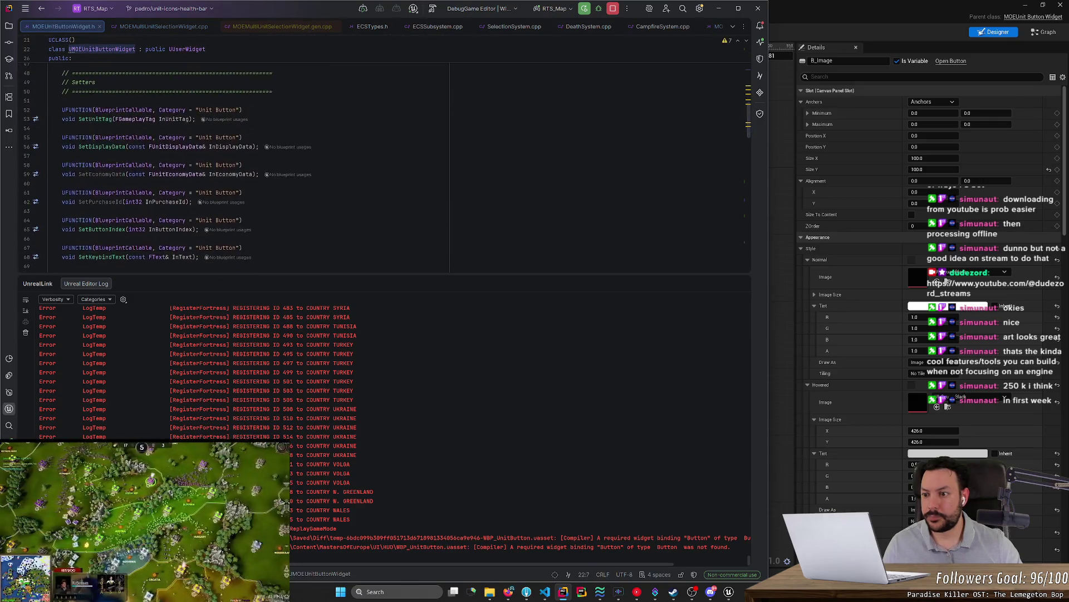
{"action": "scroll", "coordinate": [279, 167], "scroll_direction": "down", "scroll_amount": 7}
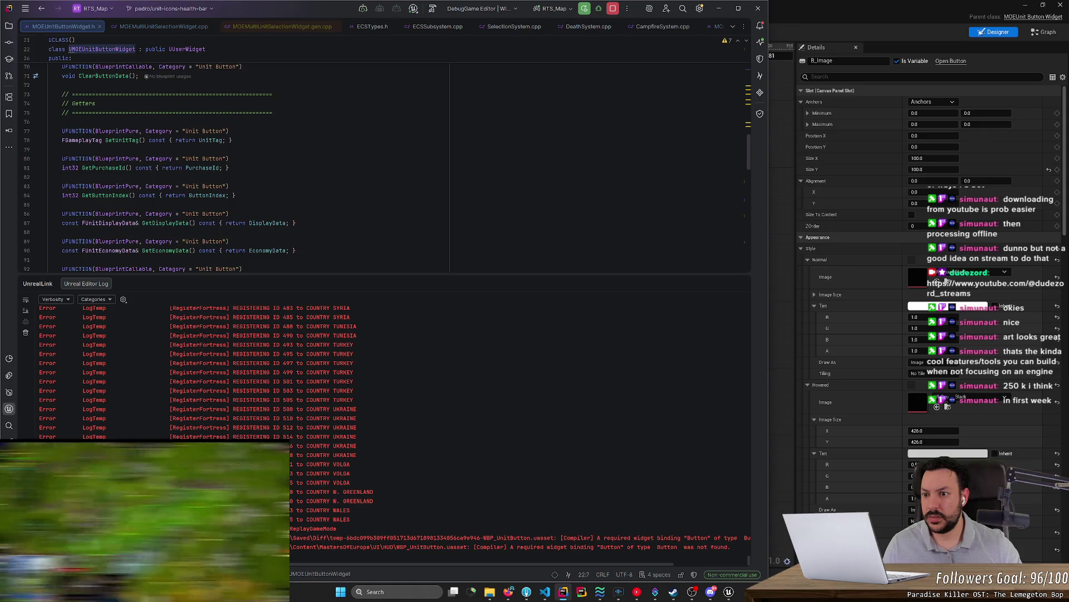
{"action": "scroll", "coordinate": [279, 167], "scroll_direction": "down", "scroll_amount": 9}
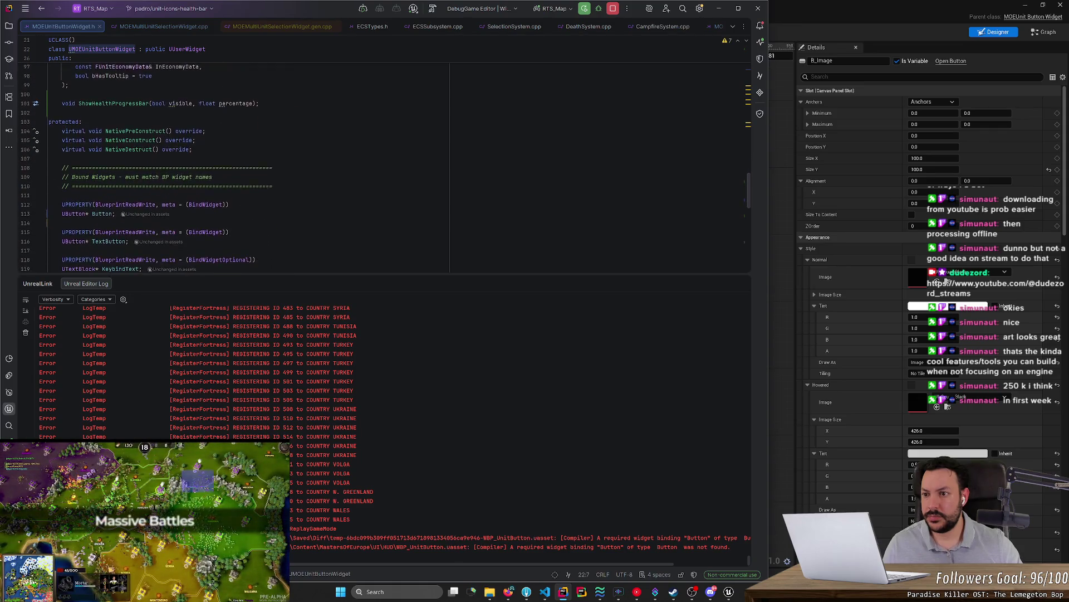
{"action": "scroll", "coordinate": [105, 186], "scroll_direction": "down", "scroll_amount": 1}
{"action": "left_click", "coordinate": [106, 186]}
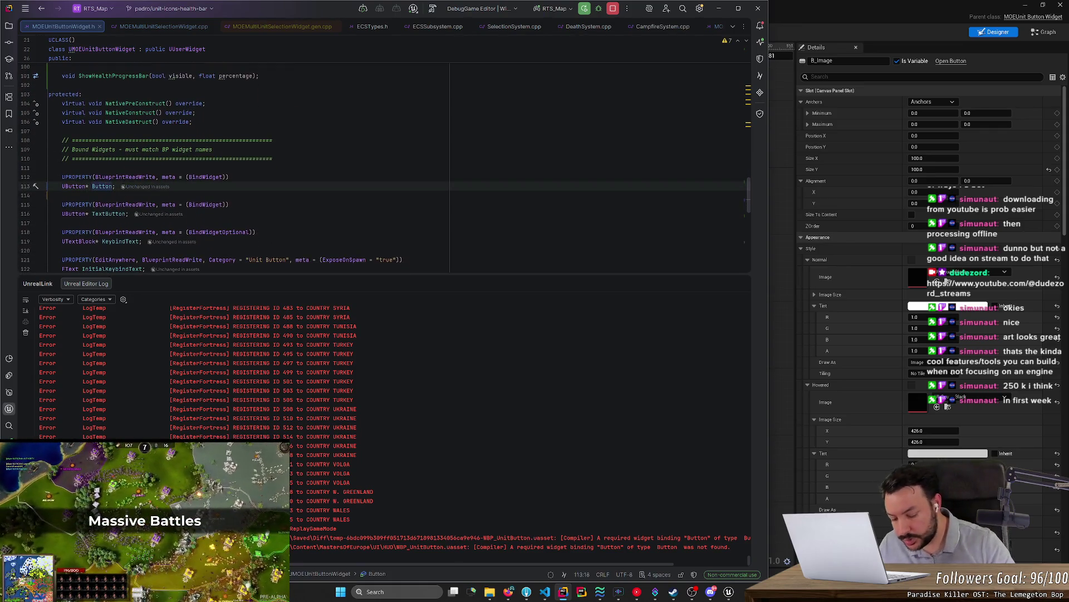
{"action": "key", "text": "F2"}
{"action": "type", "text": "B_Image"}
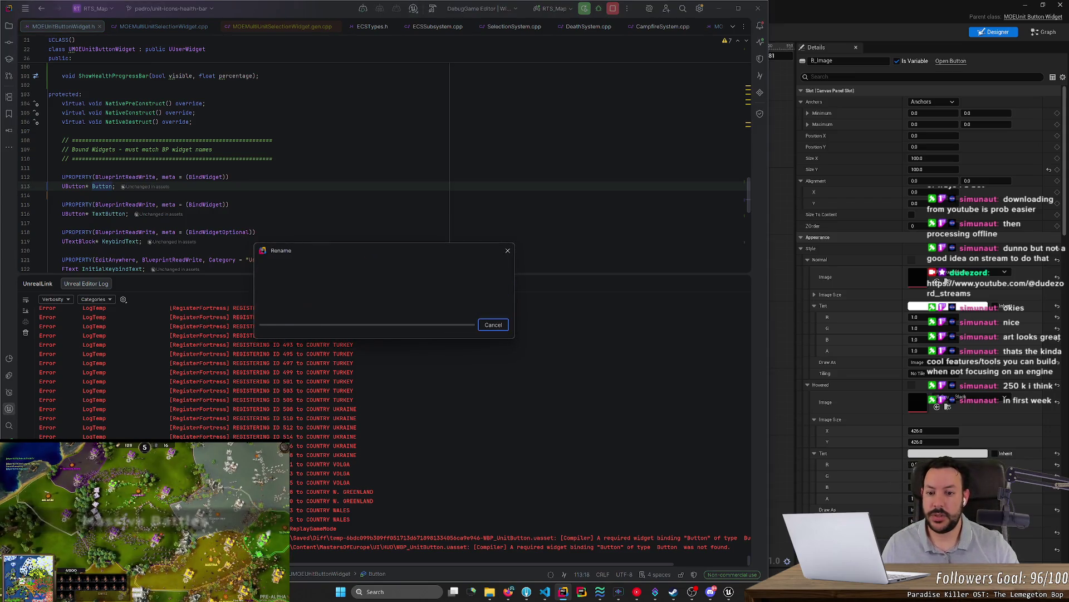
{"action": "key", "text": "Return"}
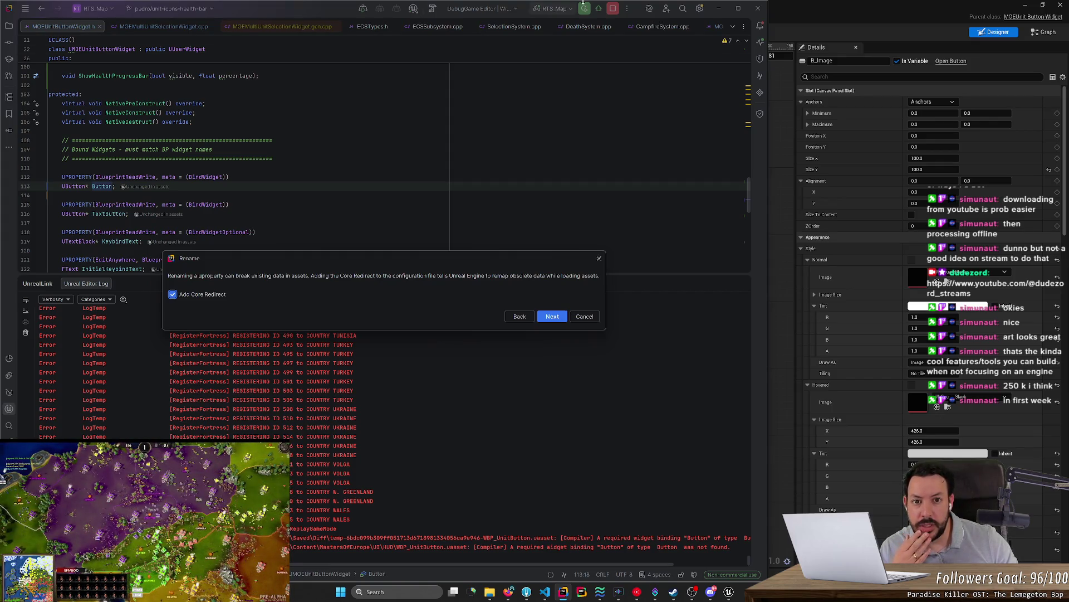
{"action": "left_click", "coordinate": [552, 316]}
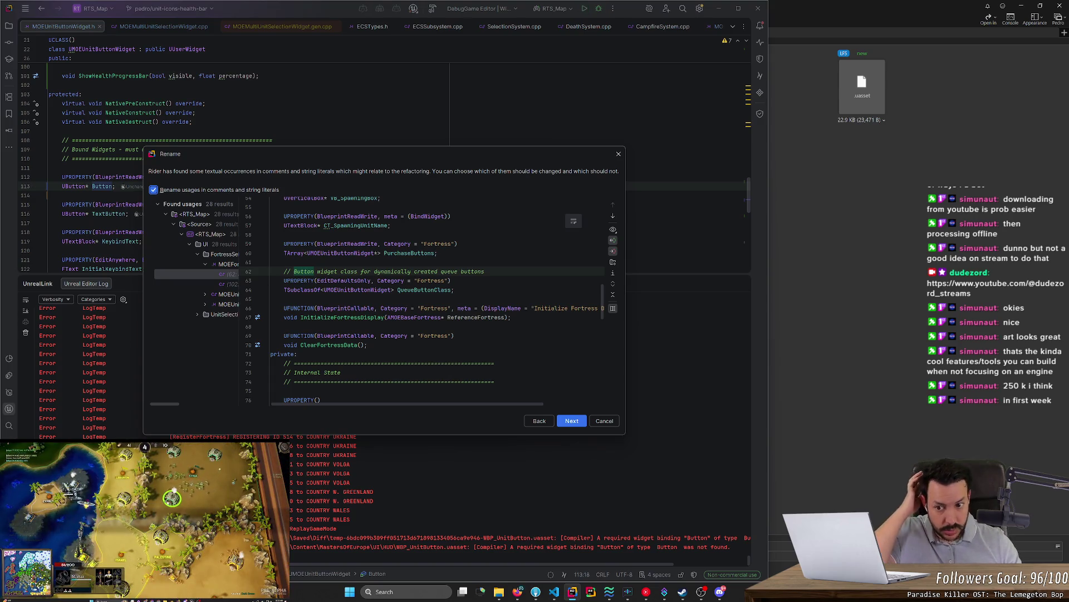
{"action": "left_click", "coordinate": [573, 421]}
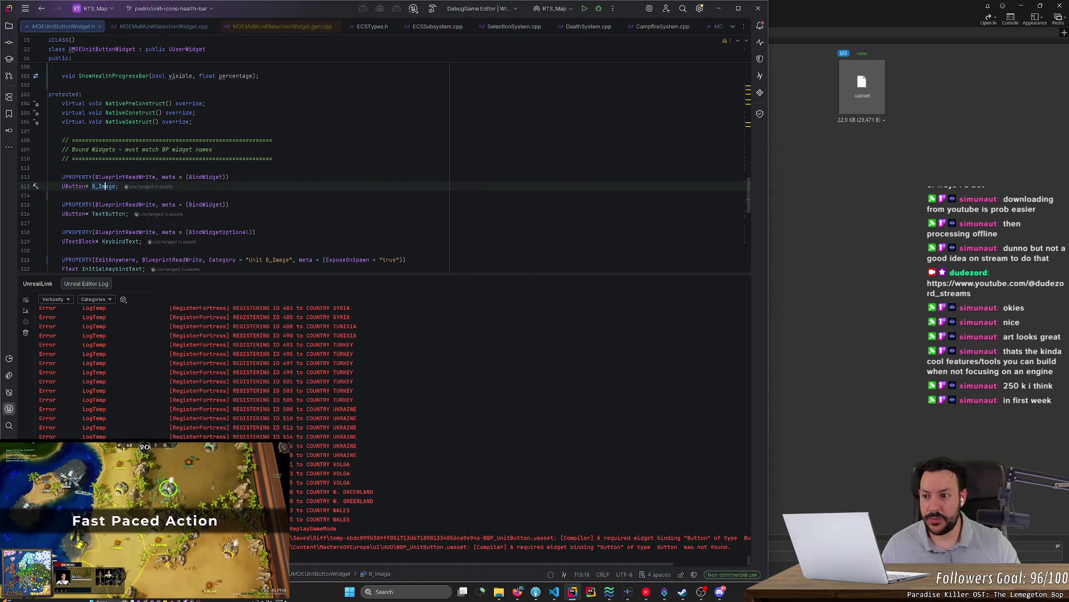
{"action": "left_click", "coordinate": [62, 222]}
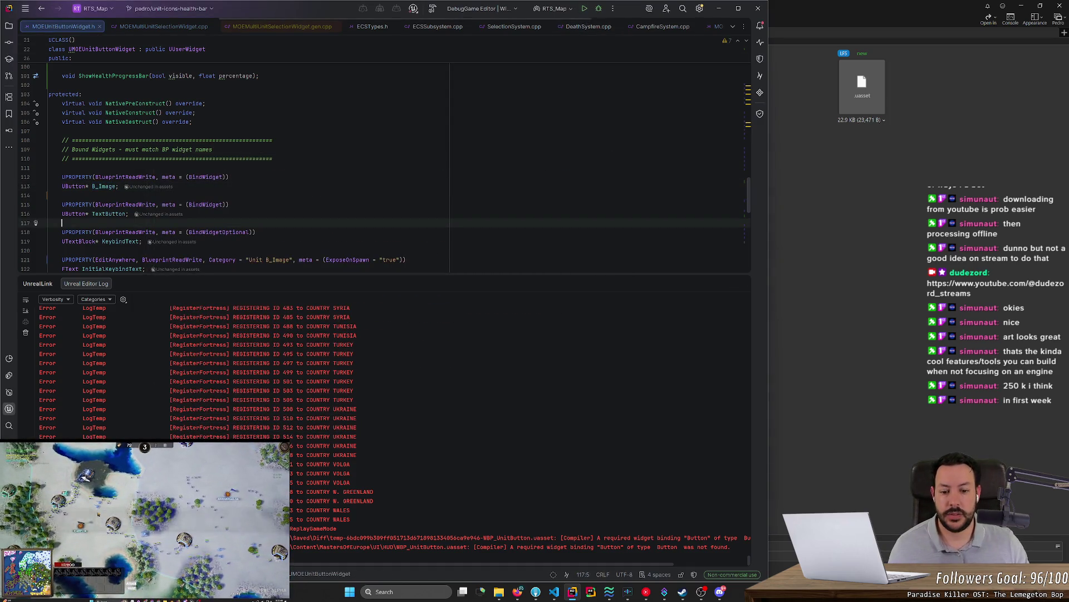
{"action": "left_click", "coordinate": [536, 591]}
Discard all three comment-edit hunks in MOEFortressSelectionWidget.h.
{"action": "left_click", "coordinate": [178, 151]}
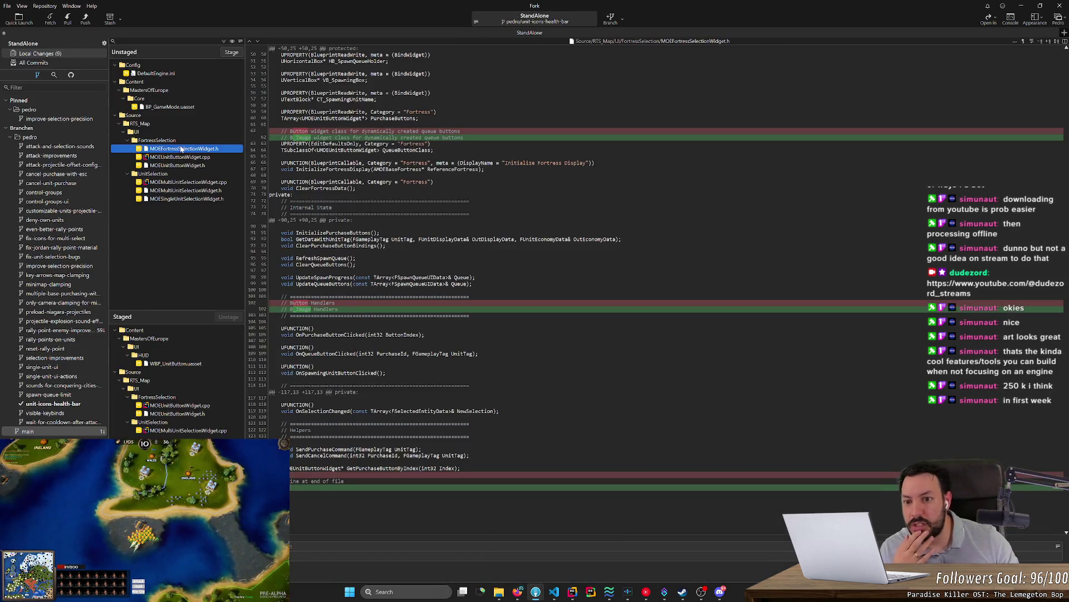
{"action": "left_click", "coordinate": [1039, 127]}
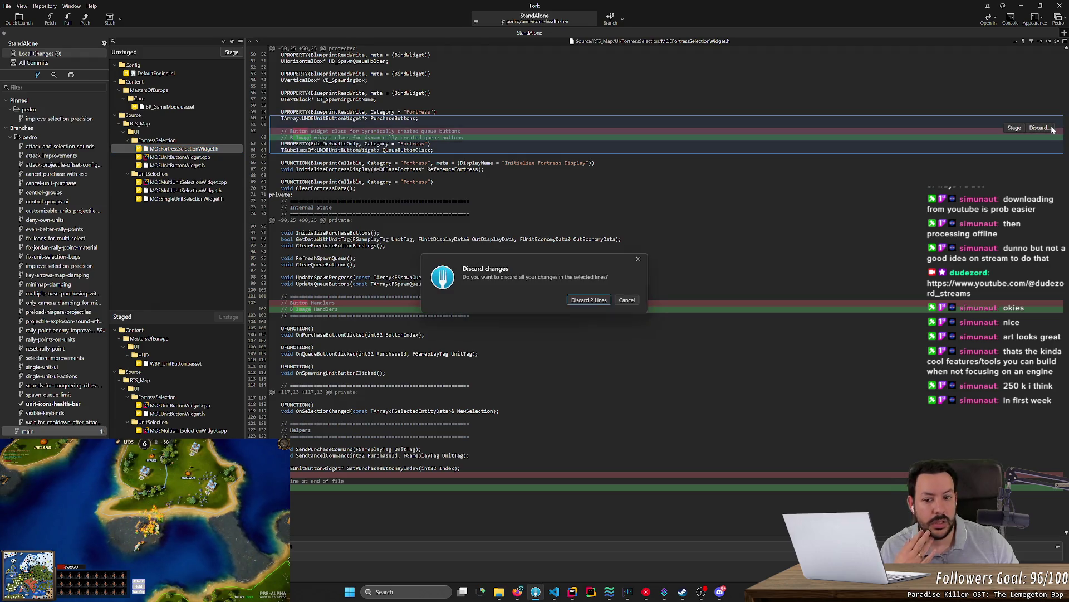
{"action": "key", "text": "Return"}
{"action": "left_click", "coordinate": [1052, 129]}
{"action": "key", "text": "Return"}
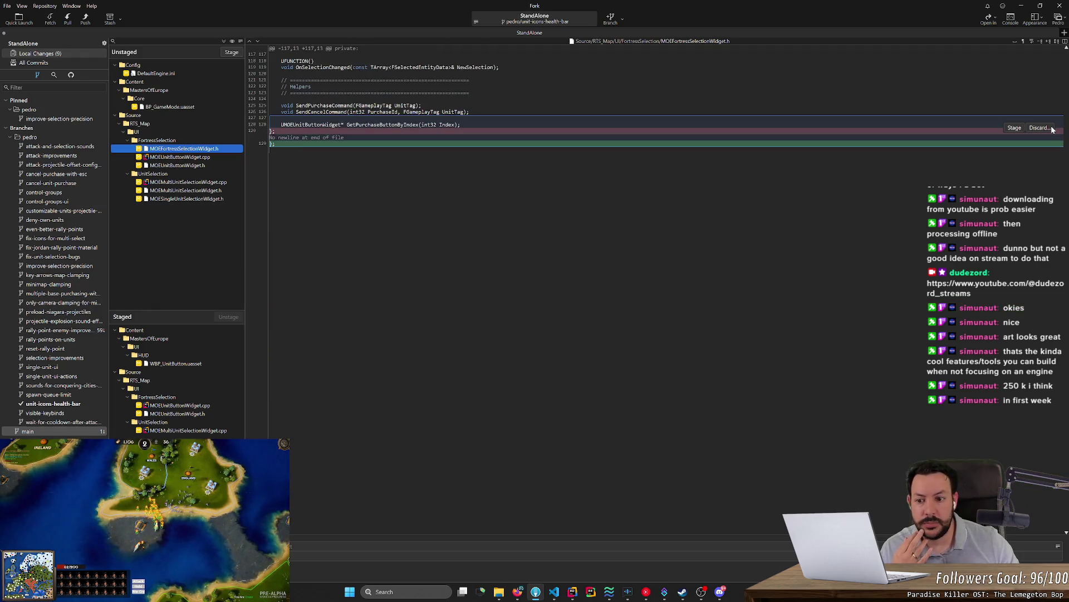
{"action": "left_click", "coordinate": [1037, 128]}
{"action": "key", "text": "Return"}
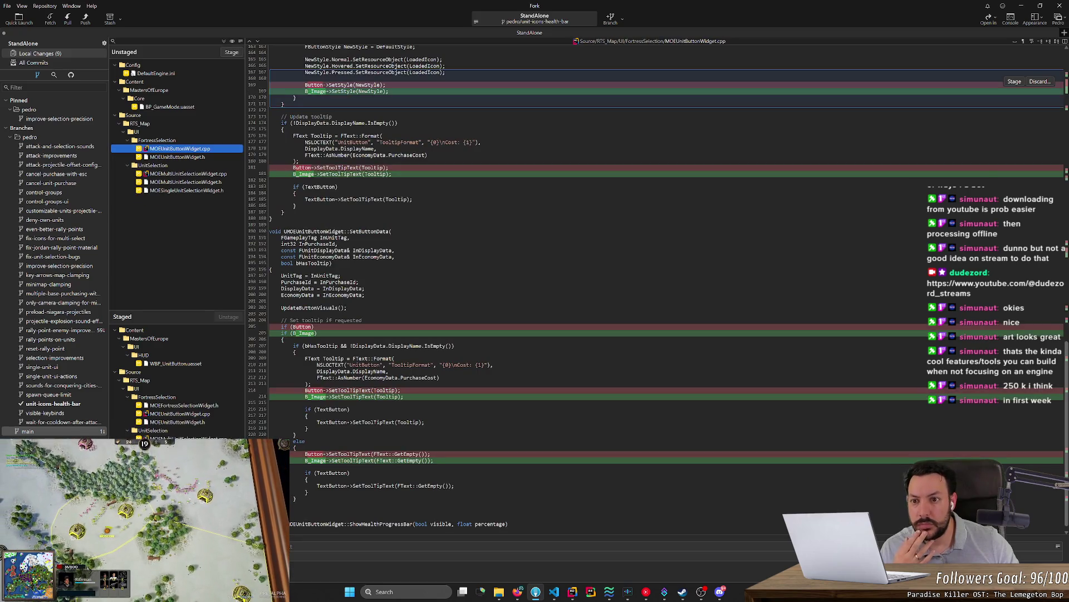
Stage MOEUnitButtonWidget.cpp's SetStyle, tooltip, ClearButtonData, NativeDestruct and NativeConstruct hunks, discarding comment lines.
{"action": "left_click", "coordinate": [1010, 82]}
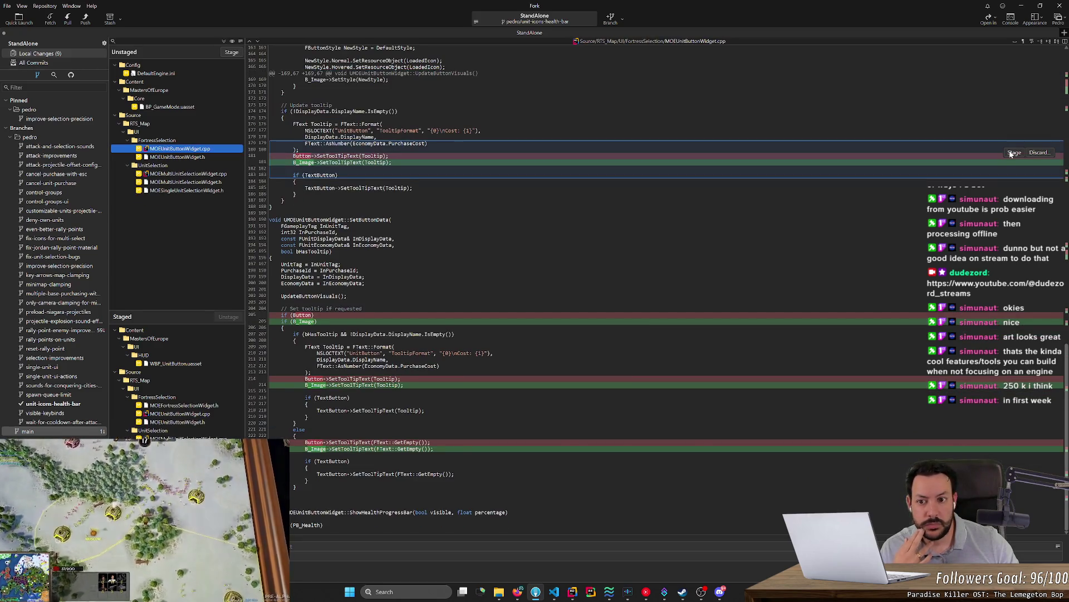
{"action": "left_click", "coordinate": [1014, 152]}
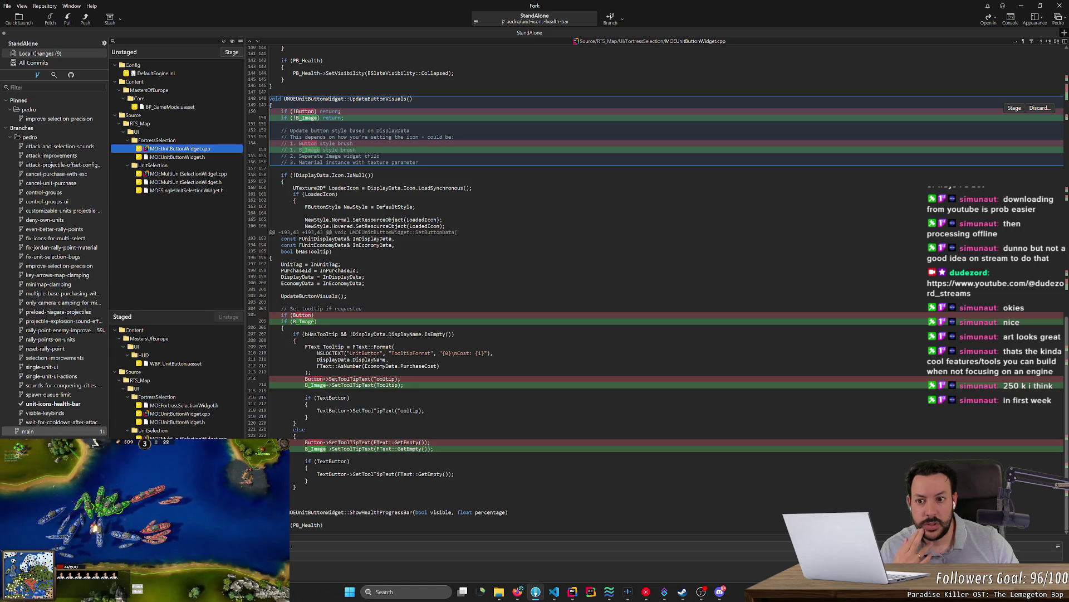
{"action": "scroll", "coordinate": [1039, 144], "scroll_direction": "up", "scroll_amount": 1}
{"action": "left_click", "coordinate": [1039, 140]}
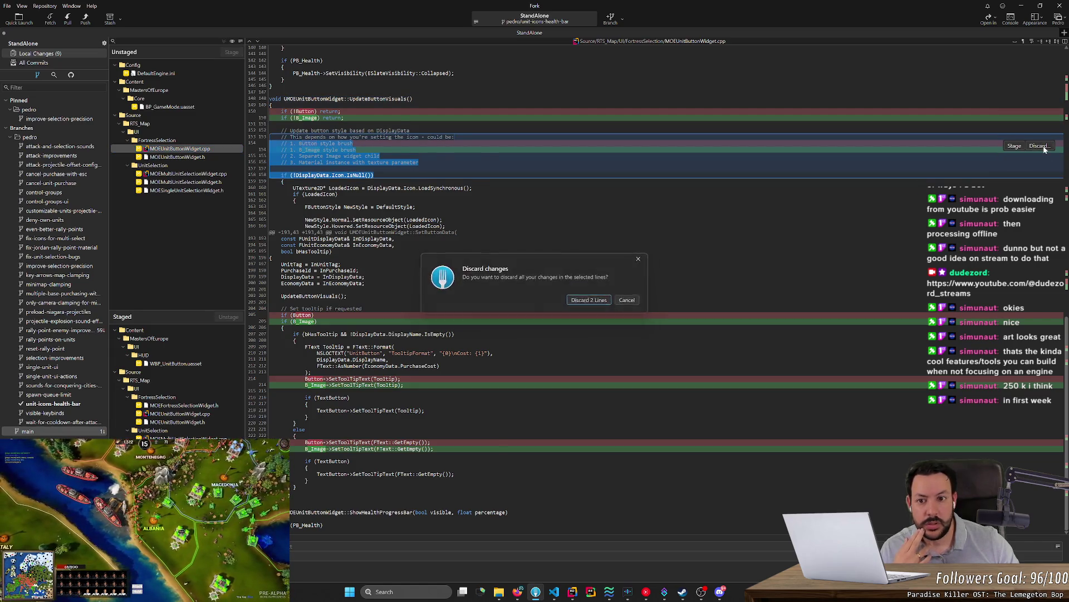
{"action": "left_click", "coordinate": [590, 301]}
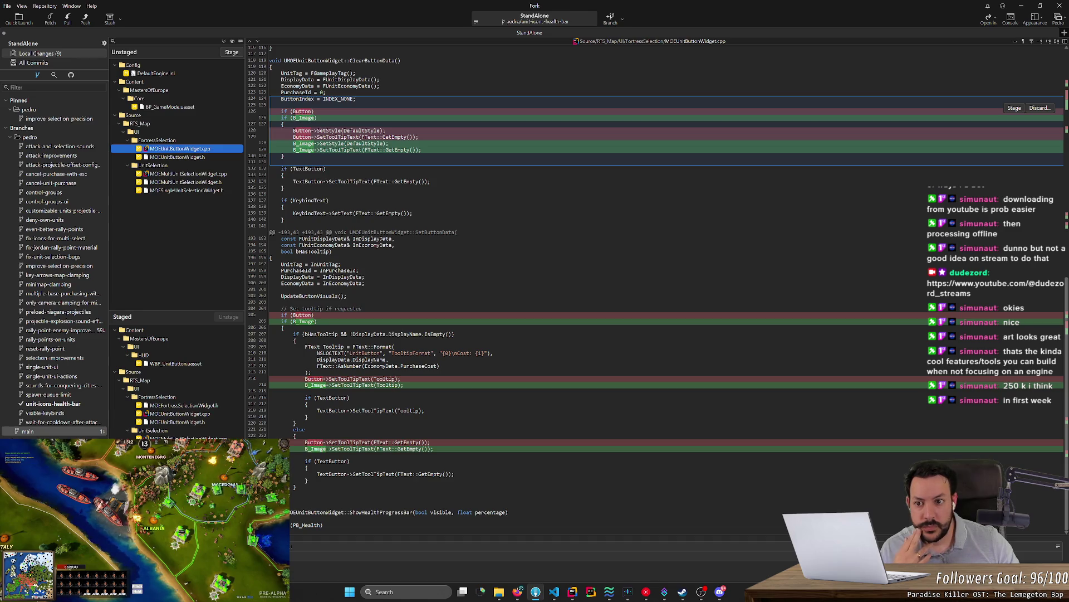
{"action": "left_click", "coordinate": [1021, 111]}
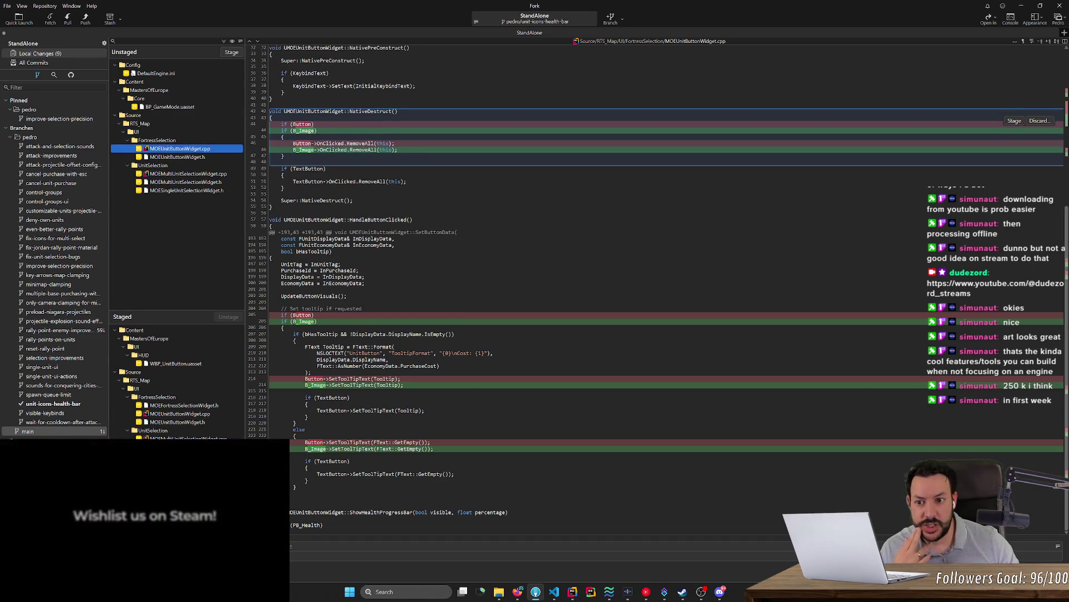
{"action": "left_click", "coordinate": [1015, 121]}
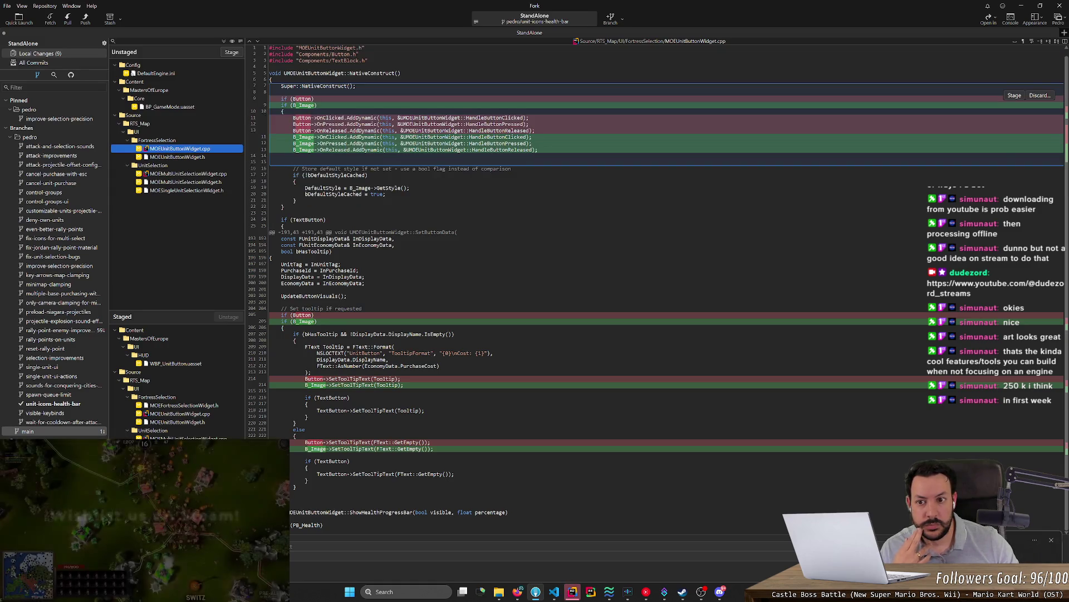
{"action": "left_click", "coordinate": [1019, 97]}
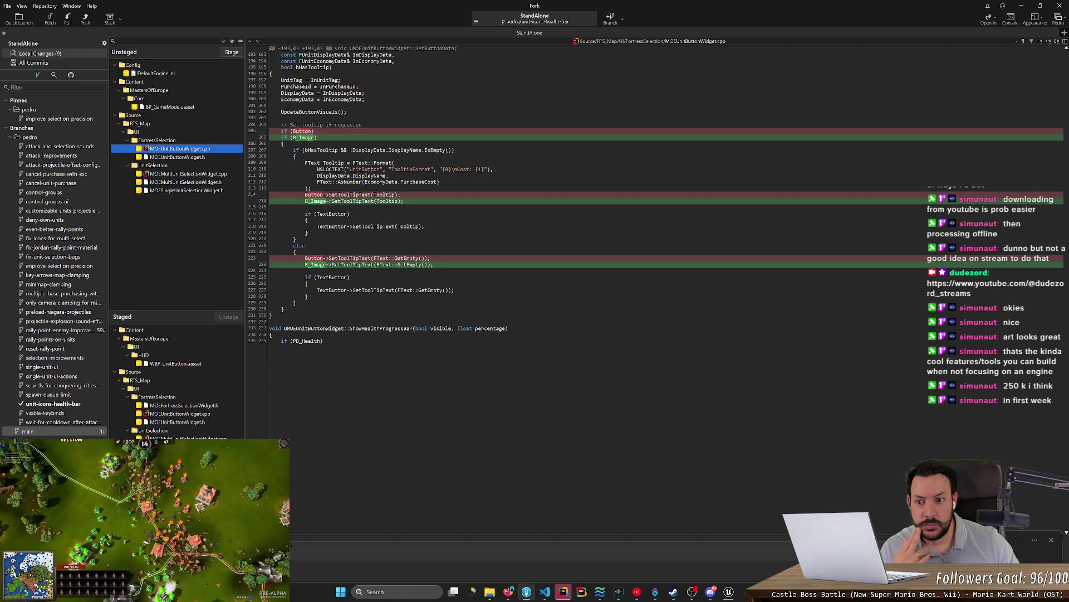
{"action": "left_click", "coordinate": [1014, 127]}
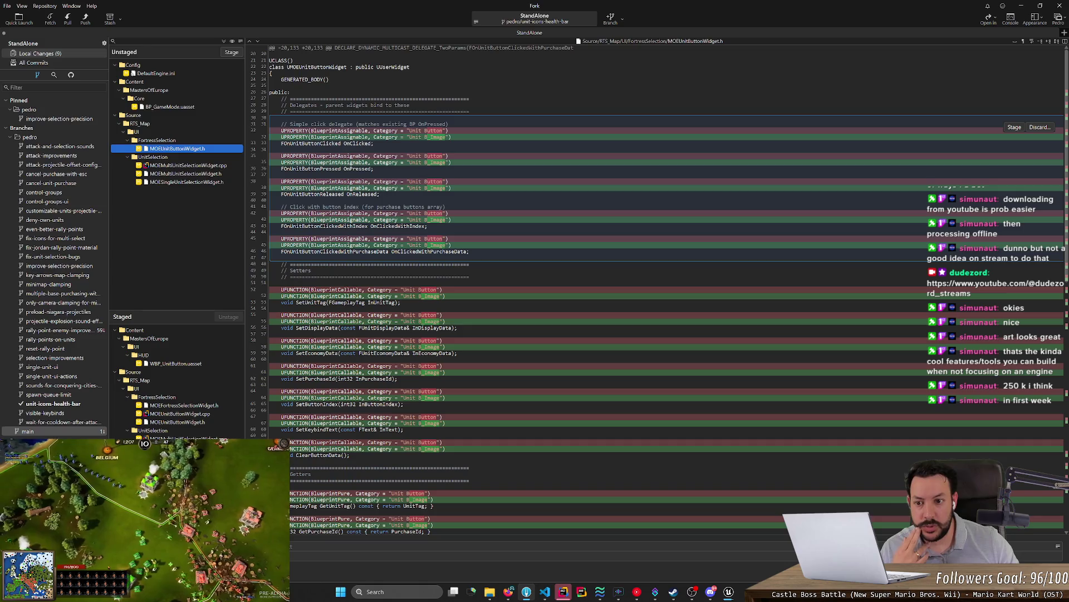
Discard the header's category-rename and Setters hunks.
{"action": "scroll", "coordinate": [1065, 394], "scroll_direction": "down", "scroll_amount": 15}
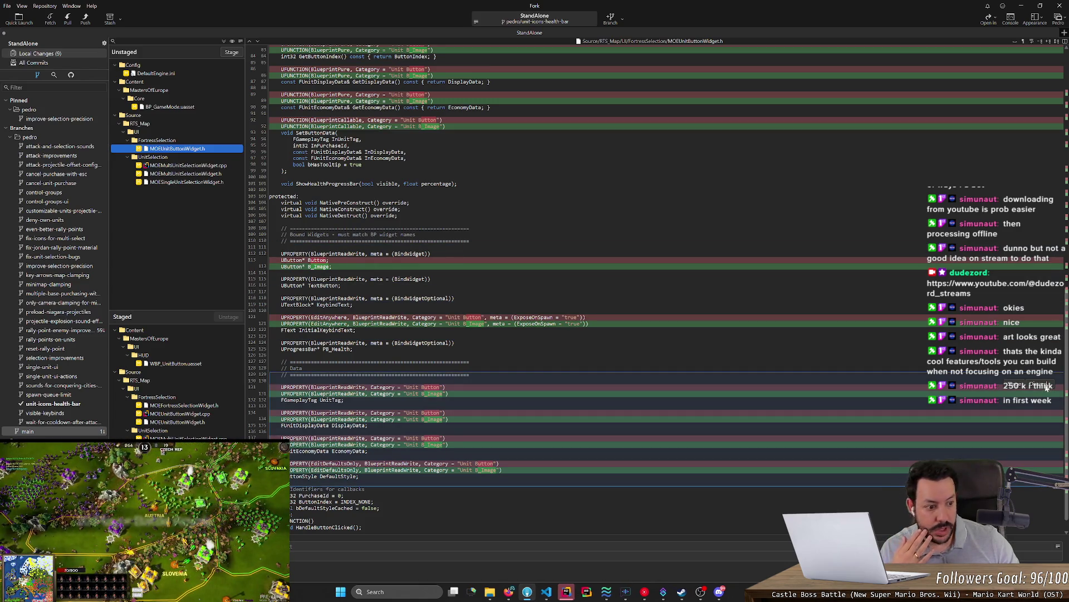
{"action": "scroll", "coordinate": [1046, 388], "scroll_direction": "up", "scroll_amount": 4}
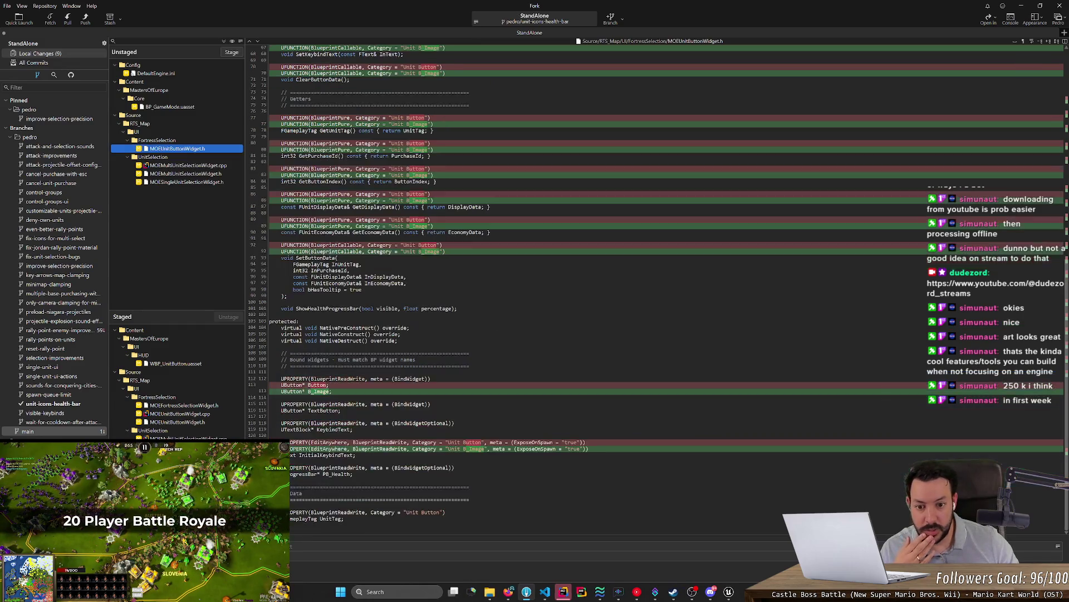
{"action": "left_click", "coordinate": [1045, 440]}
{"action": "left_click", "coordinate": [588, 300]}
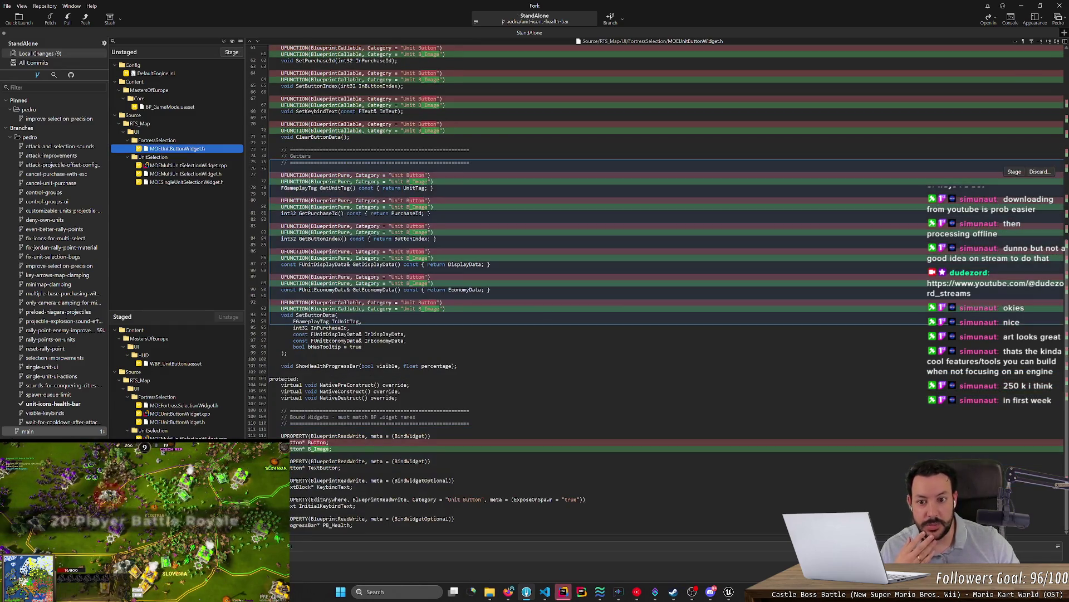
{"action": "left_click", "coordinate": [1039, 172]}
{"action": "left_click", "coordinate": [585, 298]}
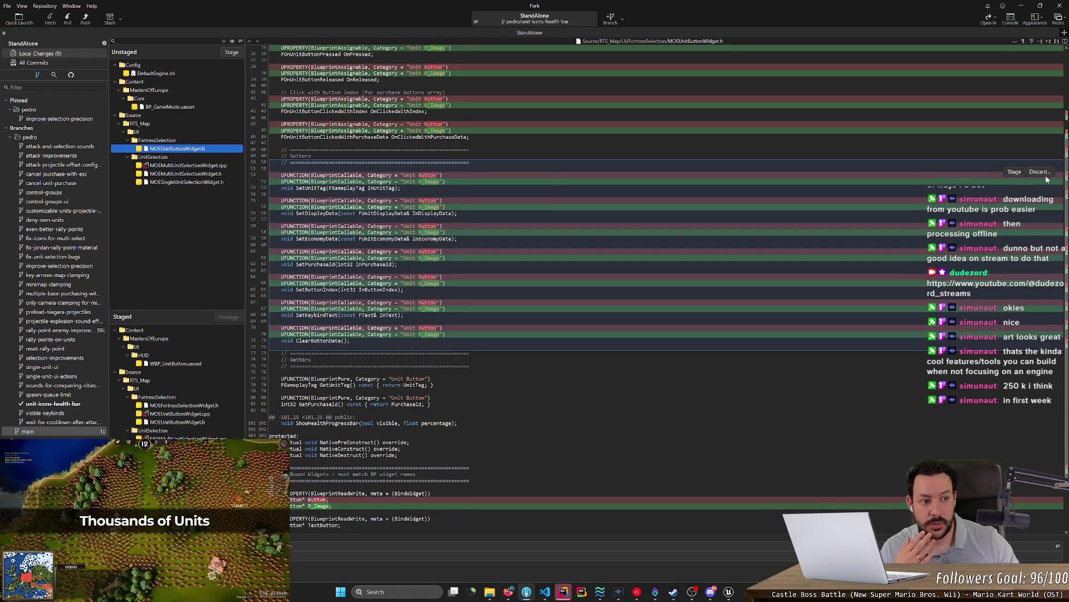
{"action": "left_click", "coordinate": [1039, 172]}
{"action": "left_click", "coordinate": [582, 299]}
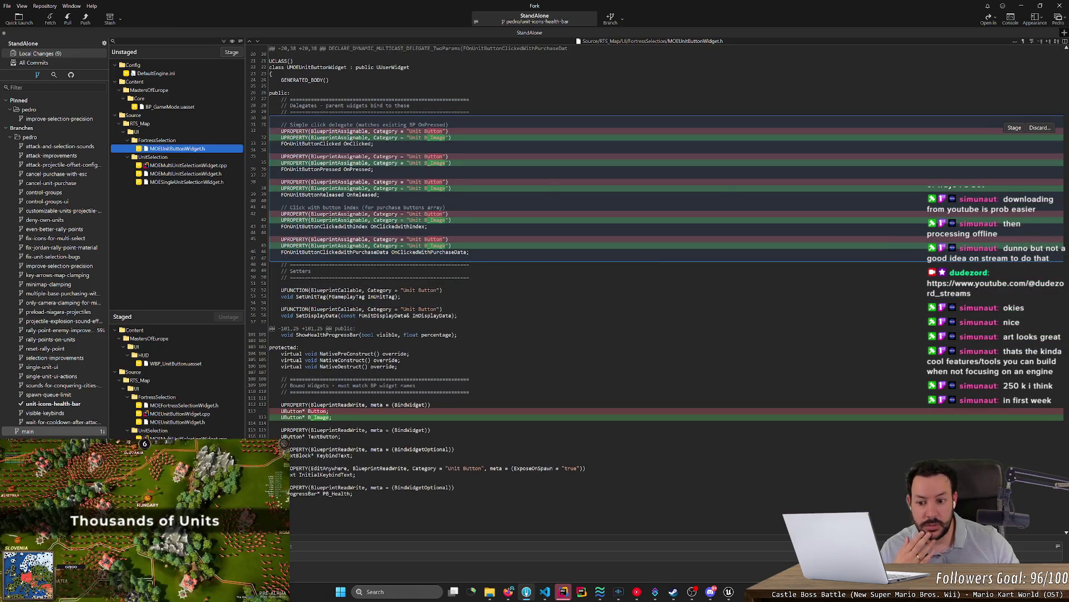
{"action": "left_click", "coordinate": [1040, 128]}
{"action": "left_click", "coordinate": [585, 298]}
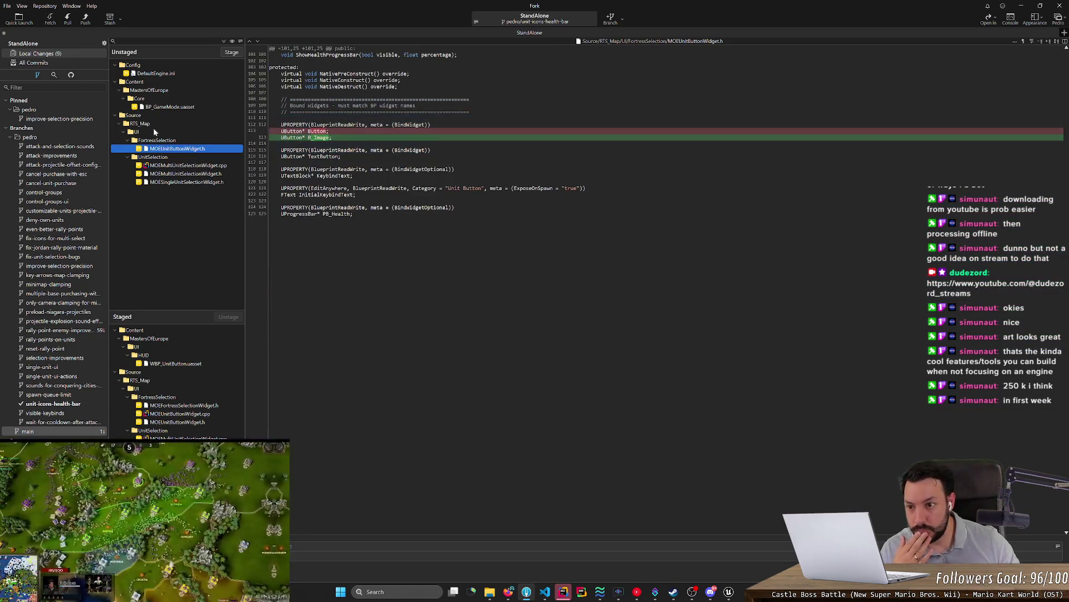
Discard MOESingleUnitSelectionWidget.h's change and the Image Handlers comment hunk.
{"action": "left_click", "coordinate": [175, 150]}
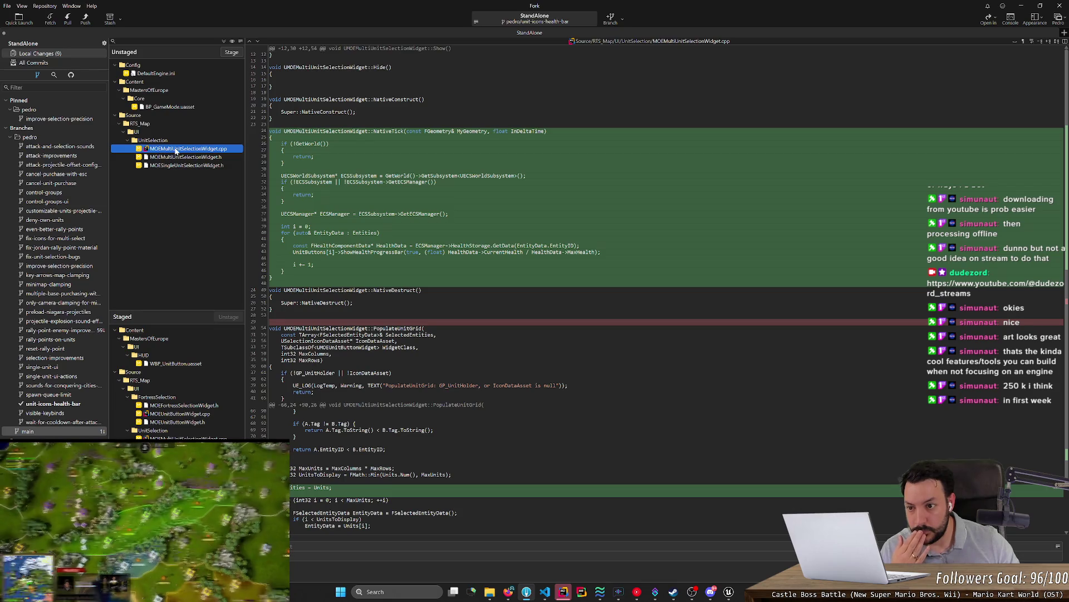
{"action": "left_click", "coordinate": [175, 158]}
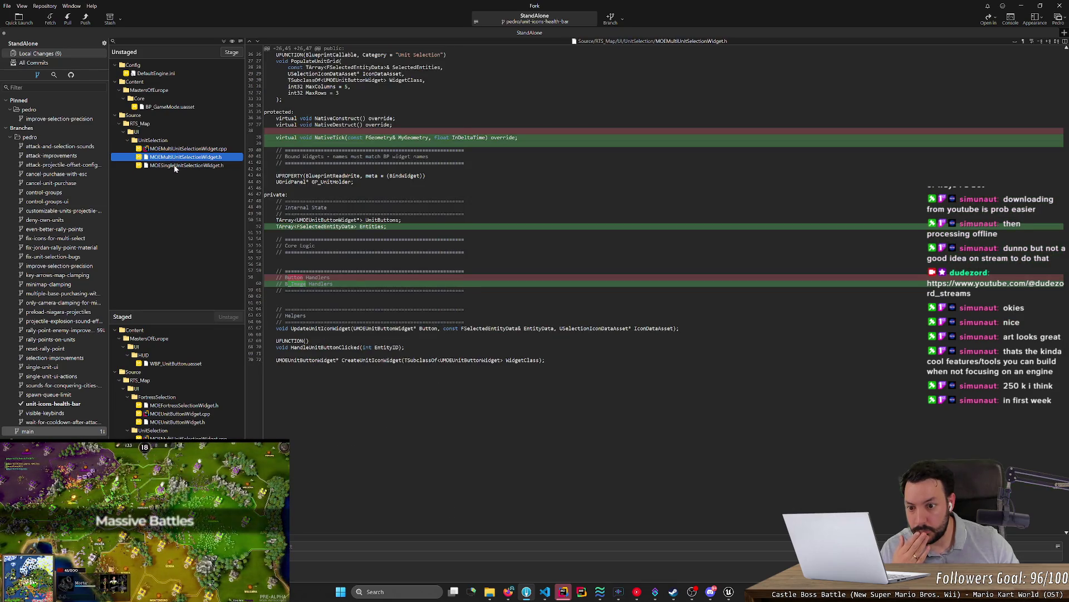
{"action": "left_click", "coordinate": [175, 165]}
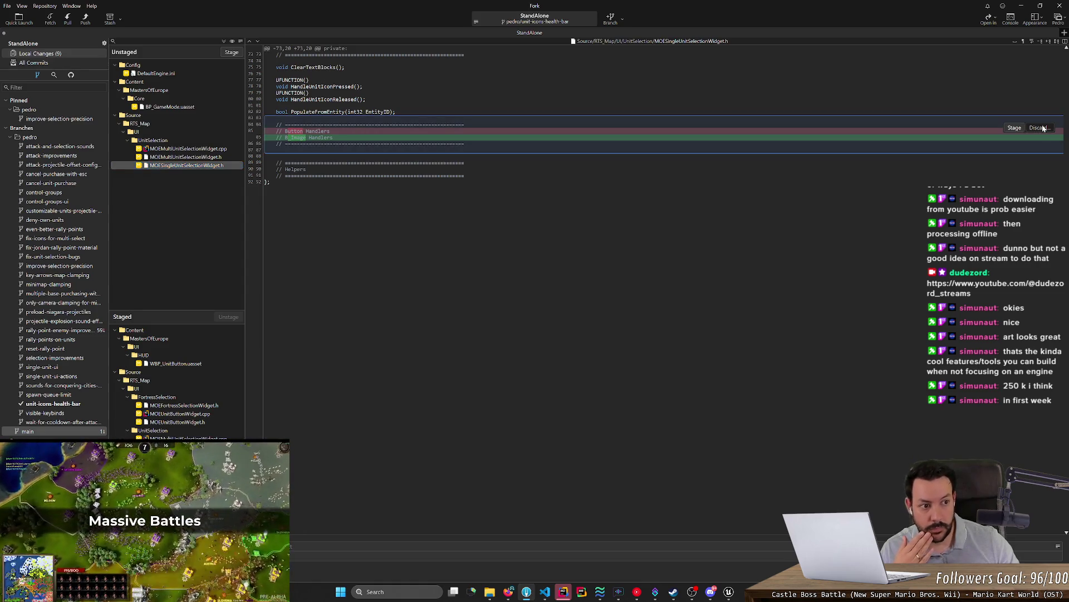
{"action": "left_click", "coordinate": [1038, 129]}
{"action": "key", "text": "Return"}
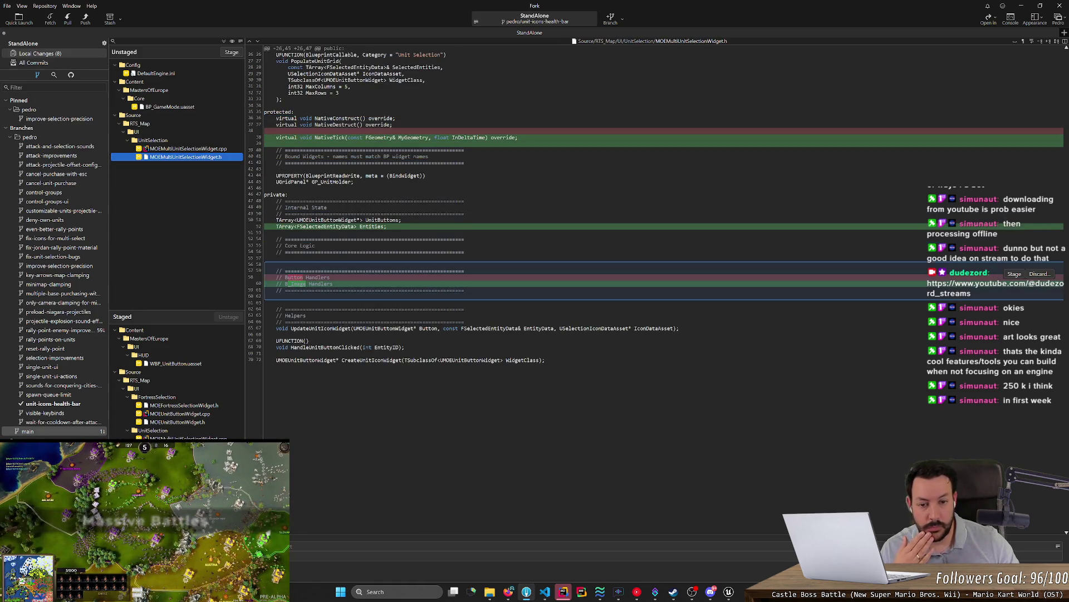
{"action": "left_click", "coordinate": [1039, 273]}
{"action": "key", "text": "Return"}
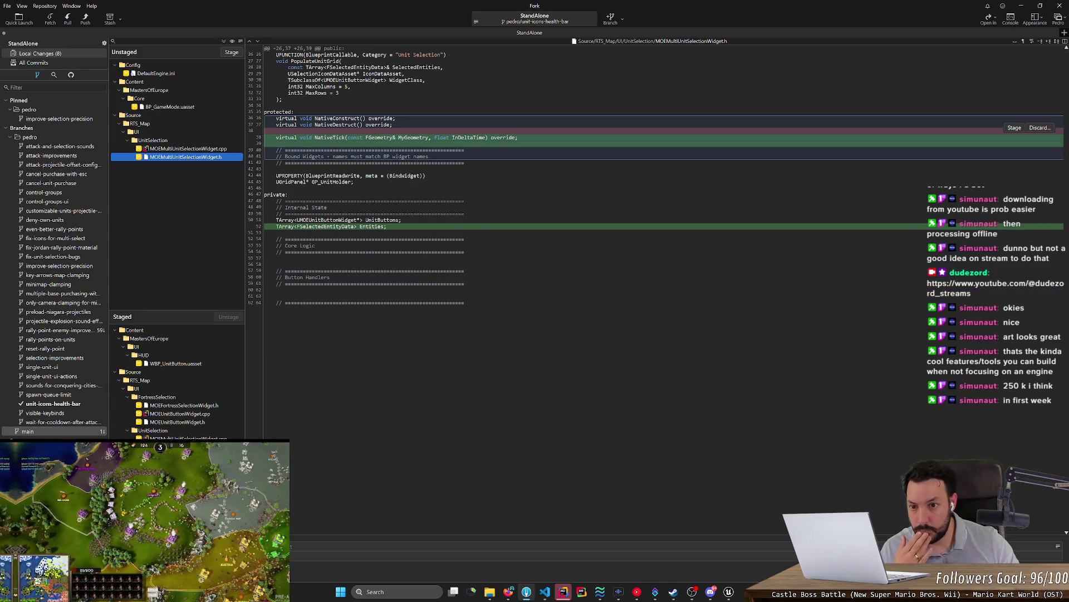
Stage MOEMultiUnitSelectionWidget.h and MOEMultiUnitSelectionWidget.cpp.
{"action": "double_click", "coordinate": [210, 158]}
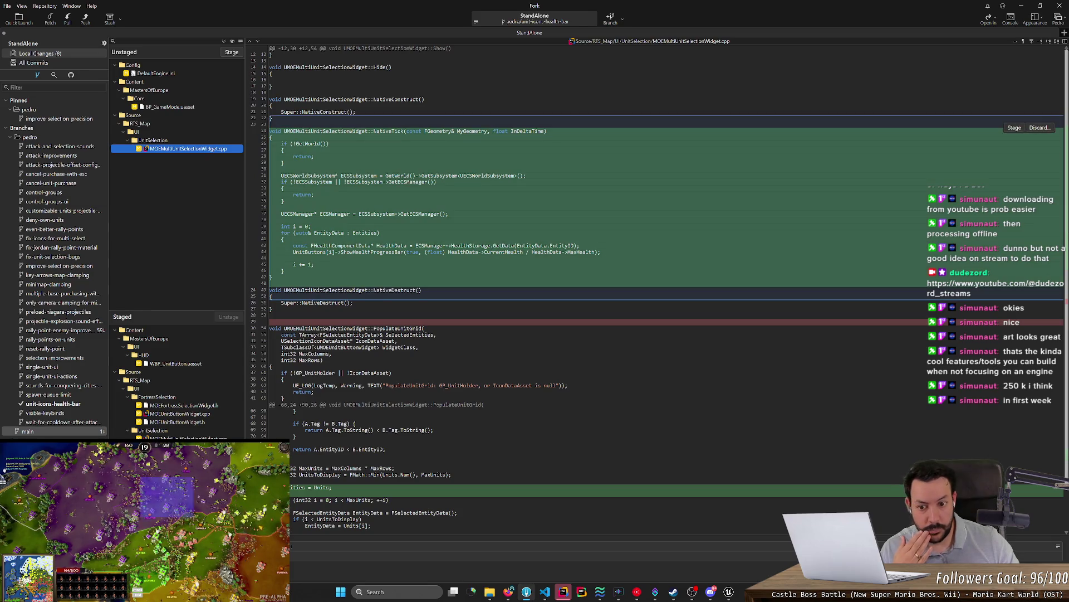
{"action": "scroll", "coordinate": [1066, 228], "scroll_direction": "down", "scroll_amount": 2}
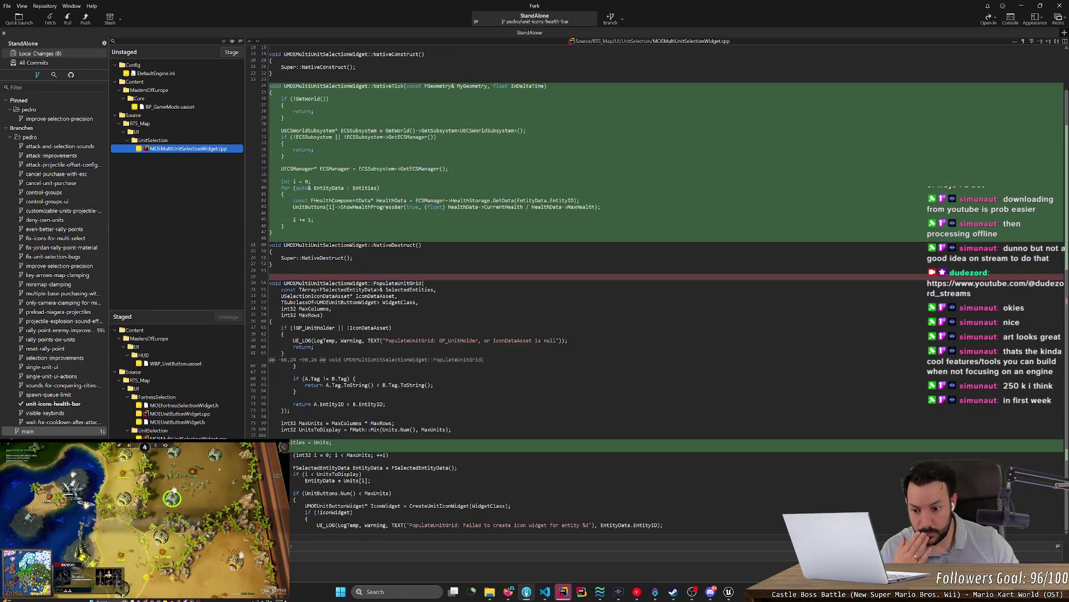
{"action": "double_click", "coordinate": [187, 148]}
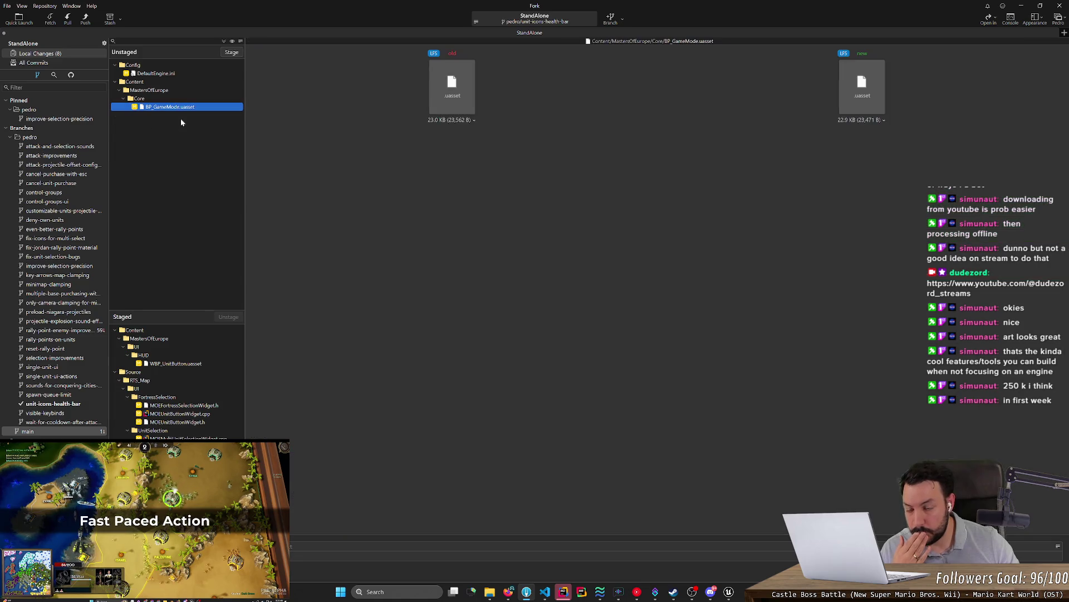
Review staged diffs of WBP_UnitButton.uasset, MOEMultiUnitSelectionWidget.cpp, MOEUnitButtonWidget.h/.cpp and MOEFortressSelectionWidget.h.
{"action": "left_click", "coordinate": [190, 364]}
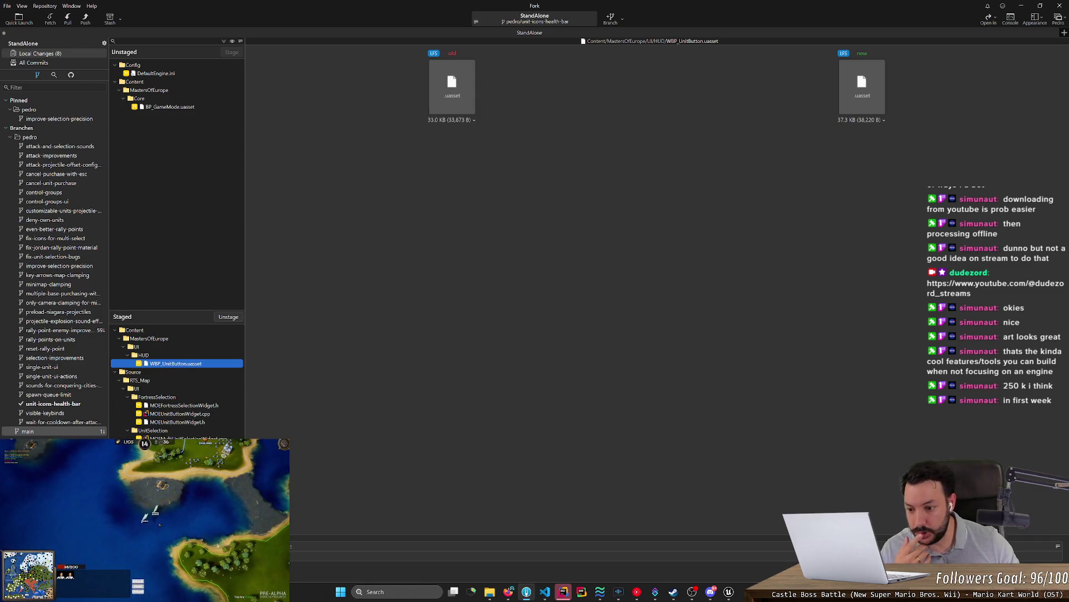
{"action": "left_click", "coordinate": [184, 438]}
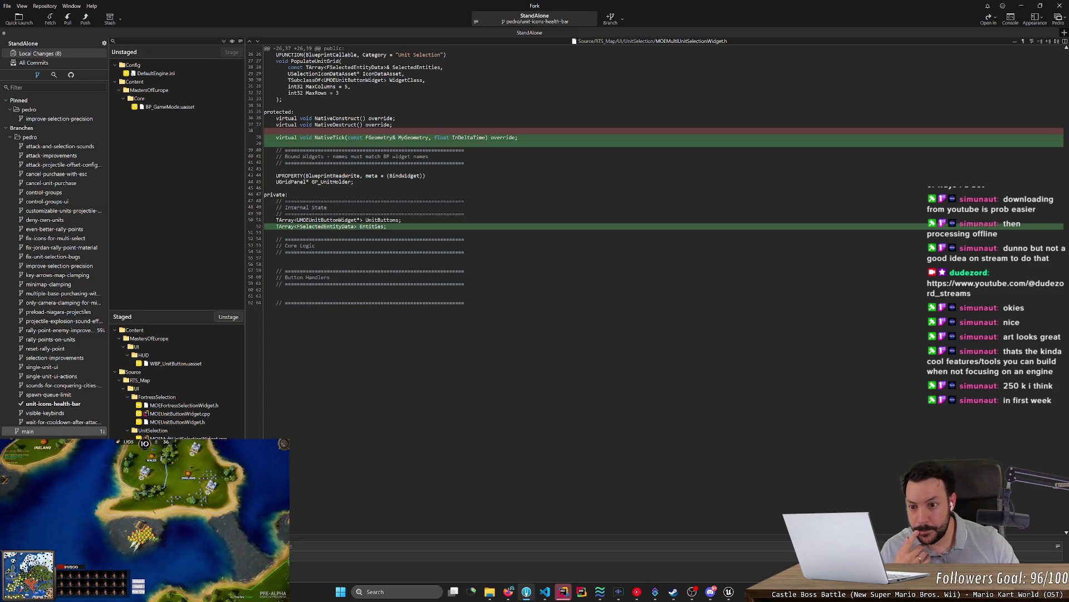
{"action": "scroll", "coordinate": [255, 396], "scroll_direction": "down", "scroll_amount": 15}
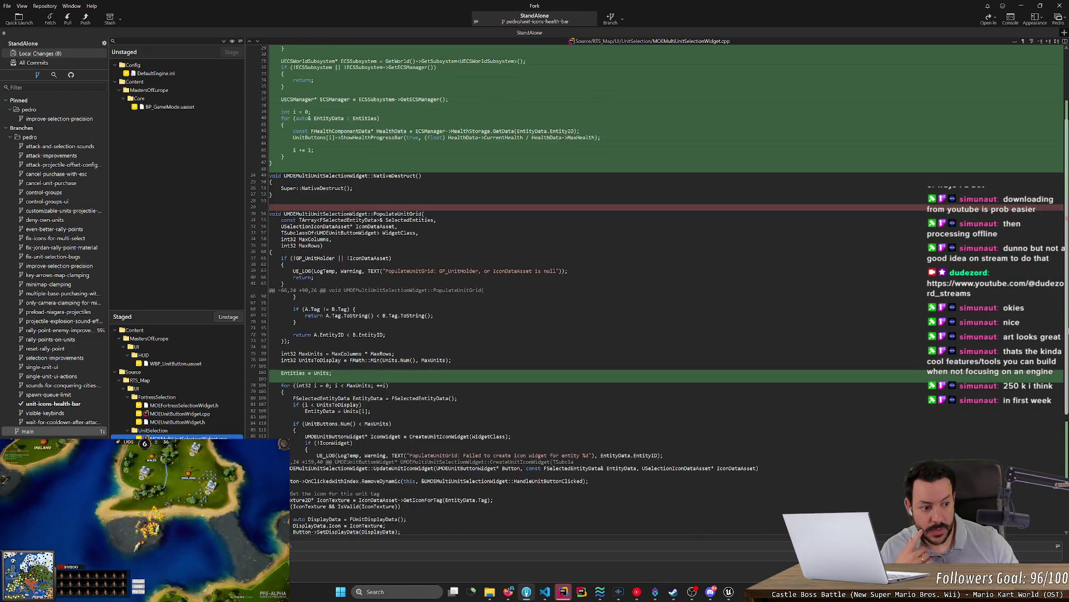
{"action": "key", "text": "Up"}
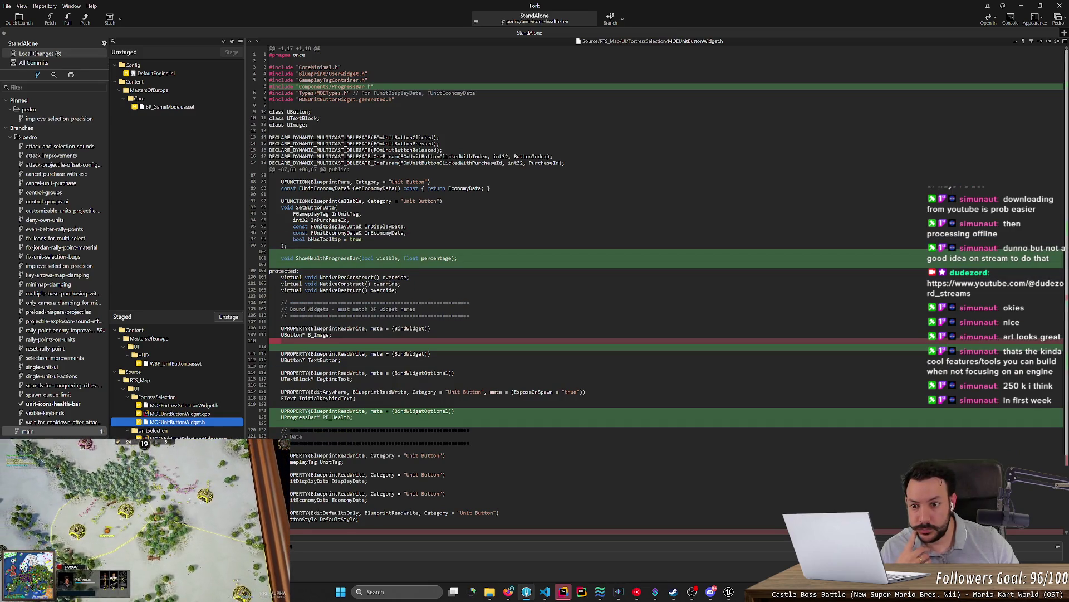
{"action": "scroll", "coordinate": [666, 254], "scroll_direction": "down", "scroll_amount": 5}
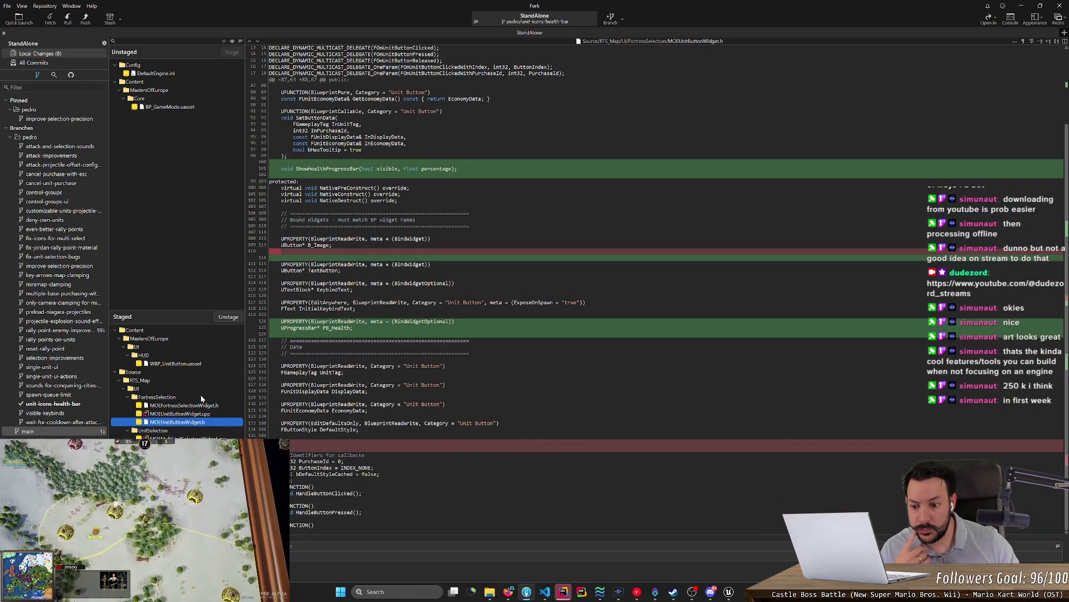
{"action": "key", "text": "Up"}
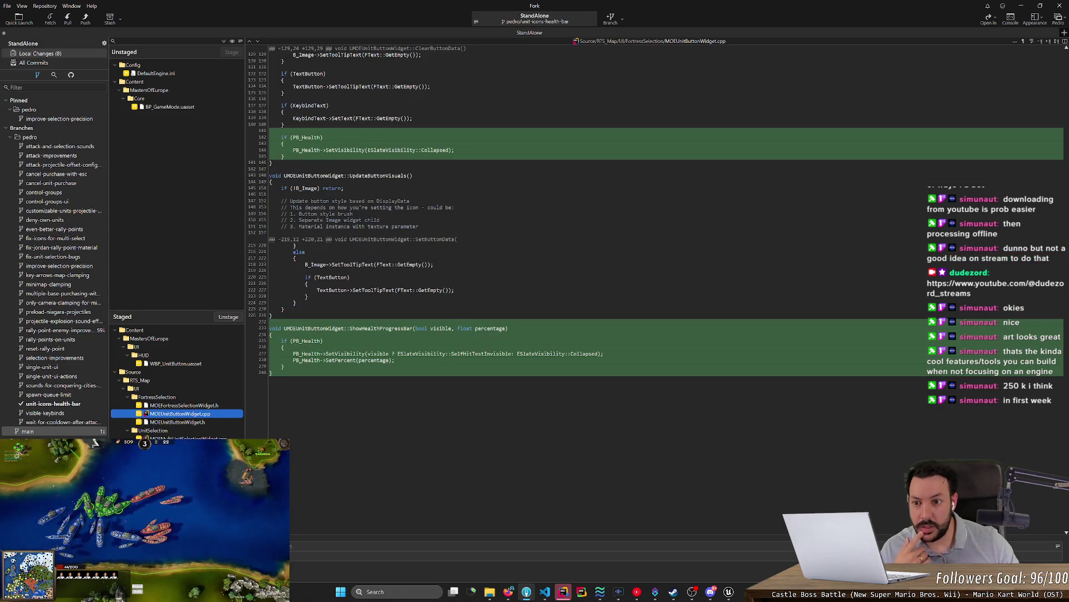
{"action": "left_click", "coordinate": [201, 407]}
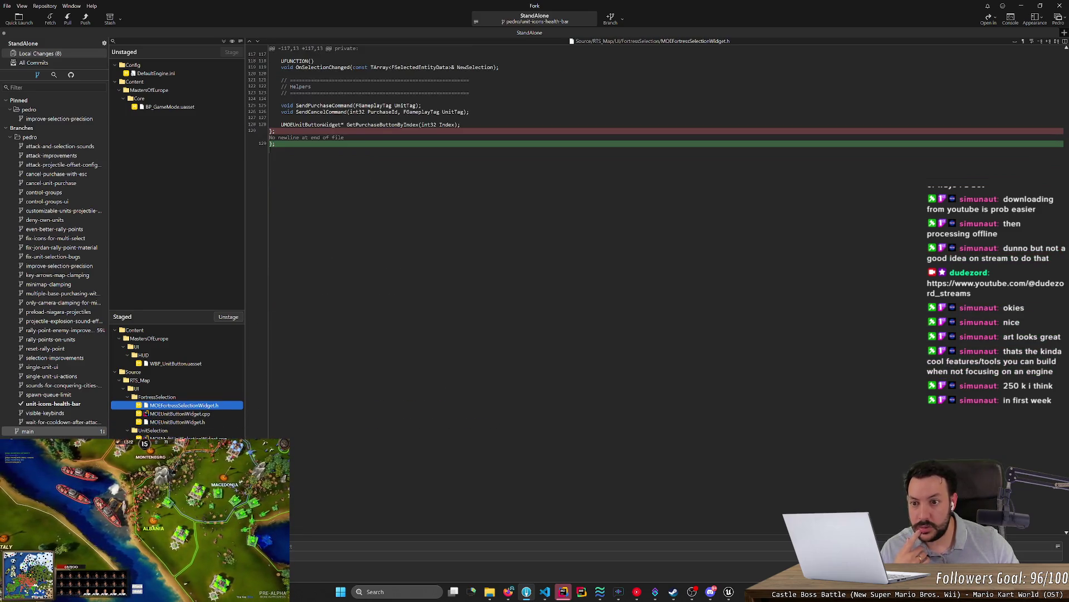
Return to the Unreal editor and search the Content Drawer for 'wbp_unit'.
{"action": "left_click", "coordinate": [729, 592]}
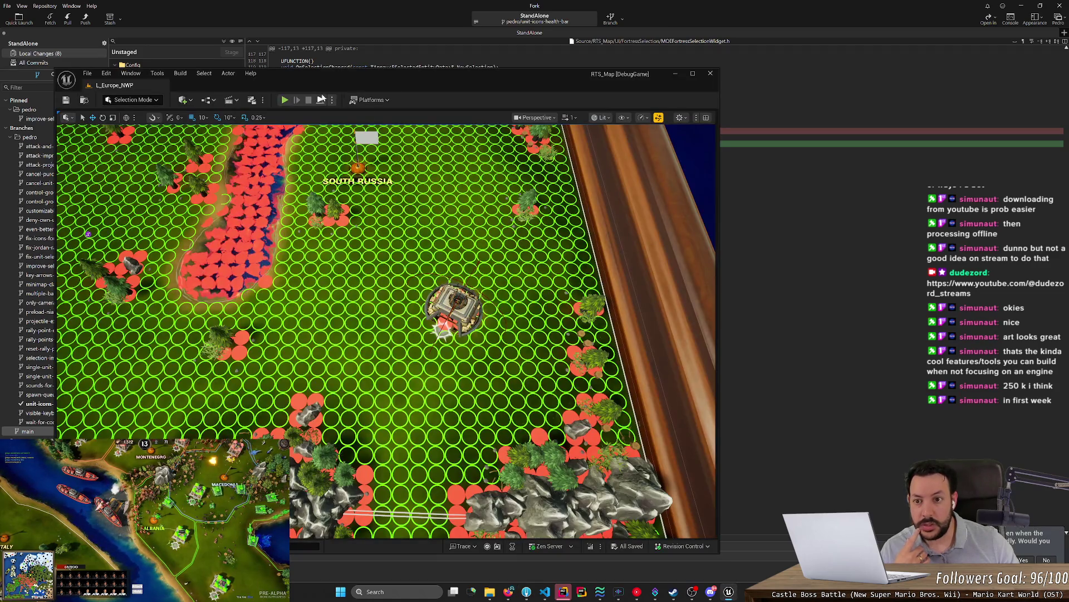
{"action": "left_click", "coordinate": [729, 595]}
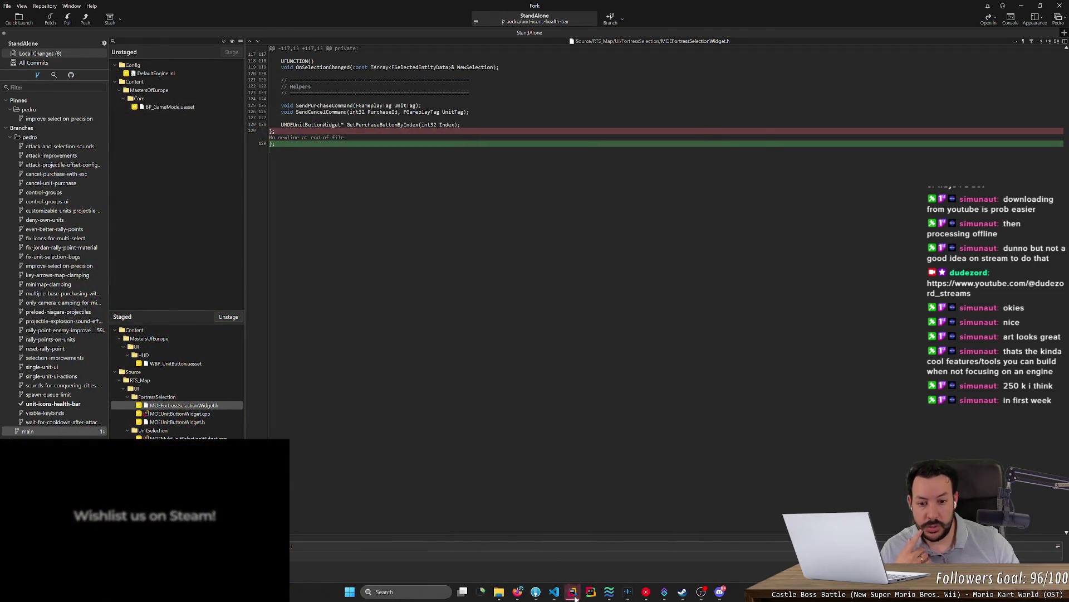
{"action": "left_click", "coordinate": [563, 592]}
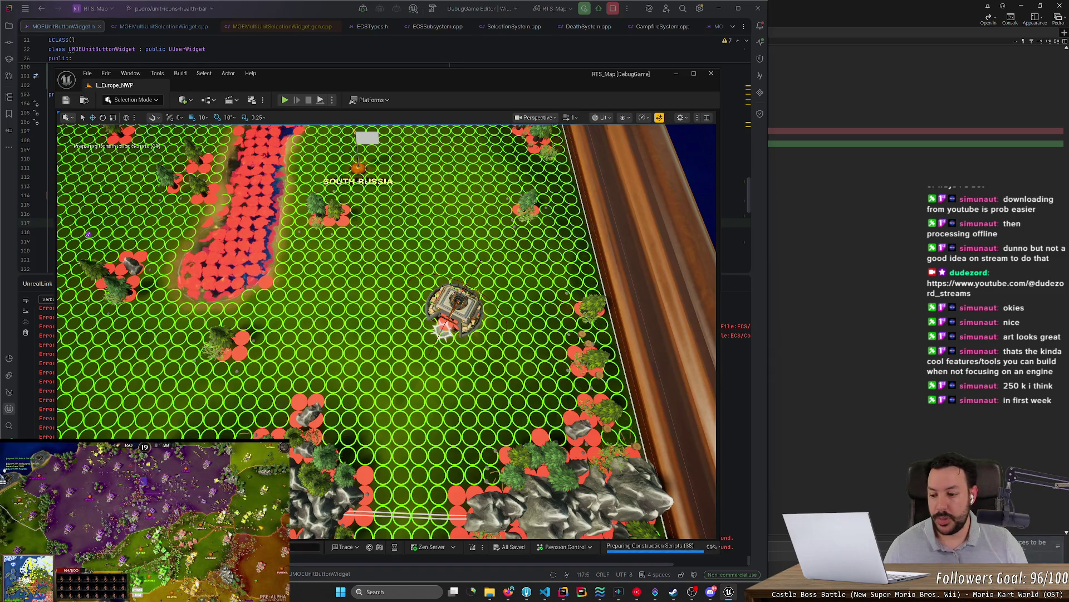
{"action": "key", "text": "ctrl+space"}
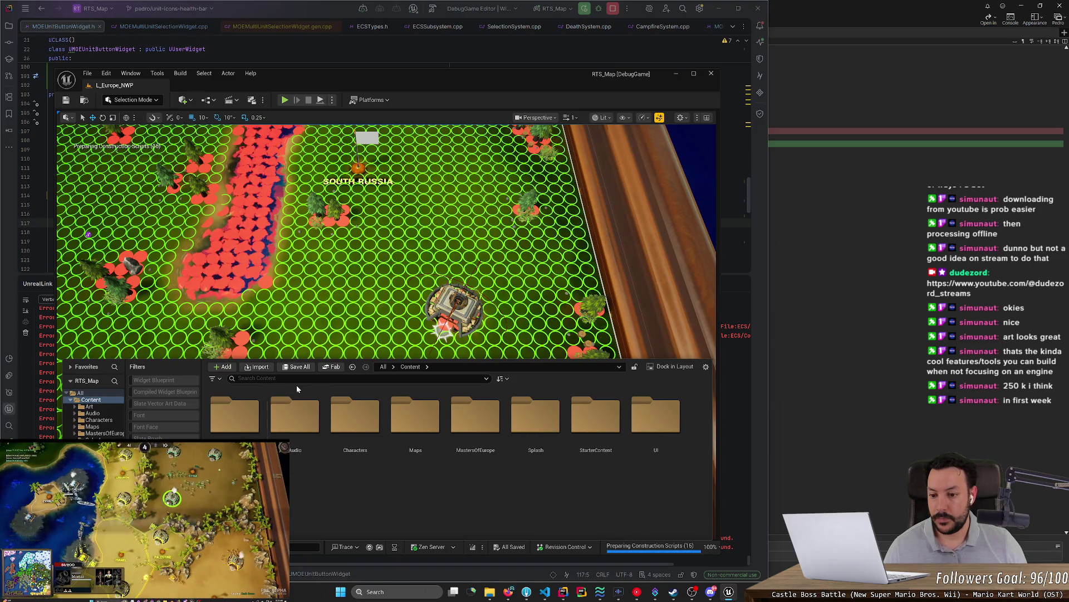
{"action": "type", "text": "wbp_uni"}
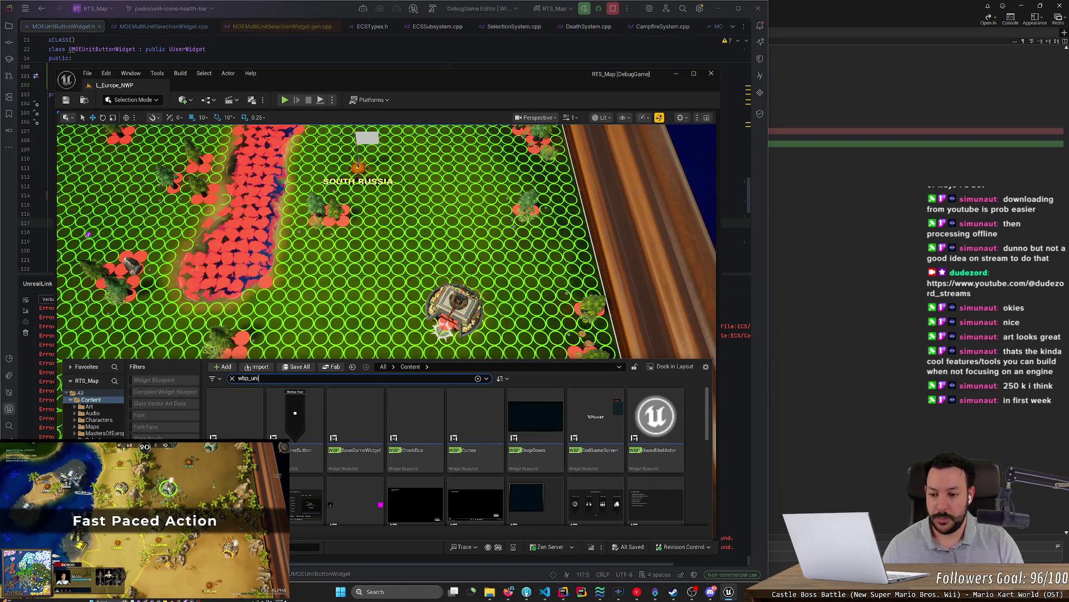
{"action": "type", "text": "t"}
Reopen WBP_UnitButton, rename Button to B_Image, save, and list its earlier revisions.
{"action": "double_click", "coordinate": [288, 411]}
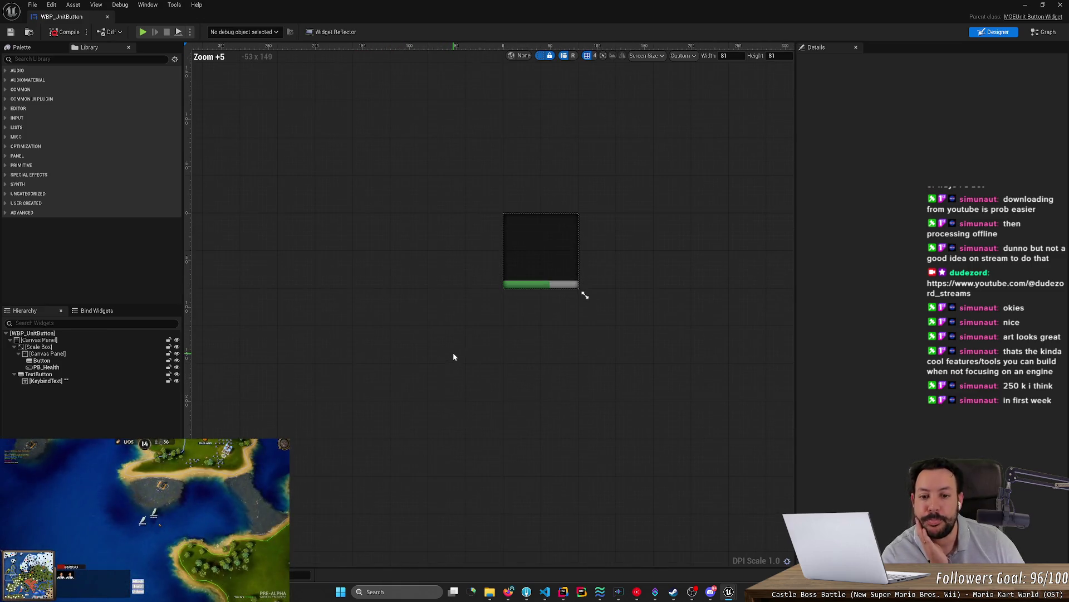
{"action": "left_click", "coordinate": [97, 362]}
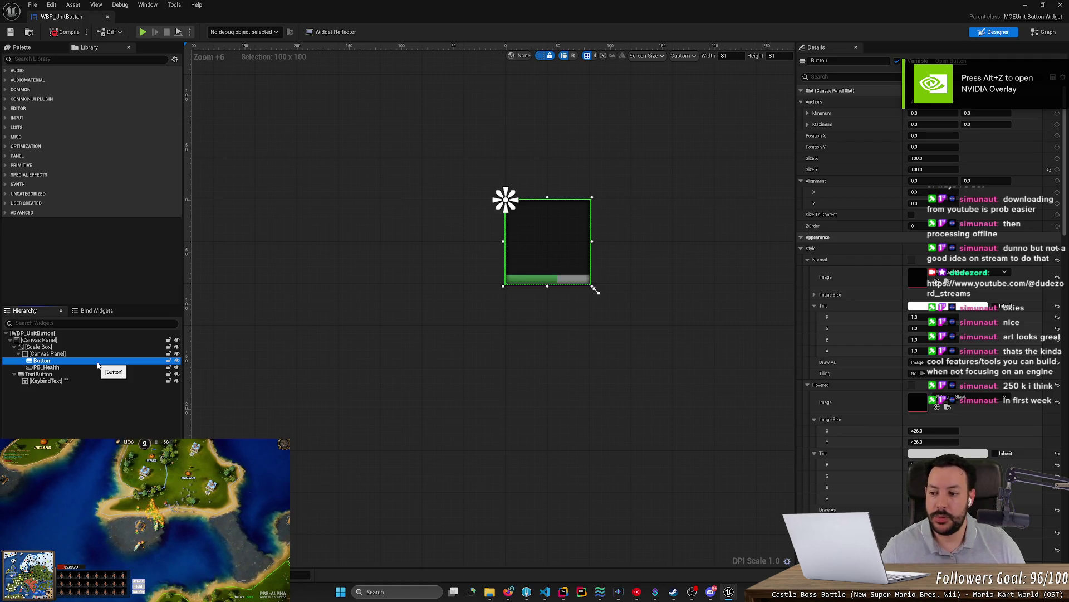
{"action": "key", "text": "F2"}
{"action": "type", "text": "B_"}
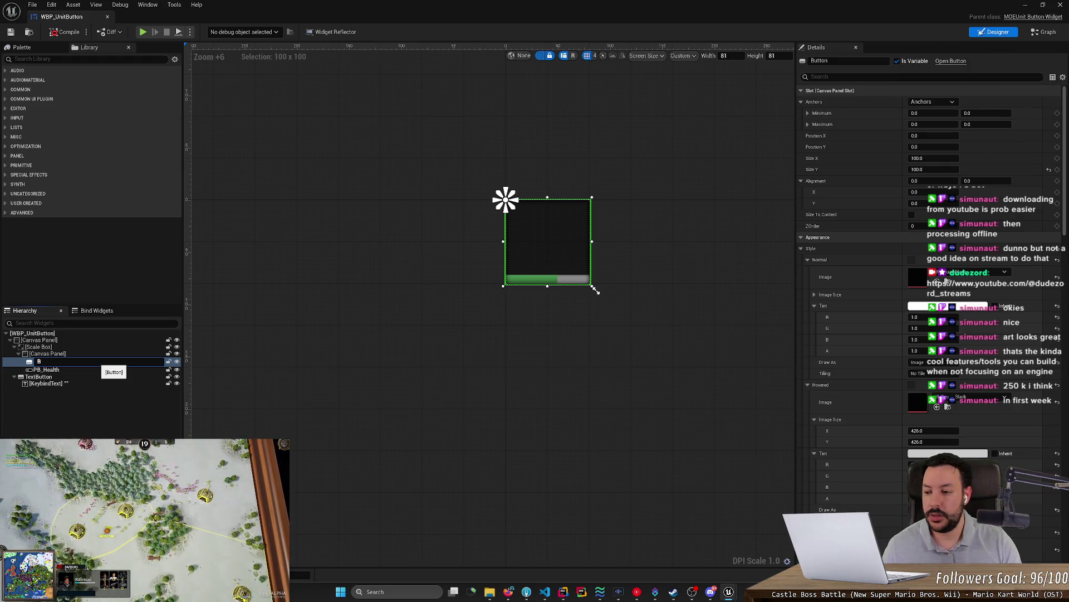
{"action": "type", "text": "Image"}
{"action": "key", "text": "Return"}
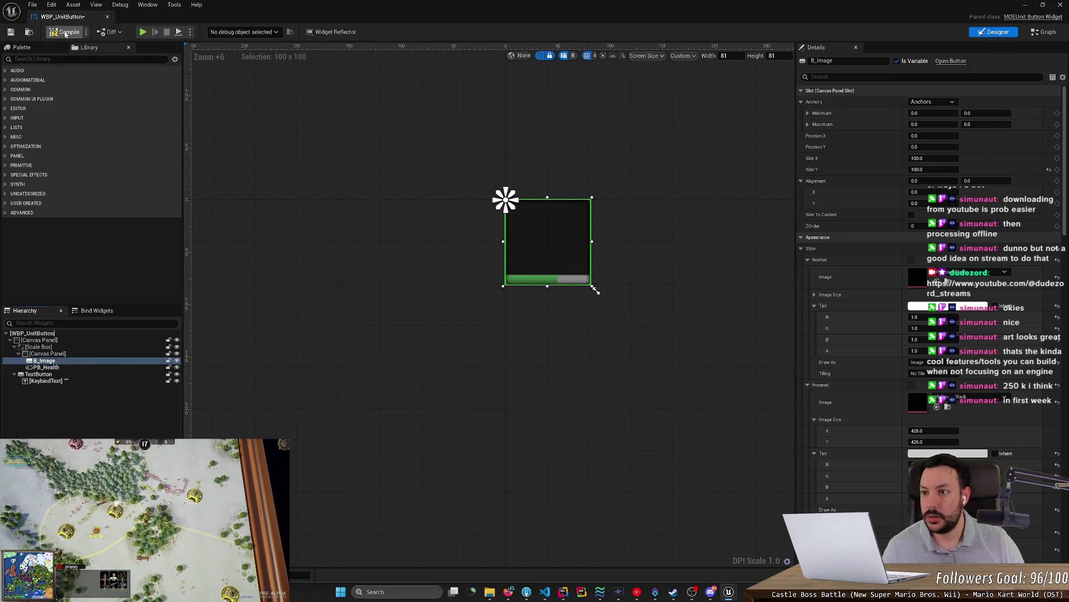
{"action": "key", "text": "ctrl+s"}
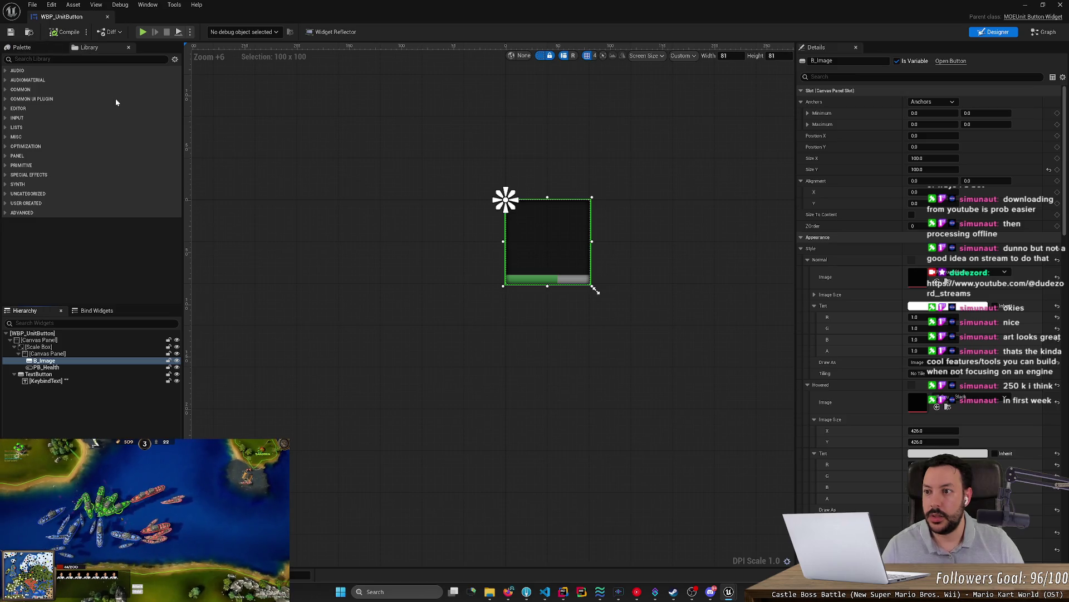
{"action": "left_click", "coordinate": [109, 31]}
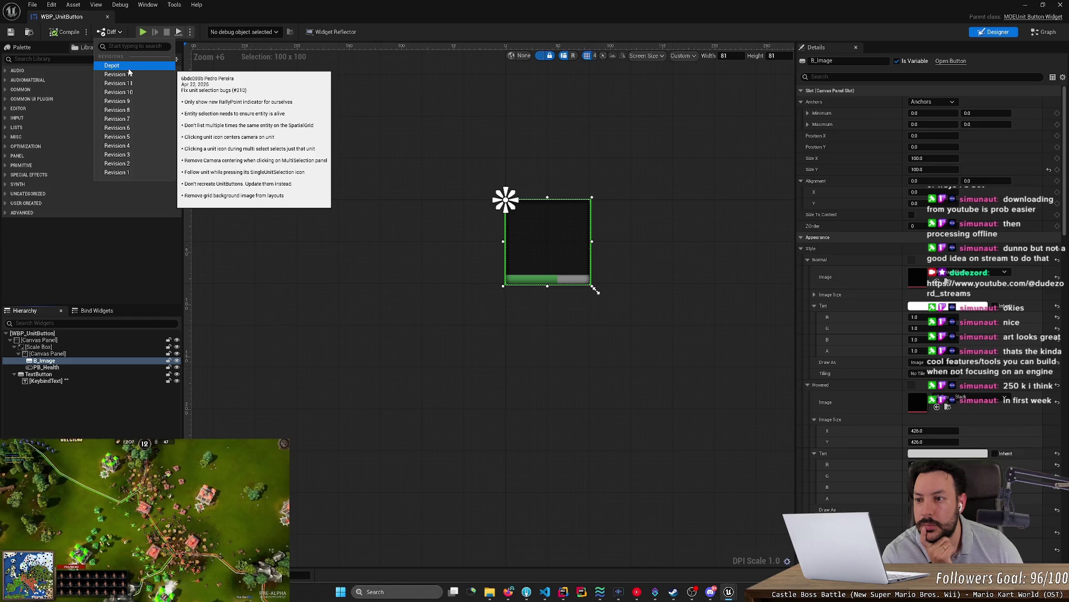
Diff WBP_UnitButton against the latest revision and inspect the EventGraph, variable and KeybindText differences.
{"action": "left_click", "coordinate": [120, 74]}
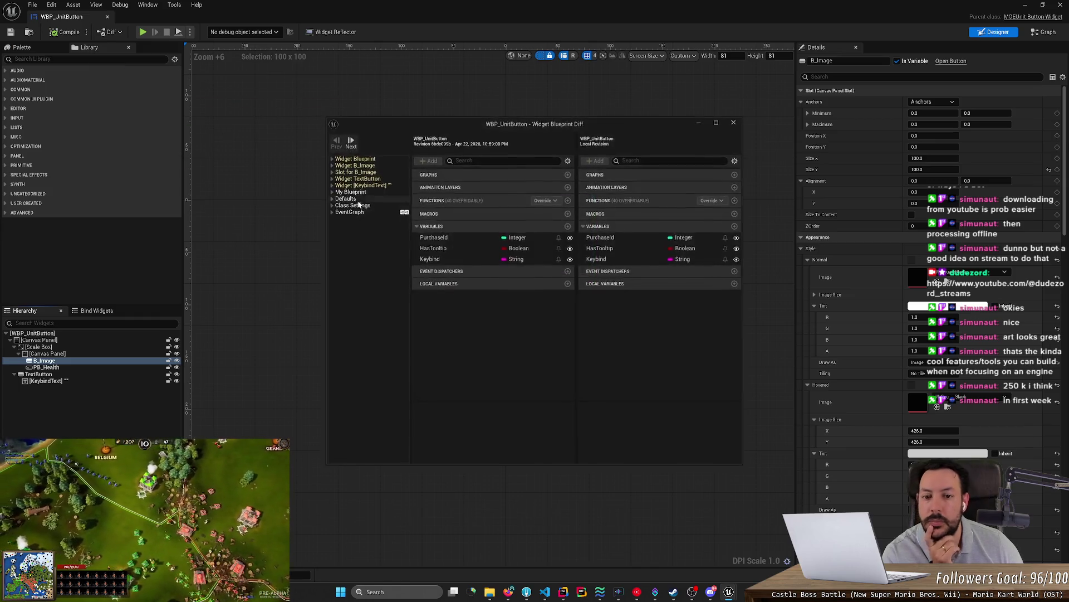
{"action": "left_click", "coordinate": [370, 210]}
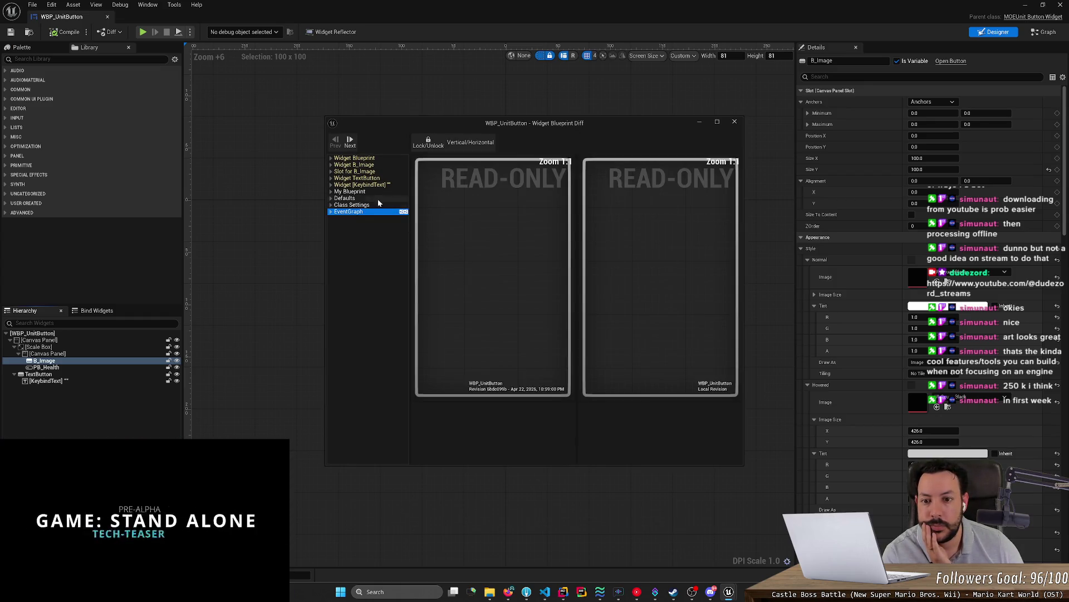
{"action": "left_click", "coordinate": [369, 205]}
{"action": "left_click", "coordinate": [357, 191]}
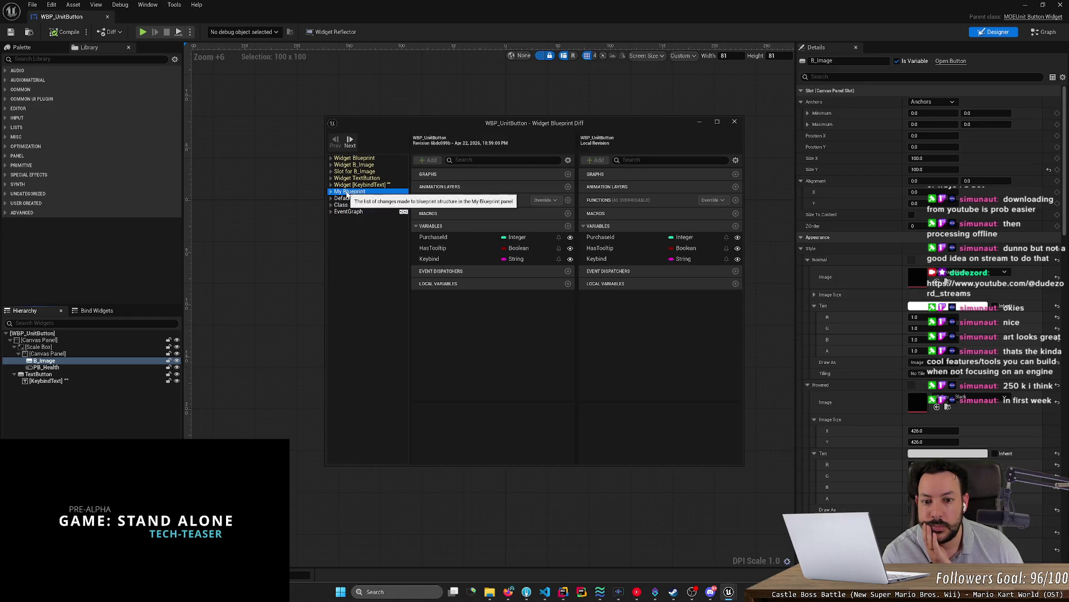
{"action": "left_click", "coordinate": [360, 184]}
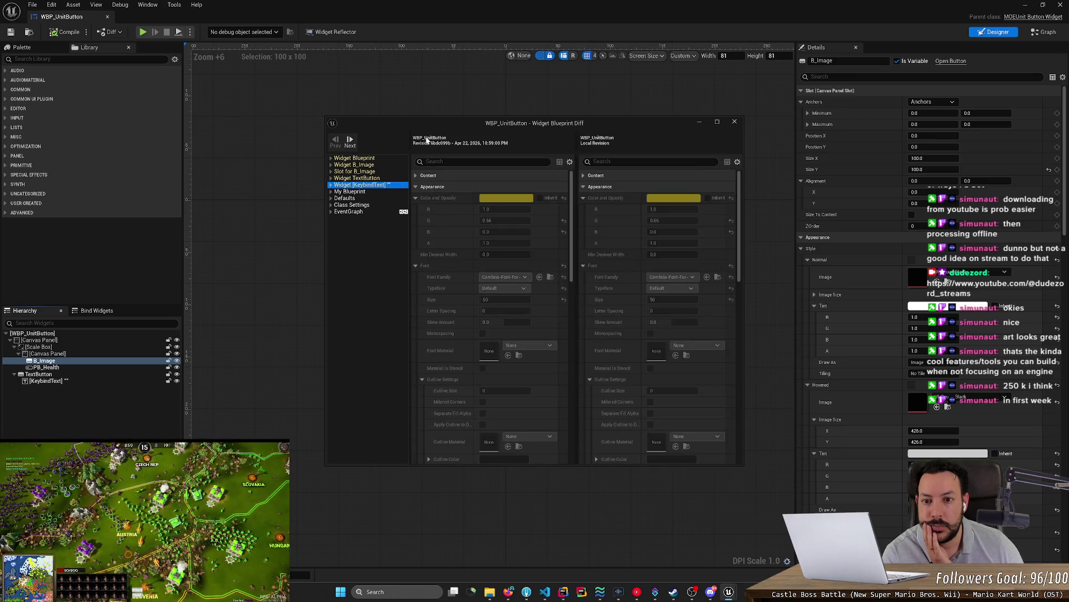
{"action": "double_click", "coordinate": [435, 125]}
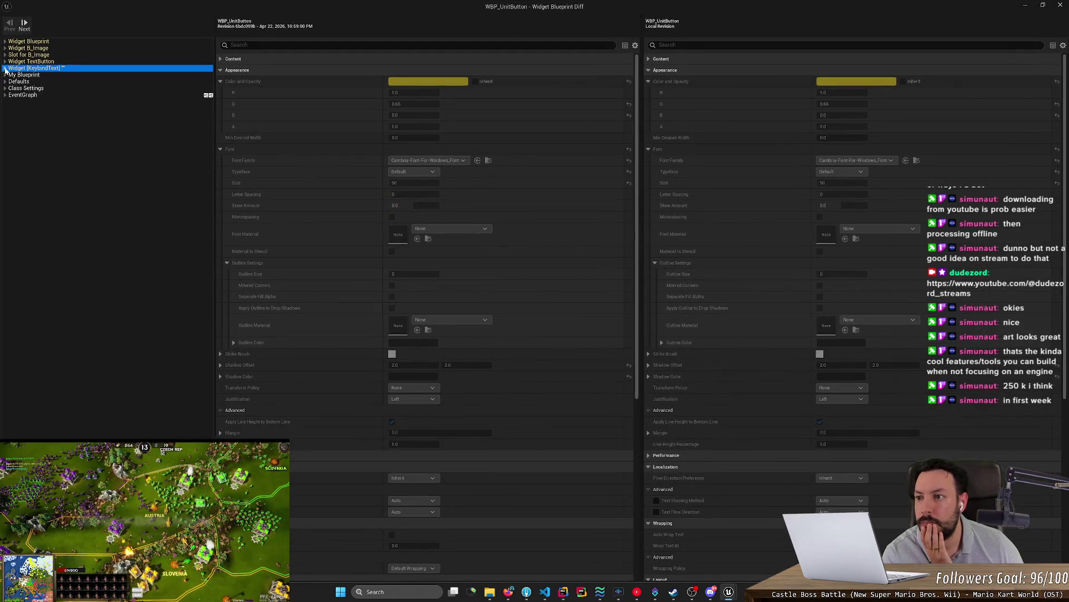
Step back and forth through the differences, starting at the added PB_Health widget, then shrink the diff window.
{"action": "left_click", "coordinate": [25, 28]}
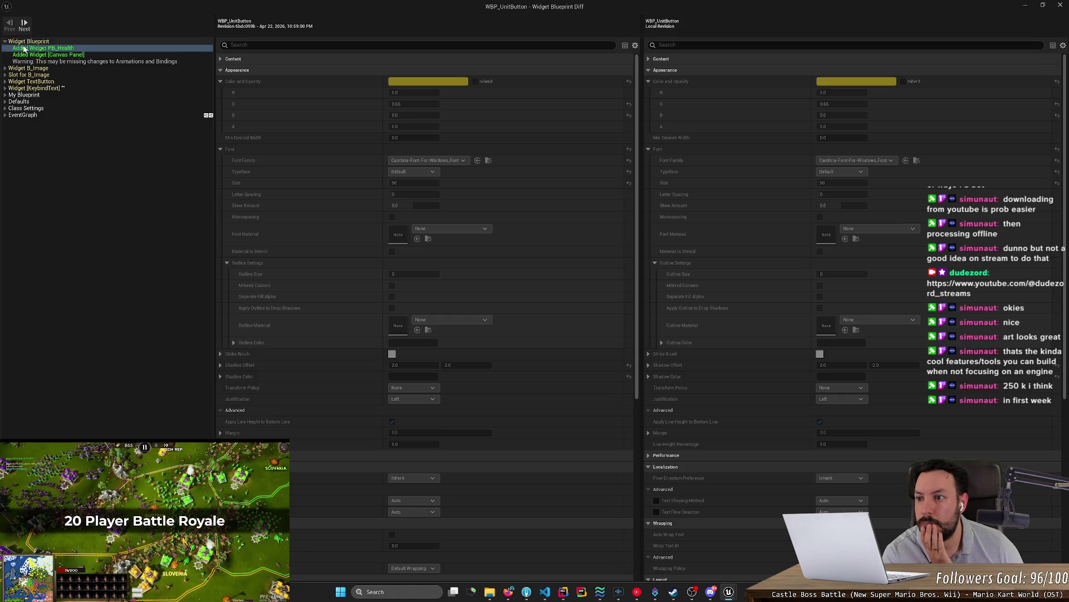
{"action": "left_click", "coordinate": [23, 27]}
{"action": "left_click", "coordinate": [24, 27]}
{"action": "left_click", "coordinate": [23, 27]}
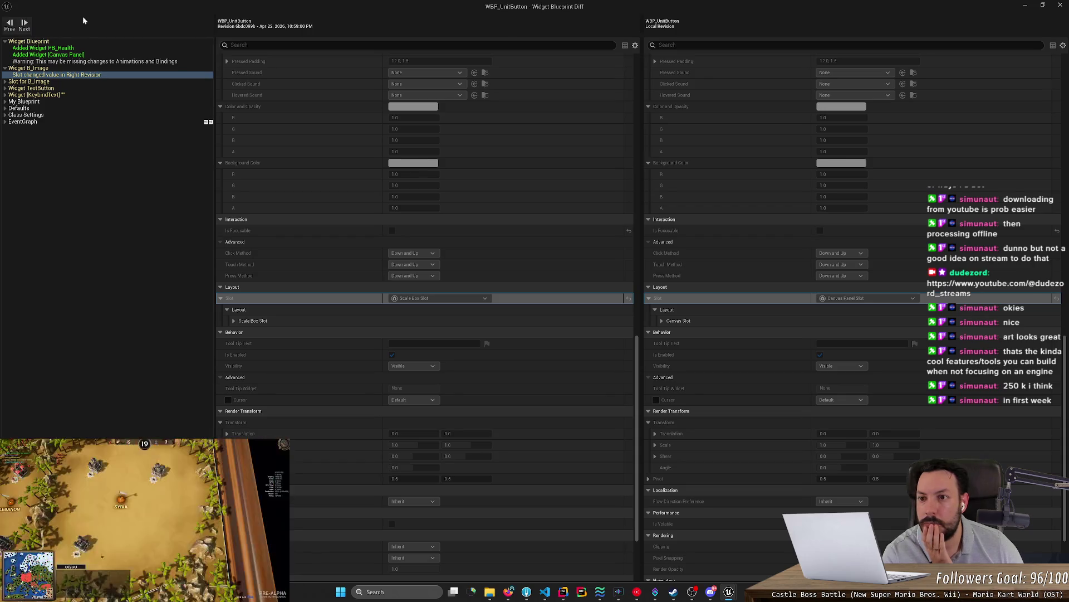
{"action": "left_click", "coordinate": [9, 28]}
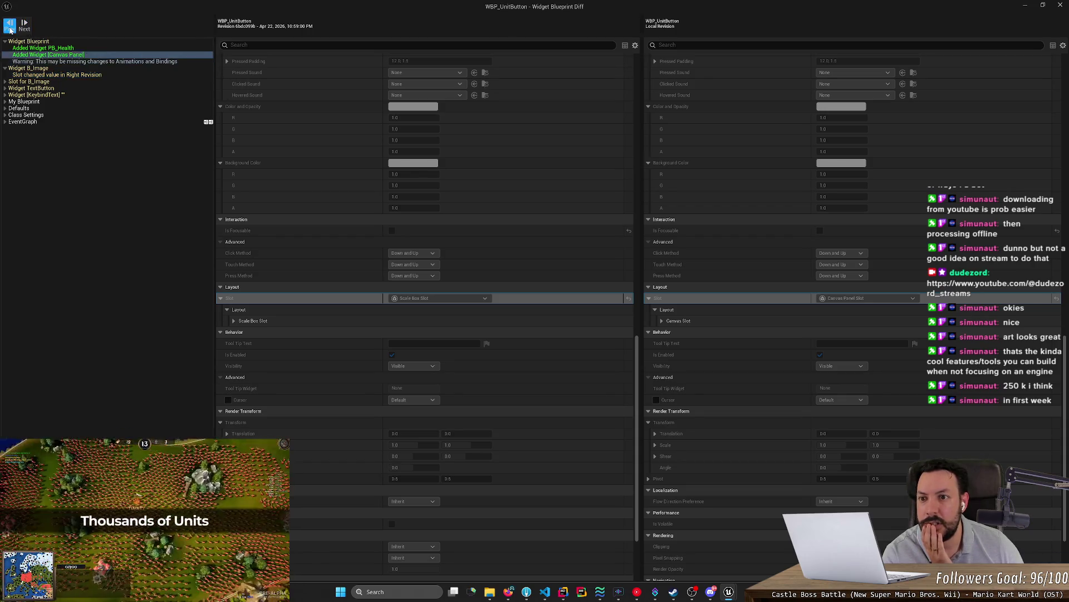
{"action": "left_click", "coordinate": [10, 27]}
{"action": "left_click", "coordinate": [10, 28]}
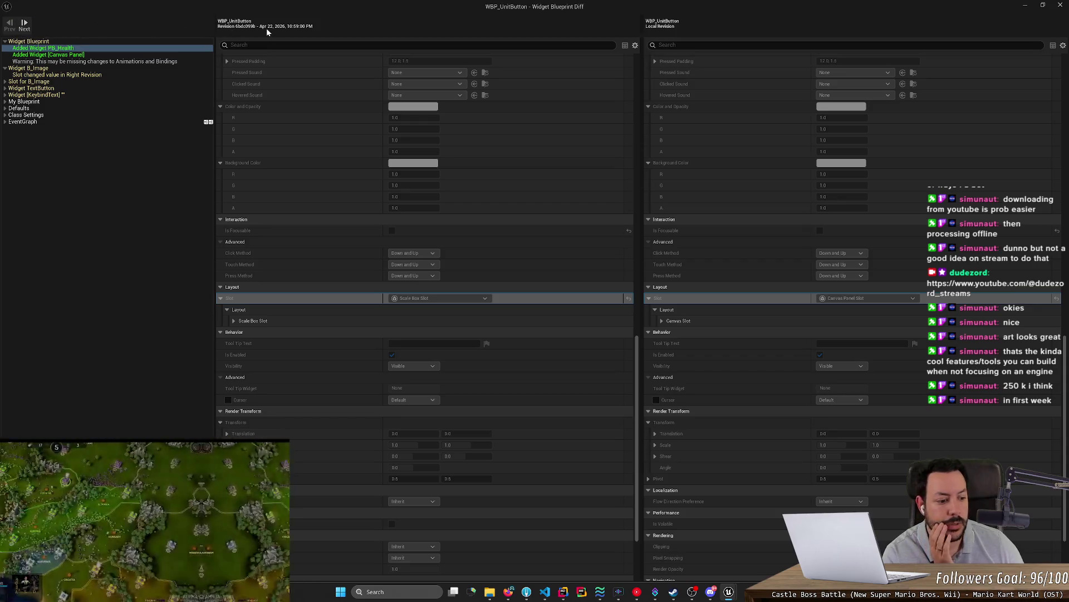
{"action": "left_click", "coordinate": [24, 27]}
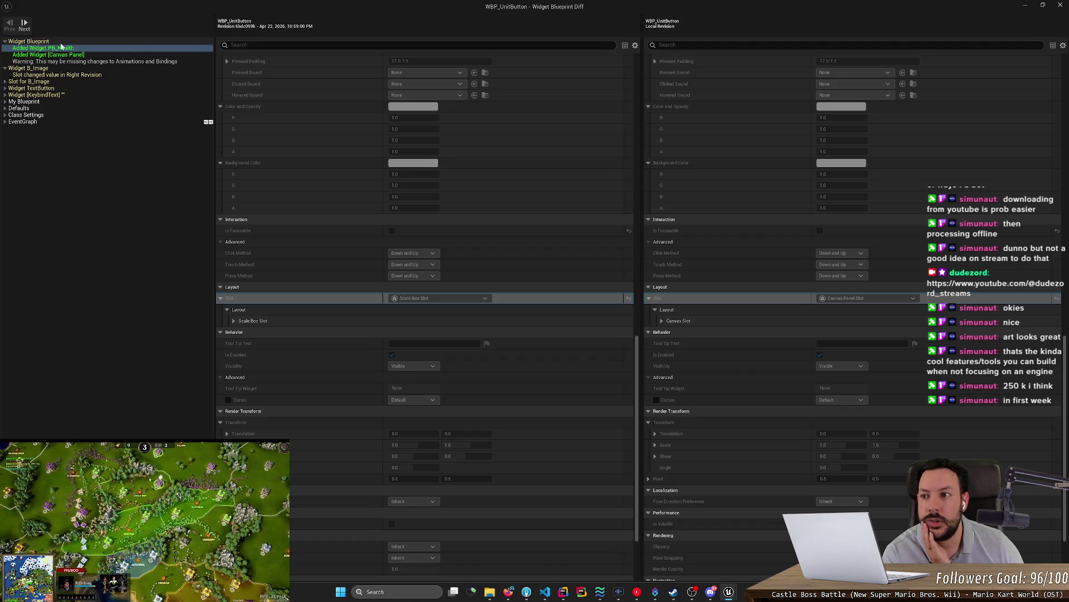
{"action": "left_click", "coordinate": [24, 26]}
{"action": "left_click", "coordinate": [24, 27]}
{"action": "left_click", "coordinate": [25, 26]}
{"action": "left_click", "coordinate": [24, 27]}
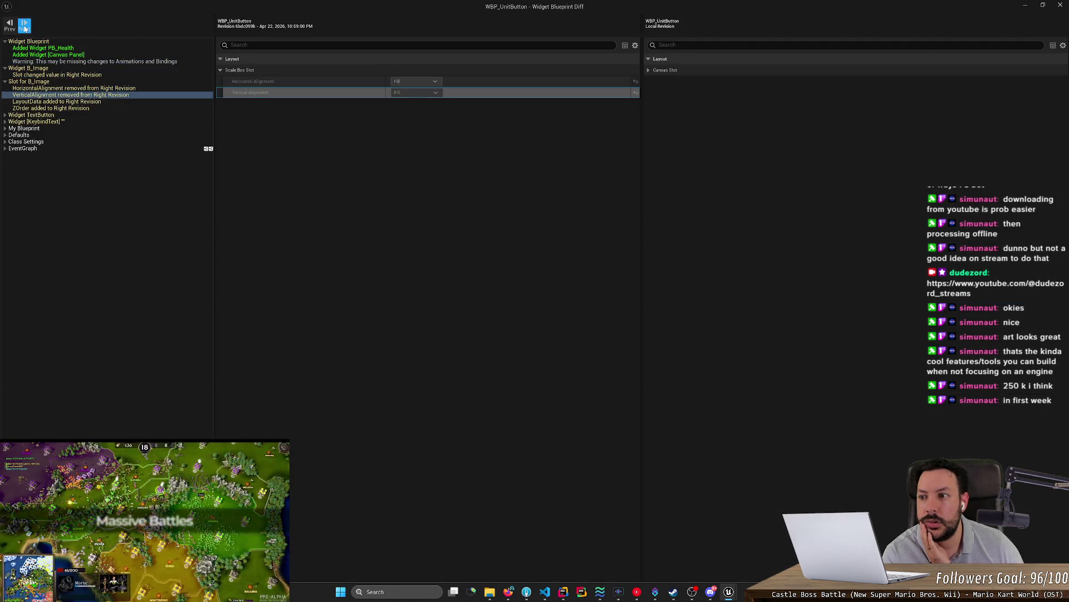
{"action": "double_click", "coordinate": [25, 26]}
{"action": "double_click", "coordinate": [24, 27]}
{"action": "double_click", "coordinate": [24, 27]}
{"action": "left_click", "coordinate": [24, 27]}
{"action": "left_click", "coordinate": [24, 27]}
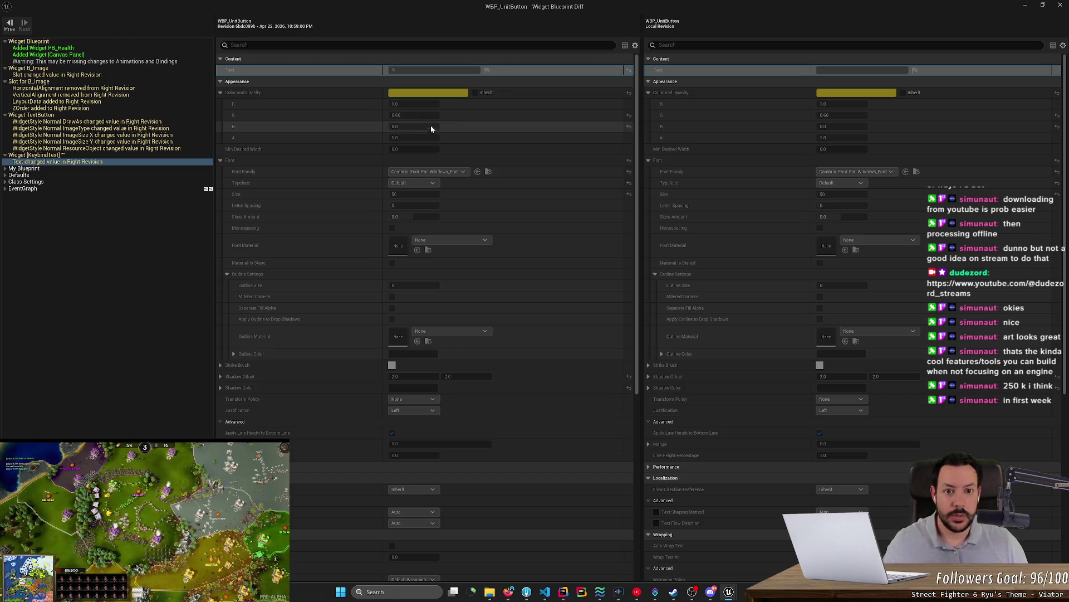
{"action": "mouse_move", "coordinate": [382, 10]}
{"action": "left_mouse_down"}
{"action": "mouse_move", "coordinate": [563, 127]}
{"action": "mouse_move", "coordinate": [313, 354]}
{"action": "mouse_move", "coordinate": [430, 250]}
{"action": "mouse_move", "coordinate": [339, 128]}
{"action": "left_mouse_up"}
Confirm Q as the KeybindText label and compile and save the blueprint.
{"action": "left_click", "coordinate": [56, 382]}
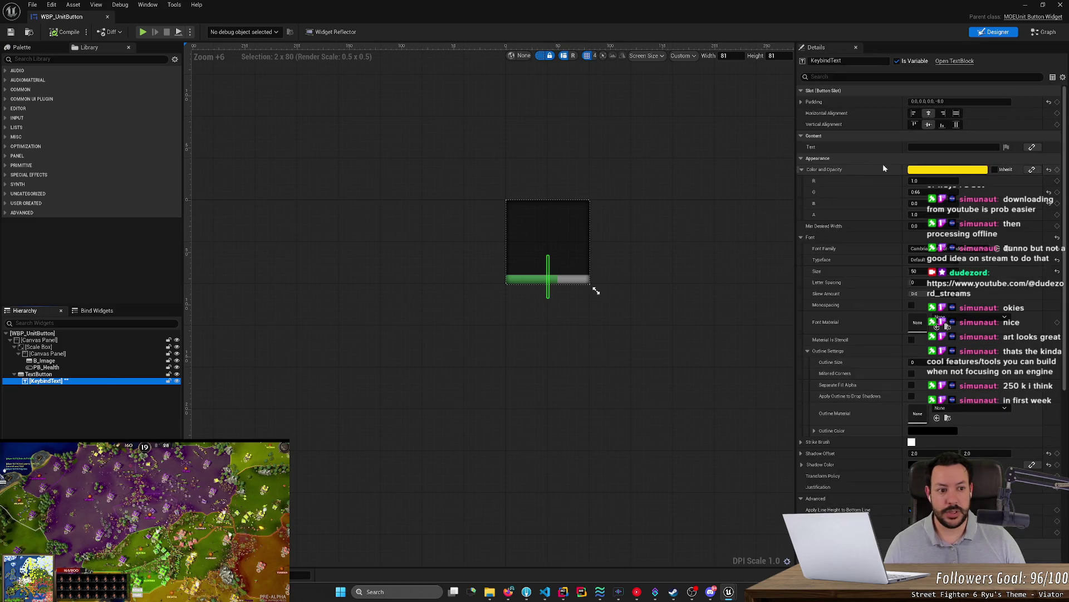
{"action": "type", "text": "Q"}
{"action": "key", "text": "Return"}
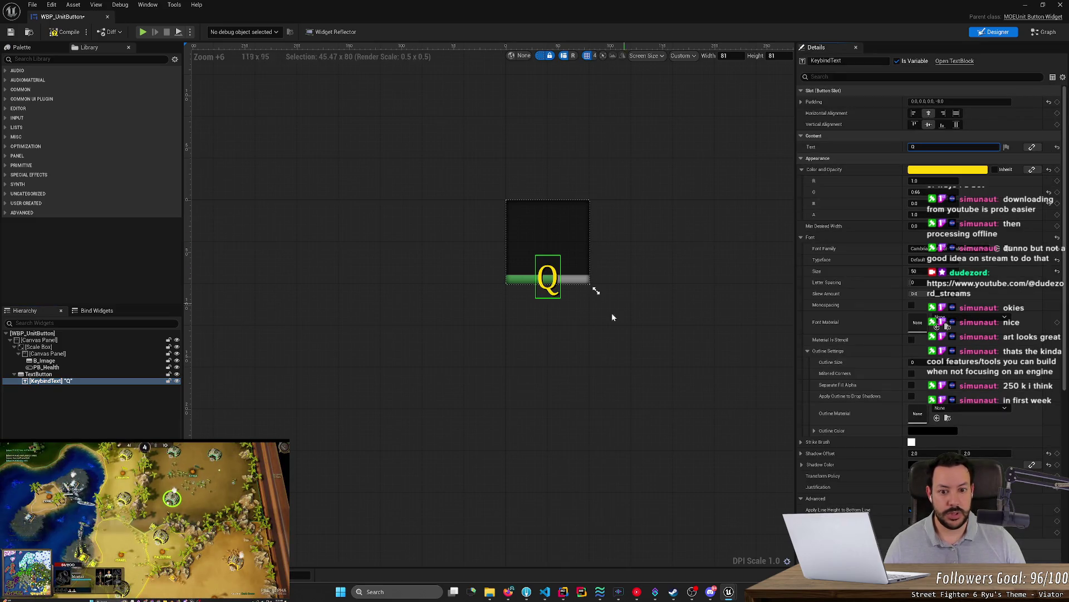
{"action": "left_click", "coordinate": [228, 83]}
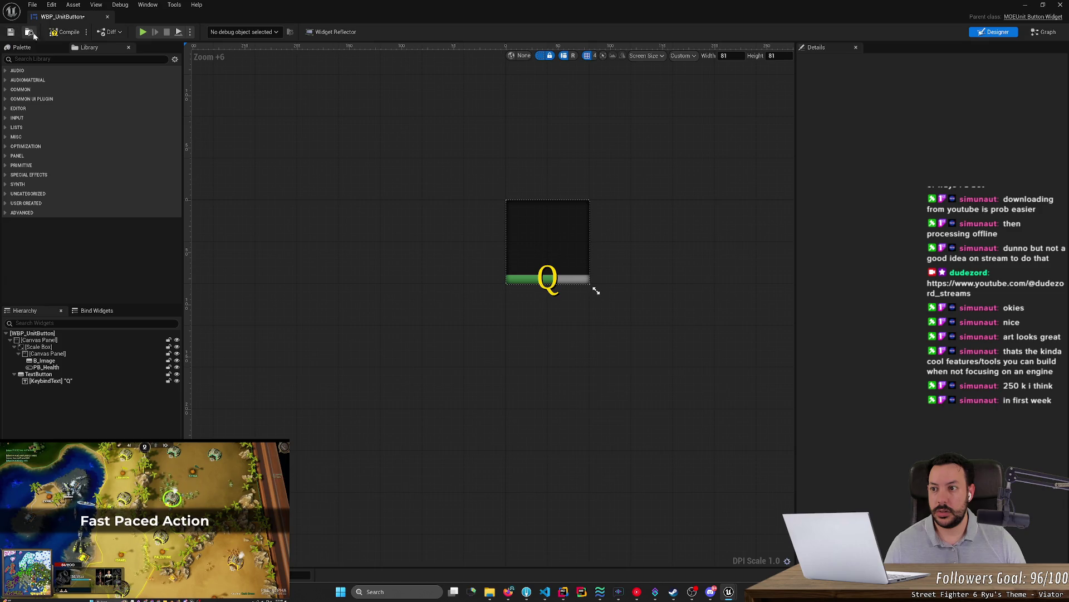
{"action": "left_click", "coordinate": [64, 31]}
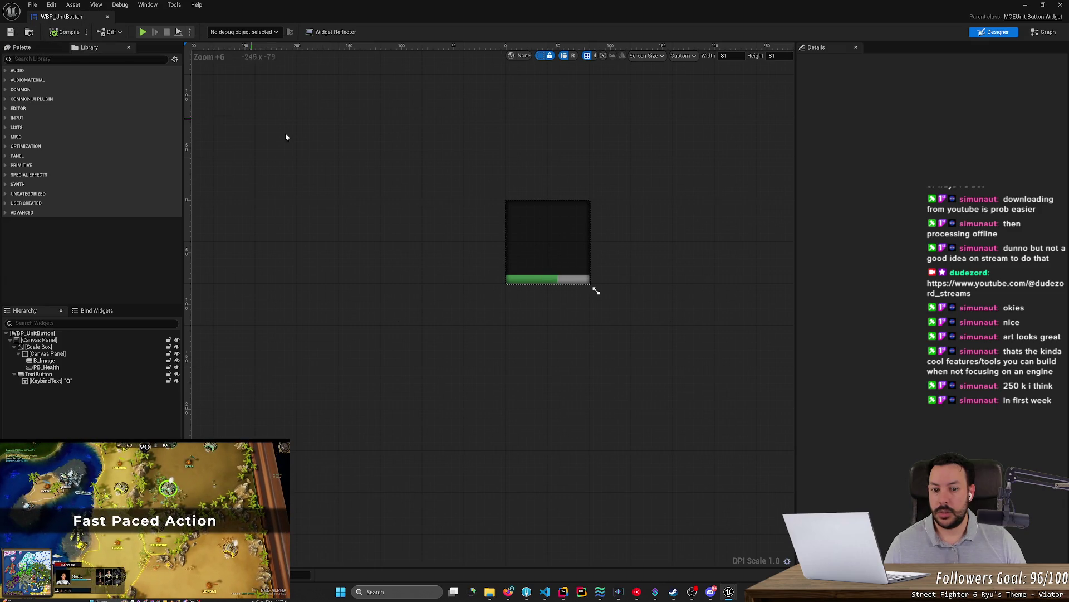
Re-enter Q as KeybindText's text, save and compile again, and reselect KeybindText.
{"action": "left_click", "coordinate": [82, 381]}
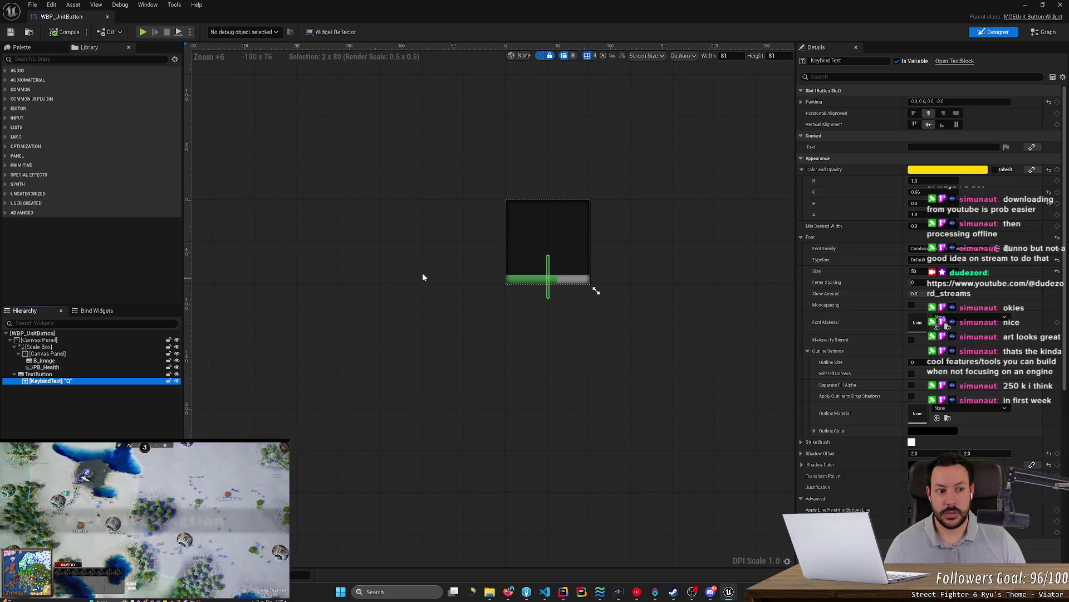
{"action": "left_click", "coordinate": [908, 148]}
{"action": "type", "text": "Q"}
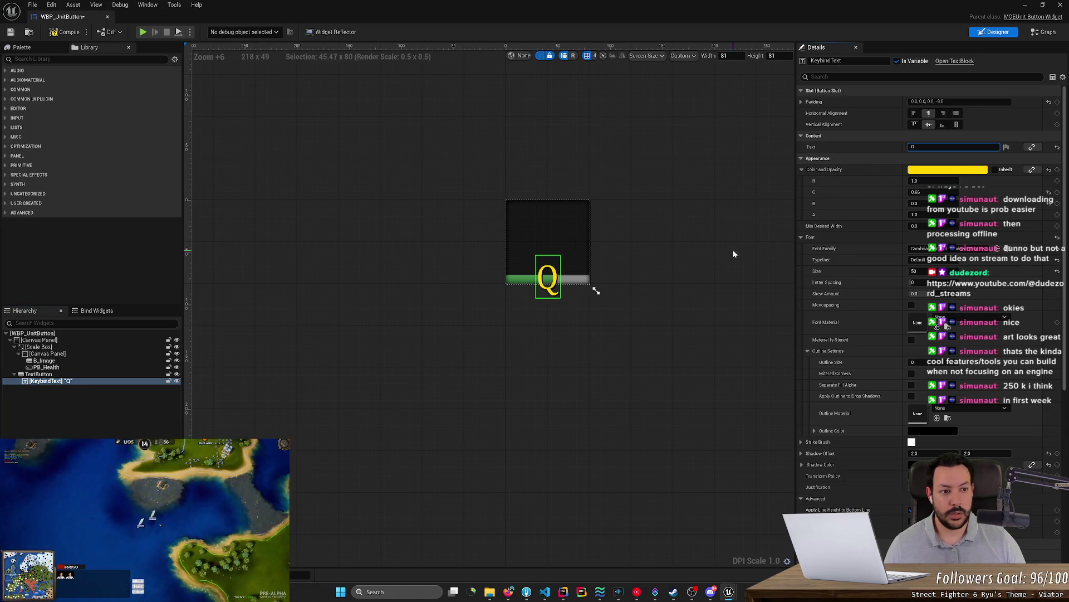
{"action": "left_click", "coordinate": [470, 156]}
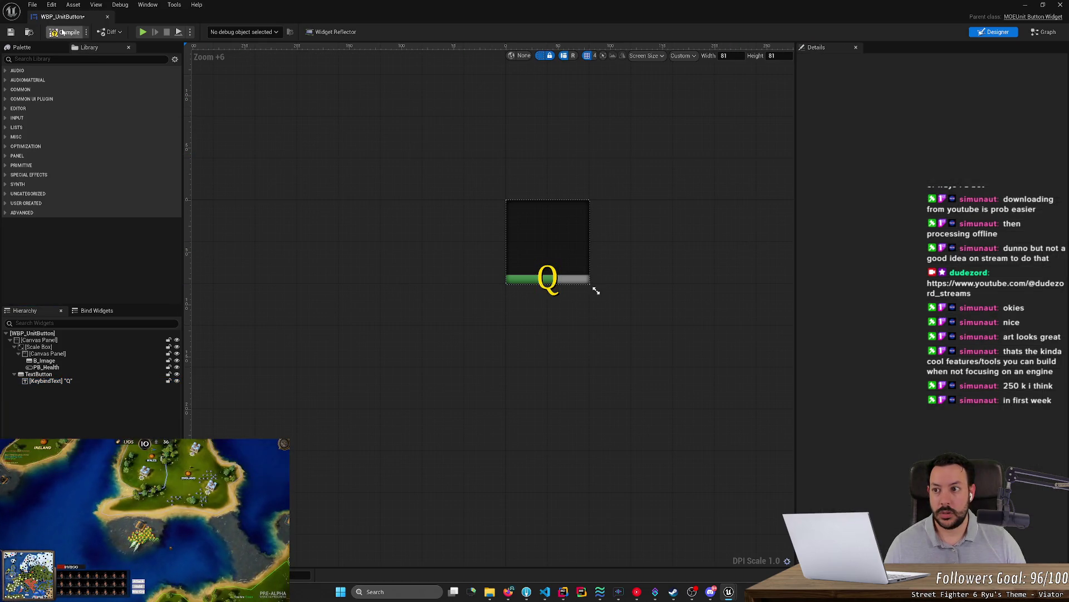
{"action": "left_click", "coordinate": [16, 35]}
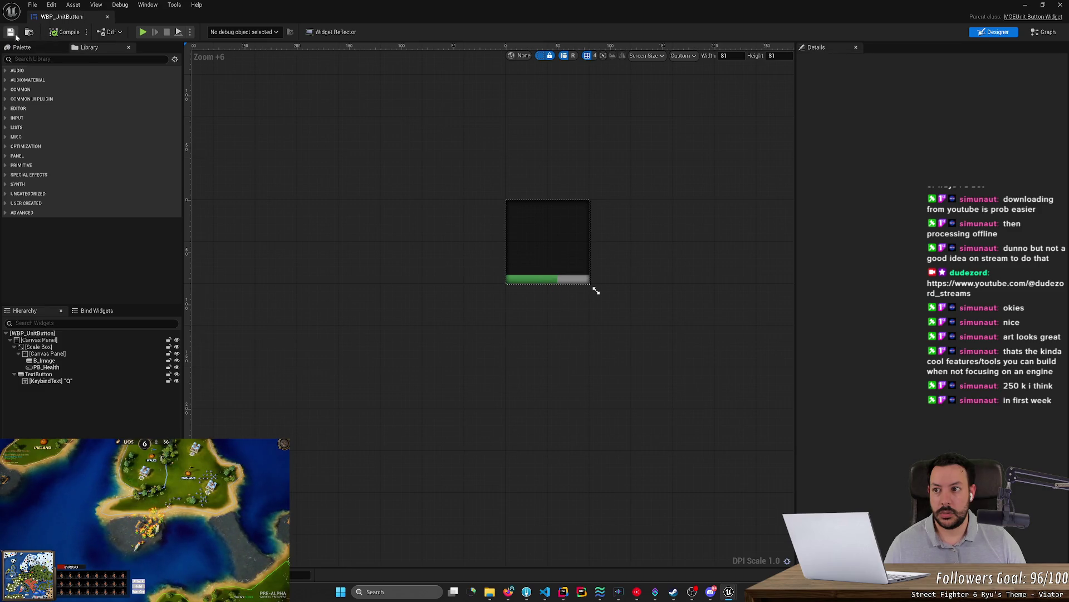
{"action": "left_click", "coordinate": [86, 380]}
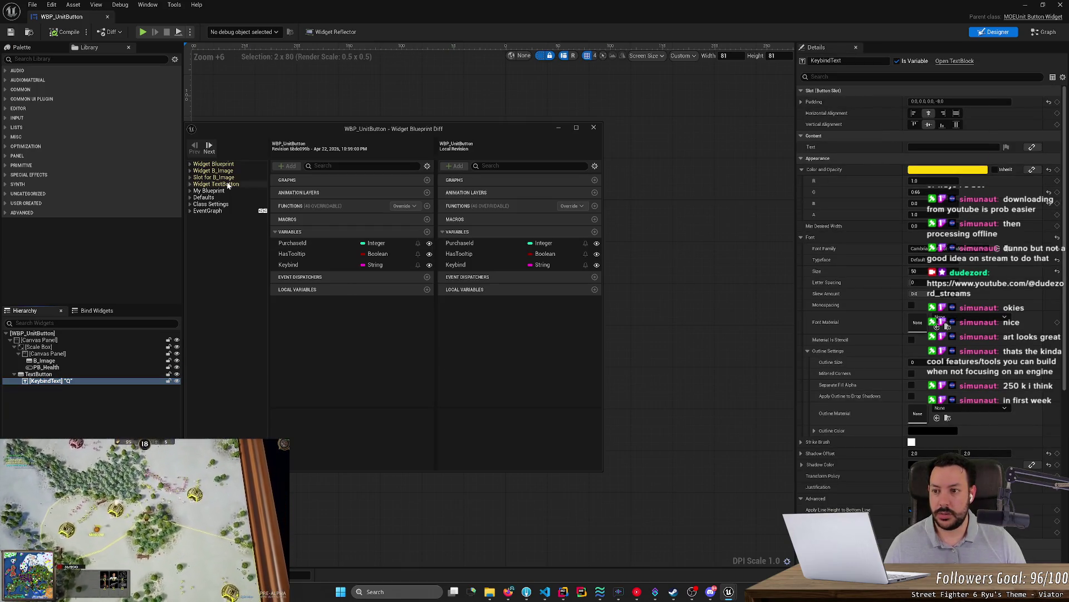
Close the old comparison and diff WBP_UnitButton against the depot revision in a maximized window.
{"action": "left_click", "coordinate": [594, 127]}
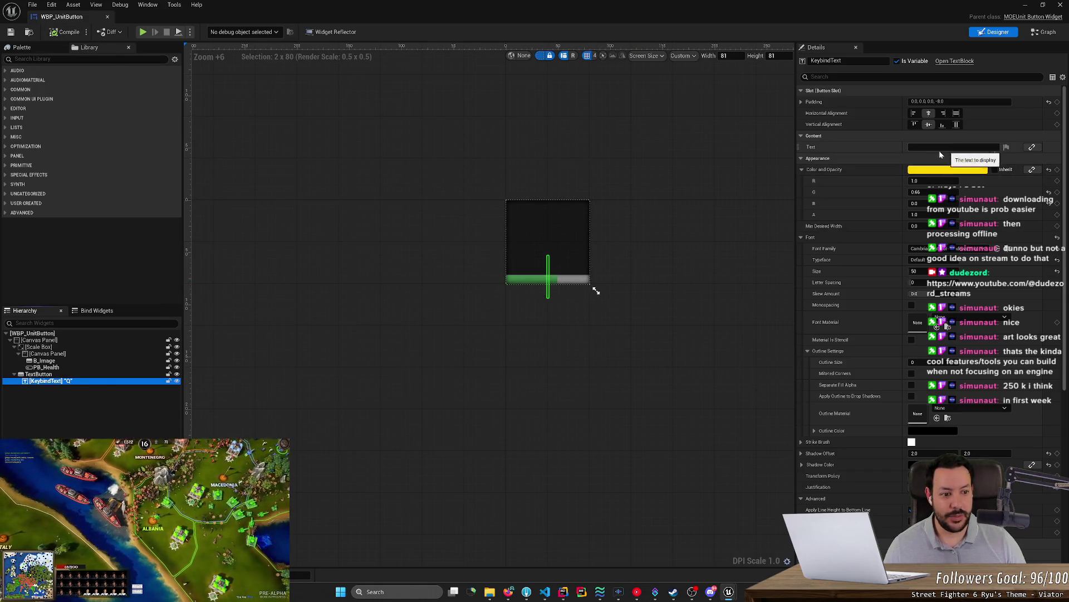
{"action": "left_click", "coordinate": [103, 32]}
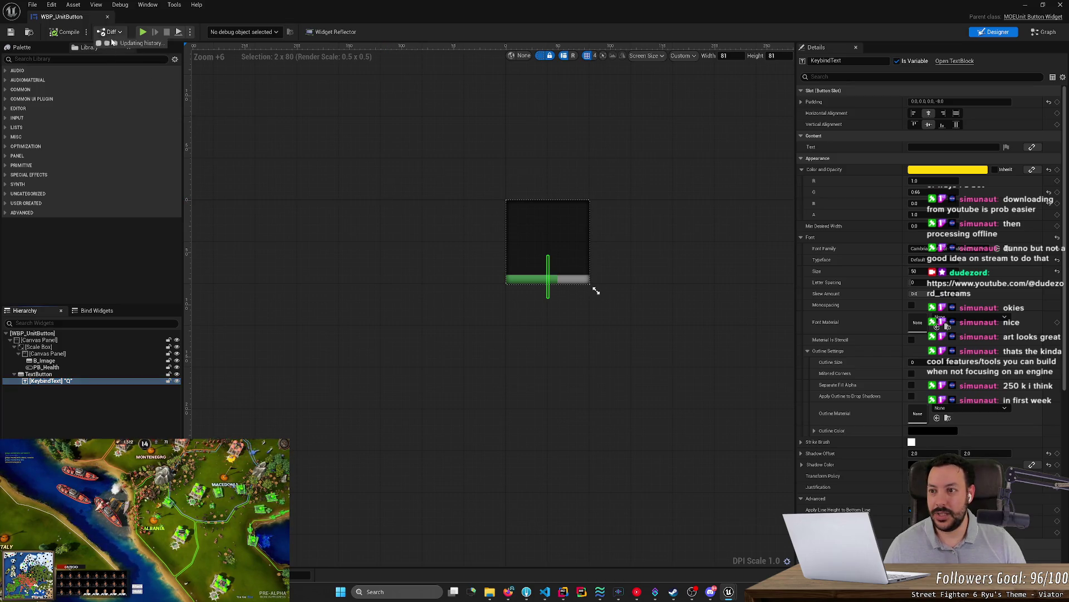
{"action": "left_click", "coordinate": [111, 66]}
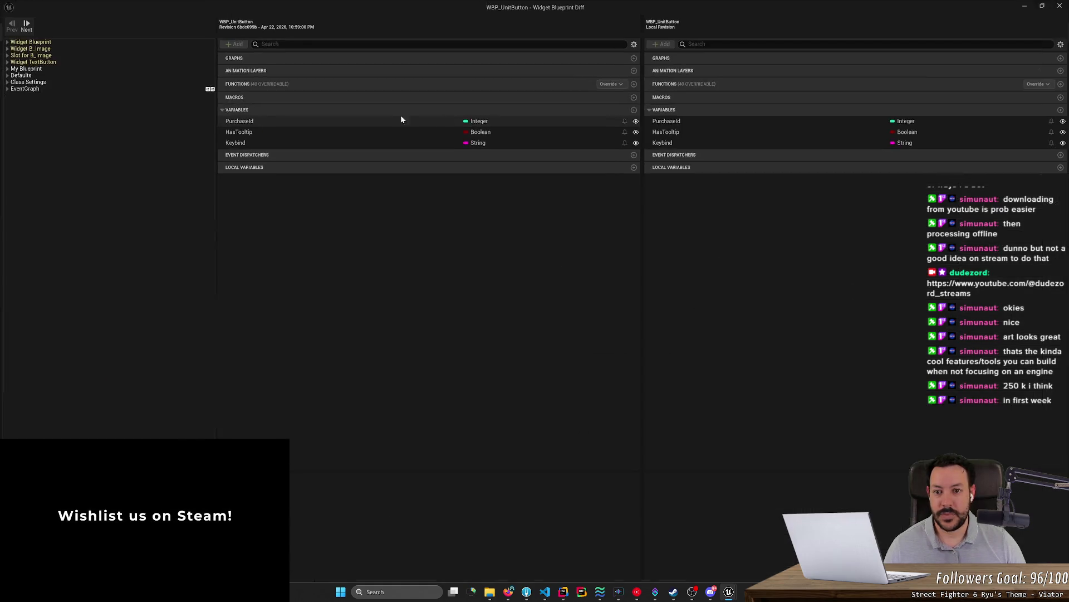
{"action": "double_click", "coordinate": [477, 121]}
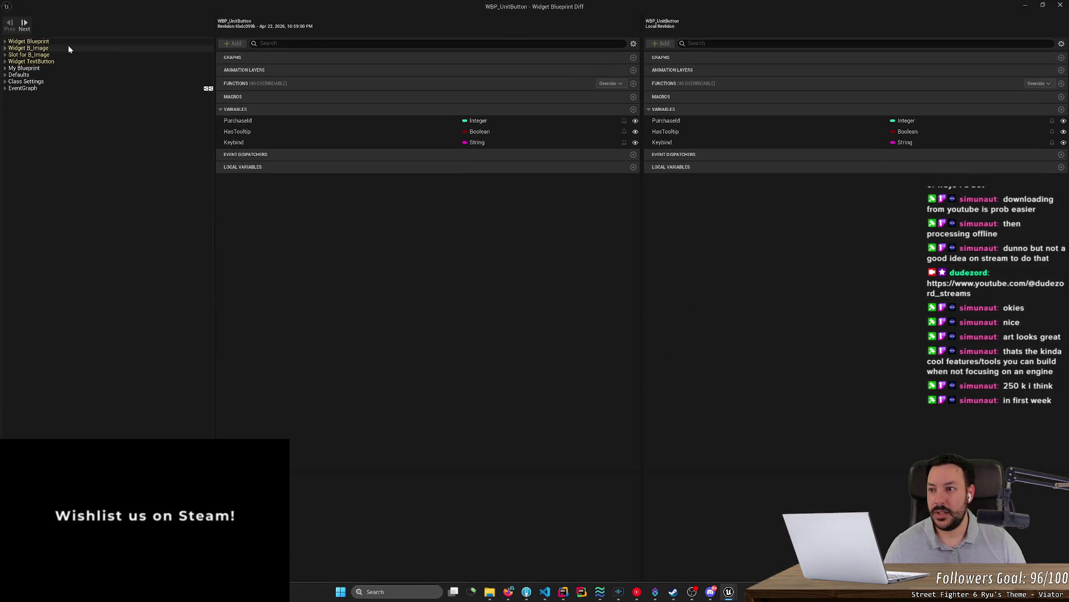
{"action": "left_click", "coordinate": [24, 26]}
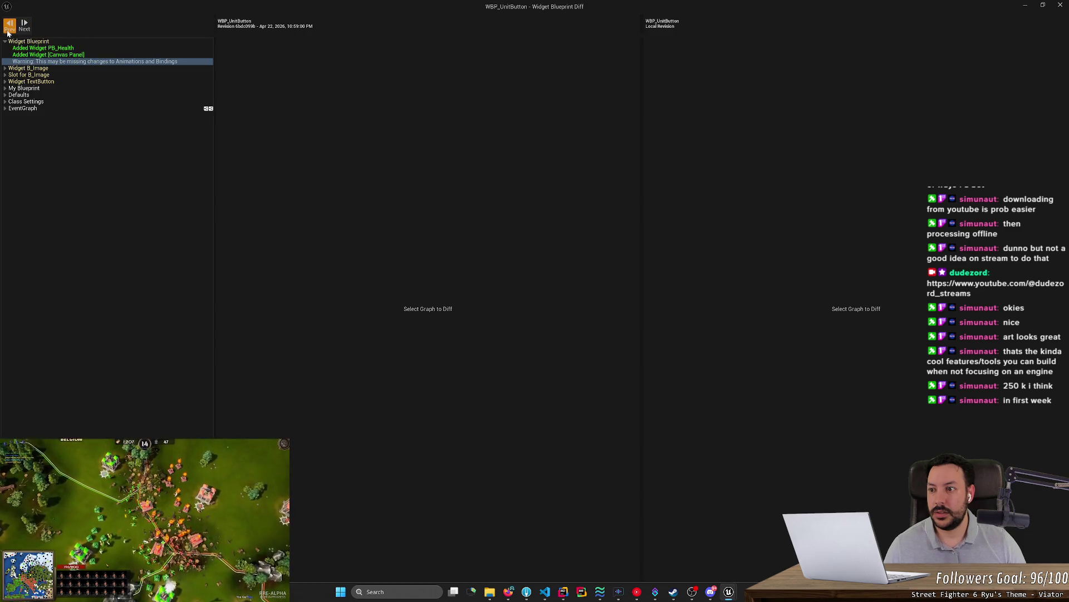
Step to the B_Image slot changes and inspect the removed HorizontalAlignment.
{"action": "left_click", "coordinate": [9, 28]}
{"action": "left_click", "coordinate": [9, 27]}
{"action": "left_click", "coordinate": [23, 28]}
{"action": "left_click", "coordinate": [24, 28]}
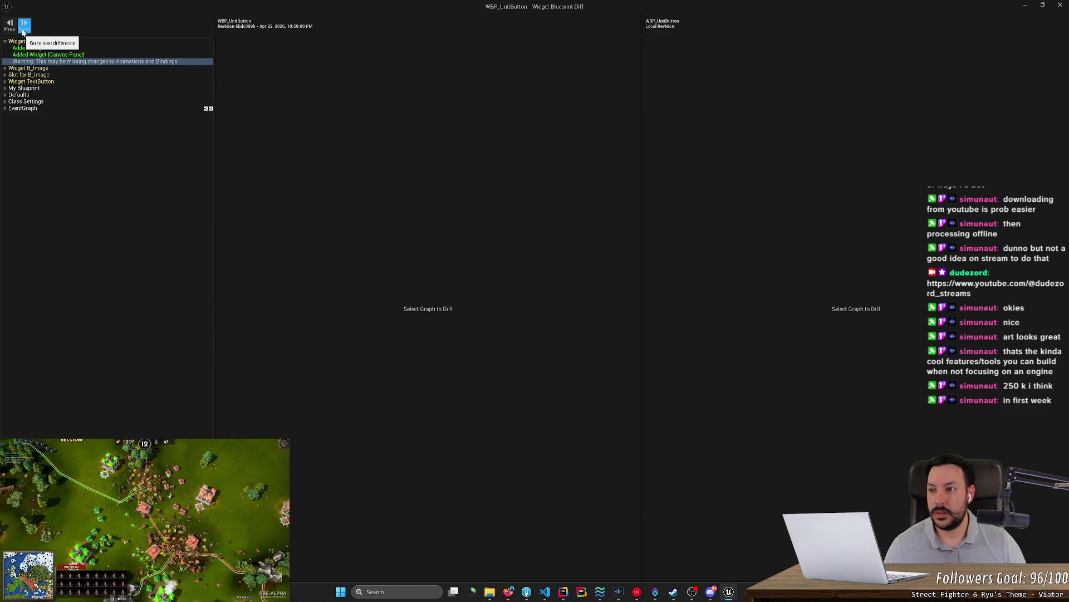
{"action": "left_click", "coordinate": [23, 31]}
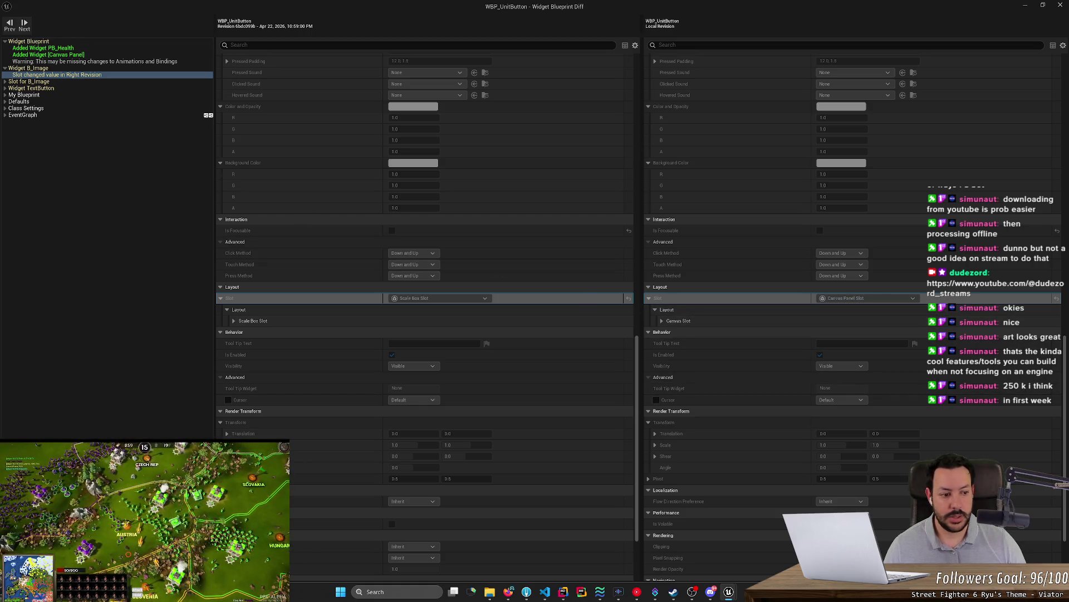
{"action": "left_click_drag", "start_coordinate": [1065, 463], "coordinate": [1062, 491]}
{"action": "scroll", "coordinate": [1000, 141], "scroll_direction": "up", "scroll_amount": 15}
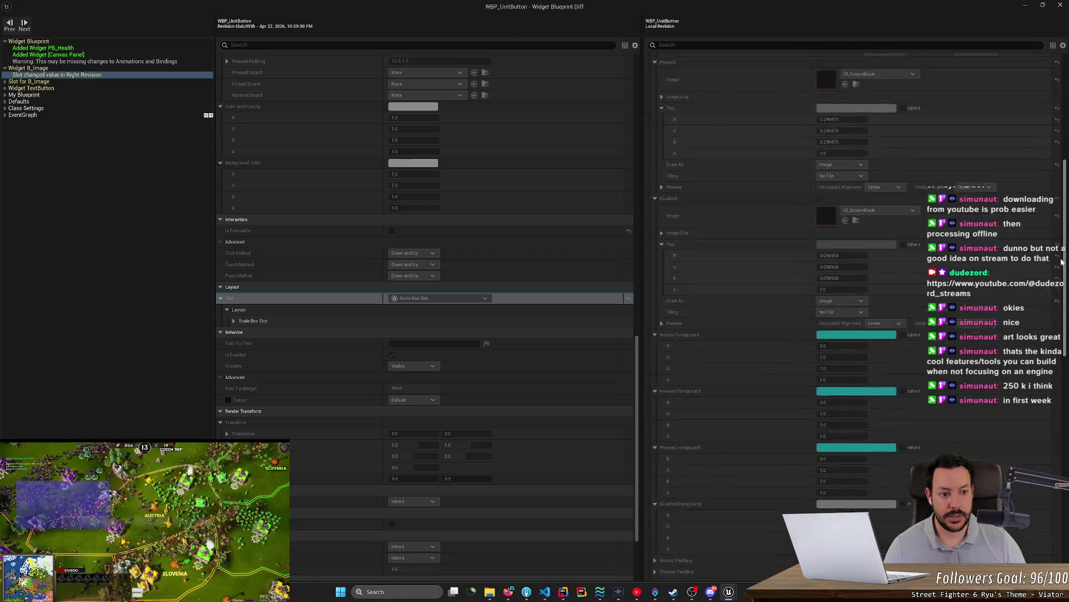
{"action": "left_click", "coordinate": [7, 82]}
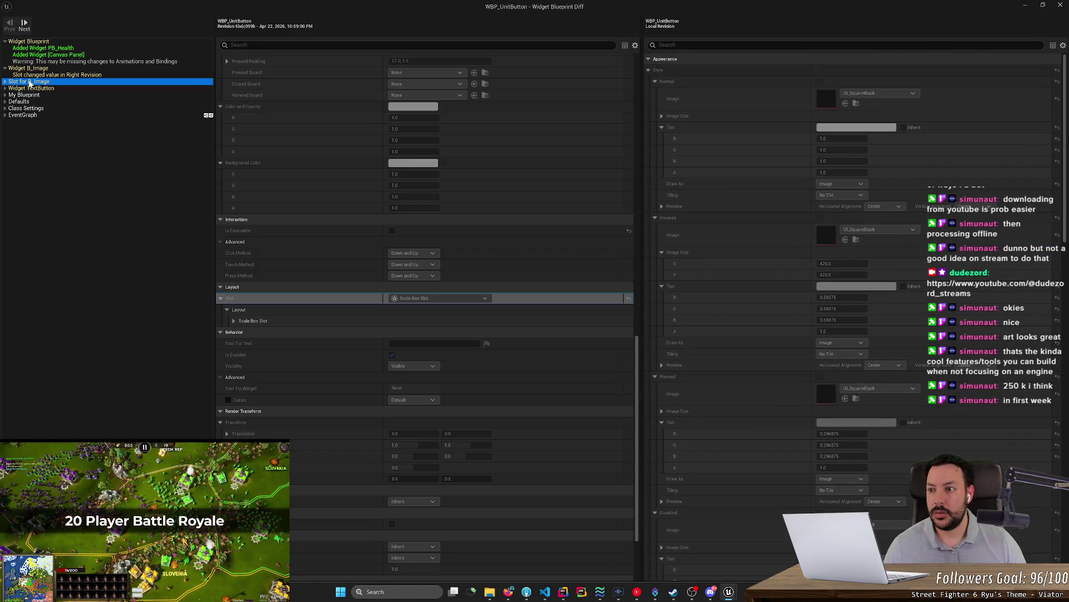
{"action": "left_click", "coordinate": [19, 89]}
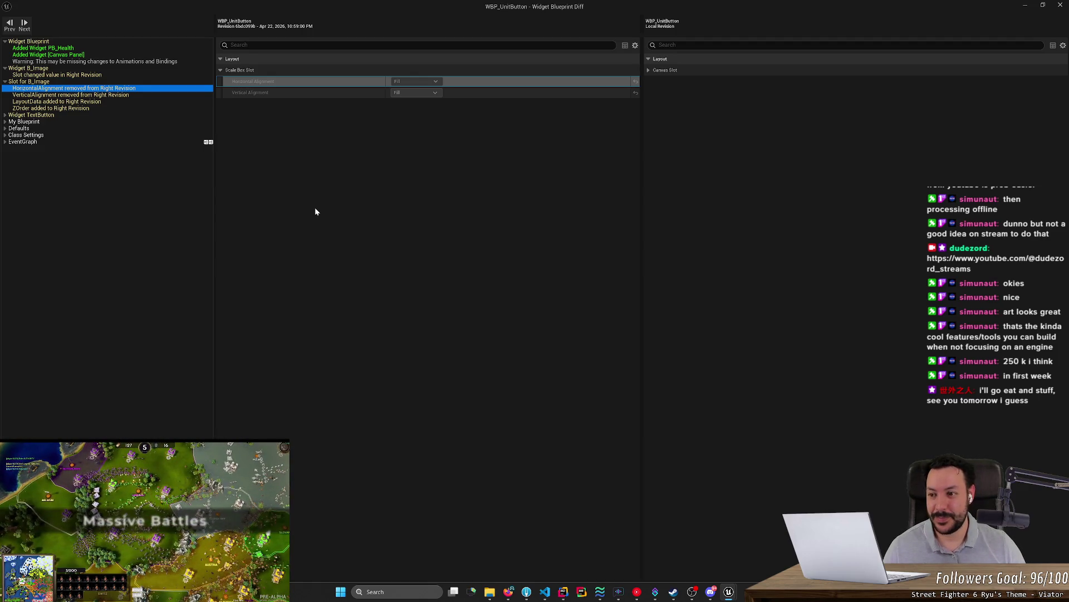
Inspect the added LayoutData and ZOrder entries and step back through the B_Image slot entries.
{"action": "left_click", "coordinate": [79, 103]}
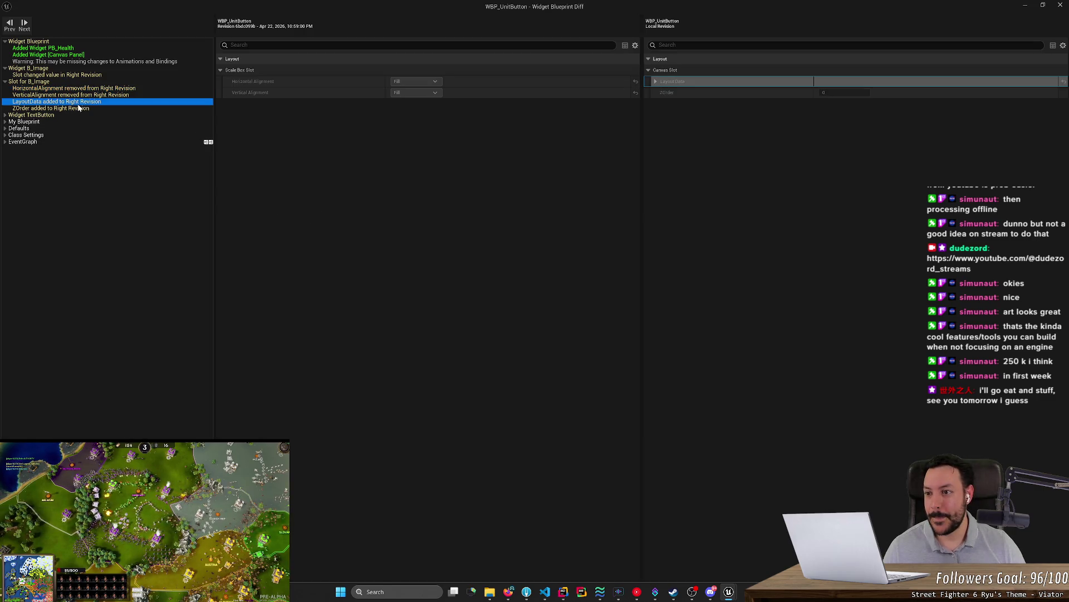
{"action": "left_click", "coordinate": [79, 108]}
{"action": "key", "text": "Up"}
{"action": "key", "text": "Up"}
{"action": "key", "text": "Up"}
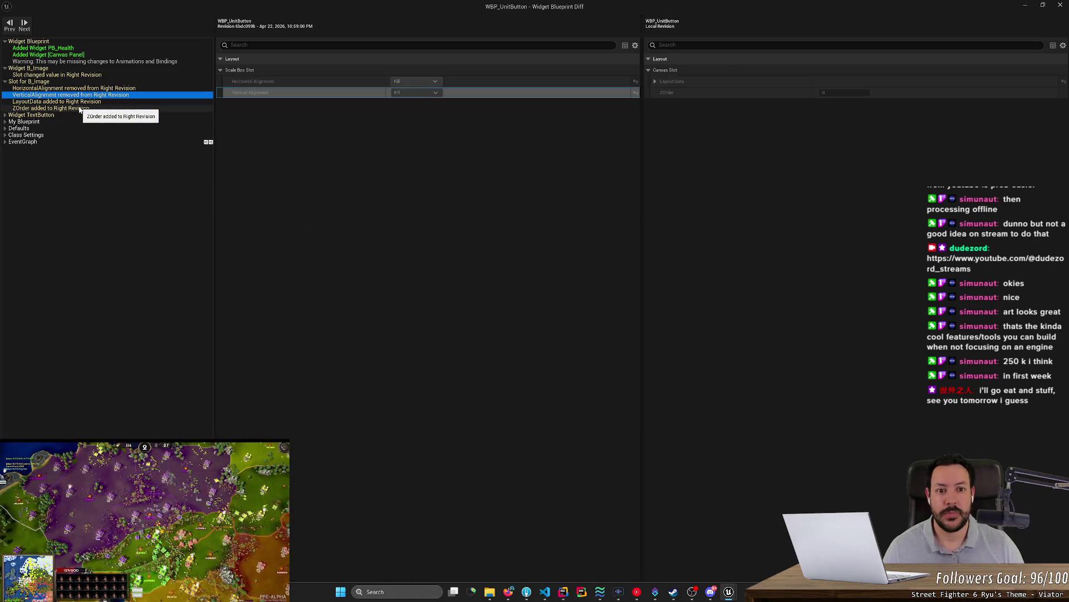
{"action": "key", "text": "Up"}
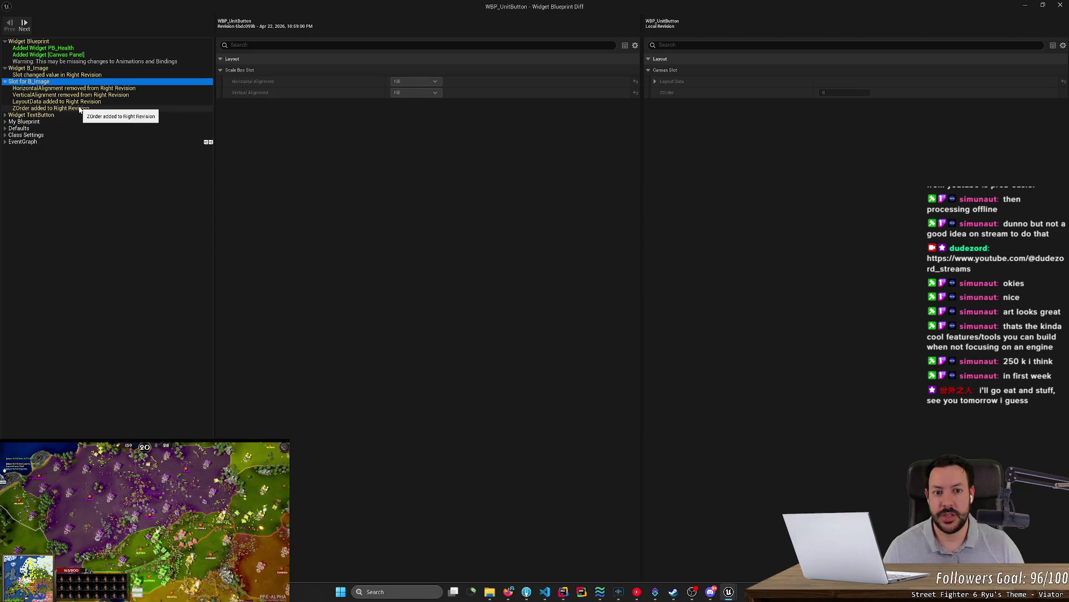
{"action": "key", "text": "Up"}
{"action": "key", "text": "Down"}
{"action": "key", "text": "Down"}
{"action": "key", "text": "Down"}
{"action": "key", "text": "Down"}
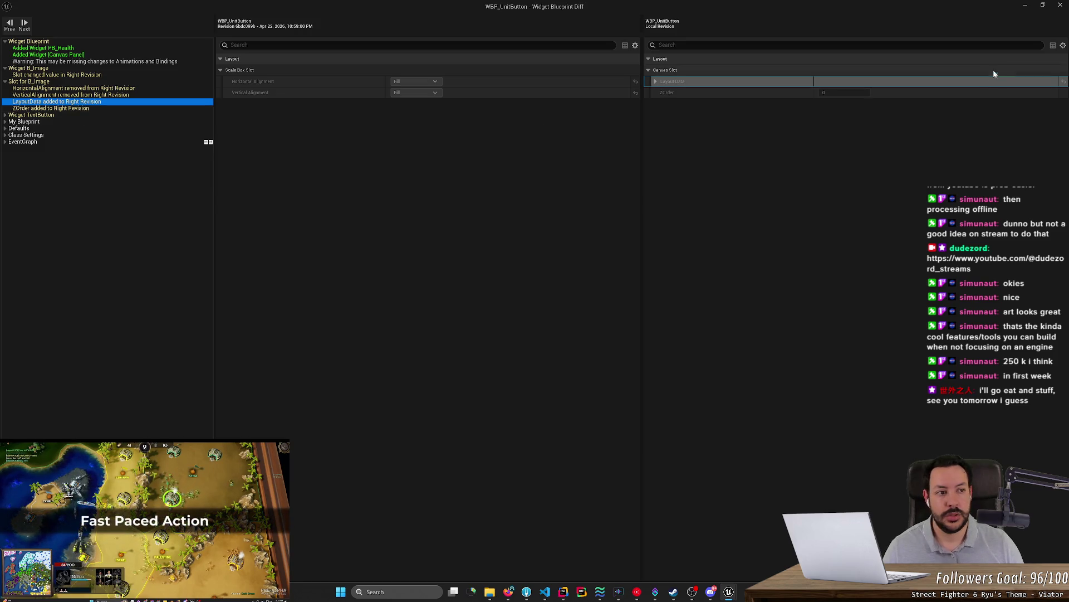
{"action": "left_click", "coordinate": [1025, 5]}
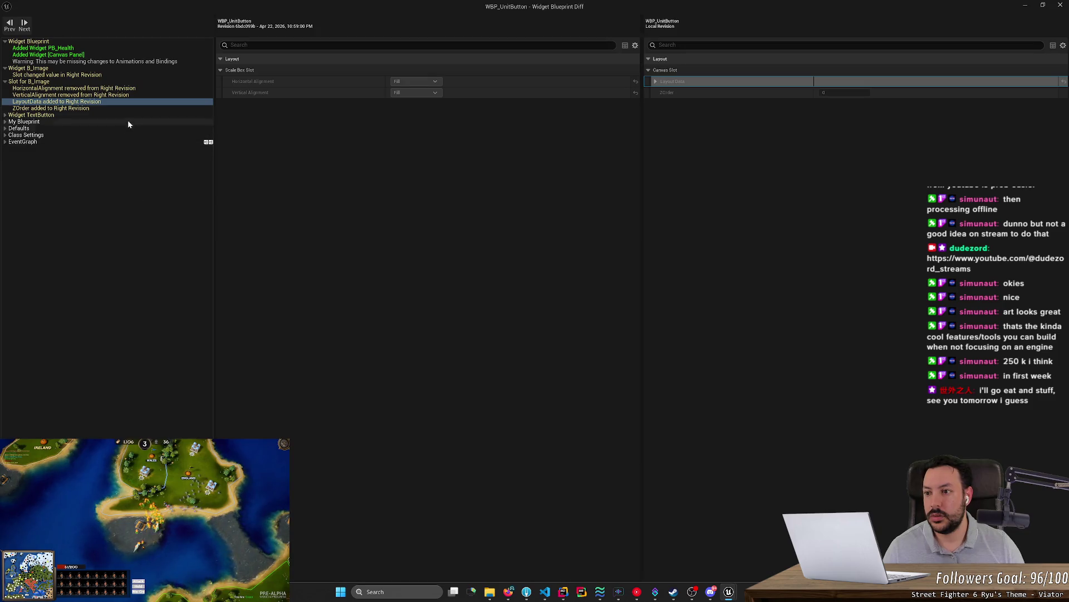
Inspect the removed VerticalAlignment and step through the other B_Image slot differences.
{"action": "left_click", "coordinate": [129, 94]}
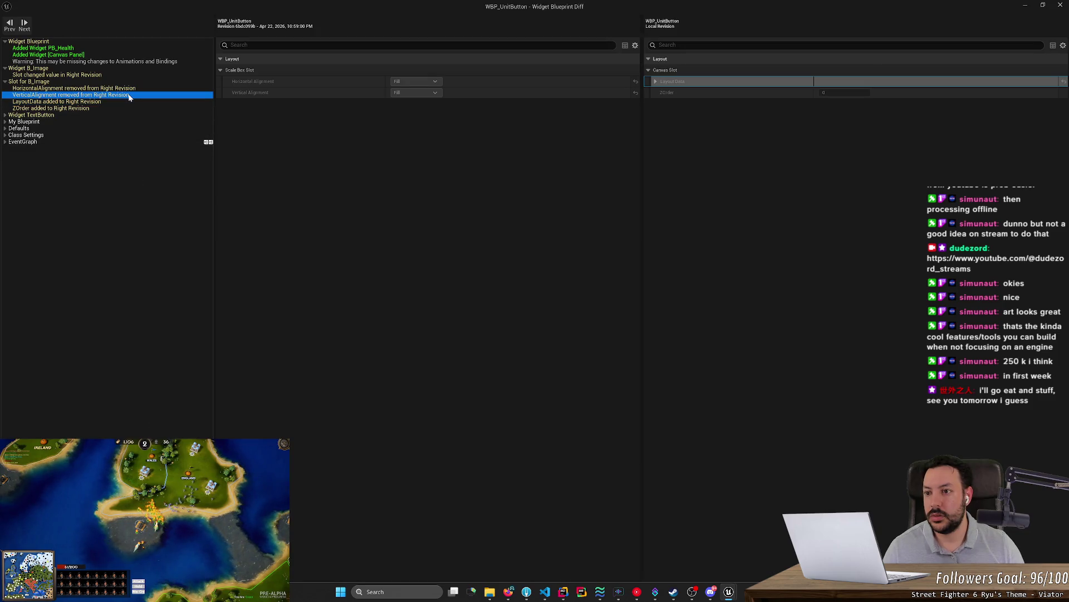
{"action": "key", "text": "Up"}
{"action": "key", "text": "Up"}
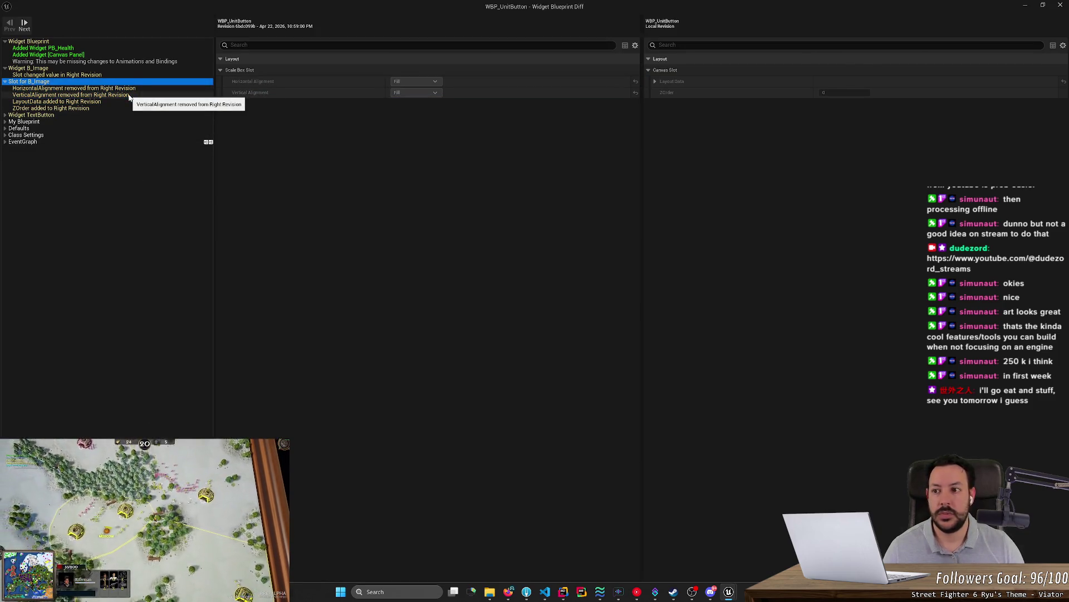
{"action": "key", "text": "Up"}
{"action": "key", "text": "Down"}
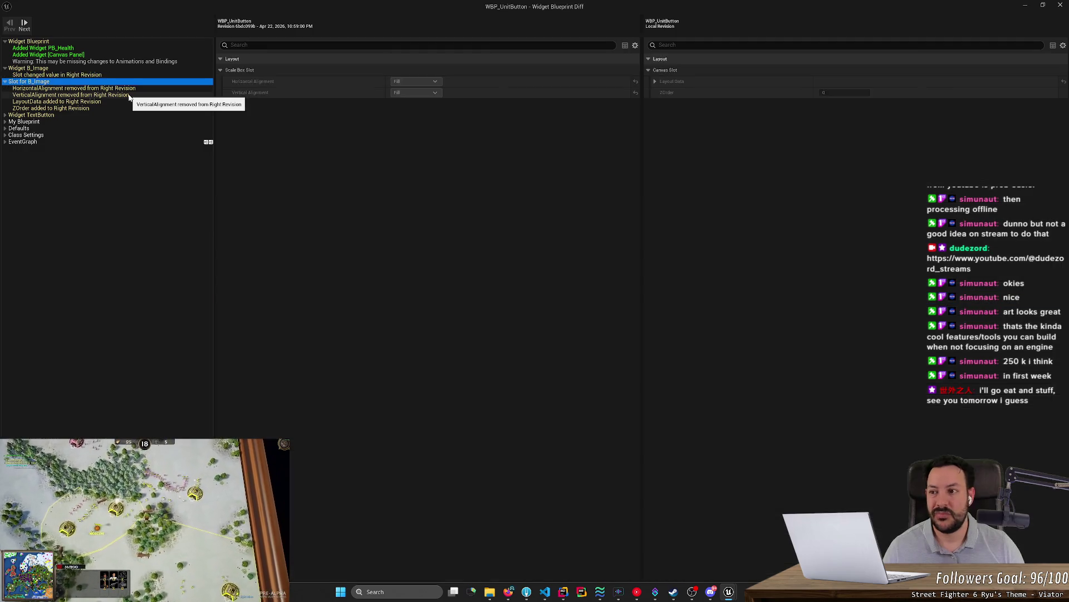
{"action": "key", "text": "Down"}
{"action": "key", "text": "Down"}
{"action": "key", "text": "Down"}
{"action": "key", "text": "Up"}
{"action": "key", "text": "Up"}
{"action": "key", "text": "Up"}
{"action": "key", "text": "Up"}
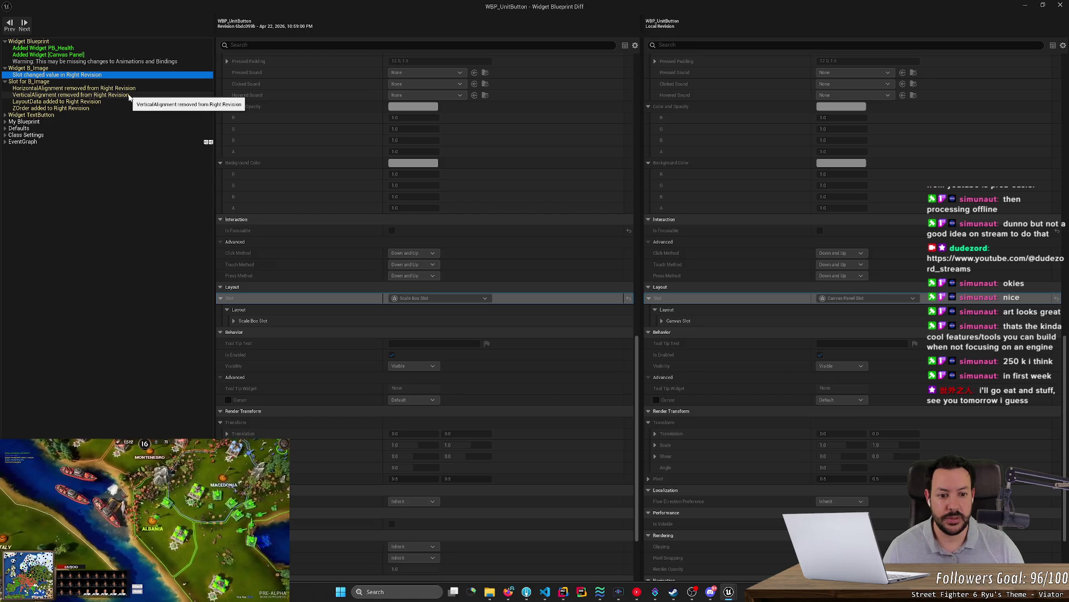
{"action": "key", "text": "Down"}
{"action": "key", "text": "Down"}
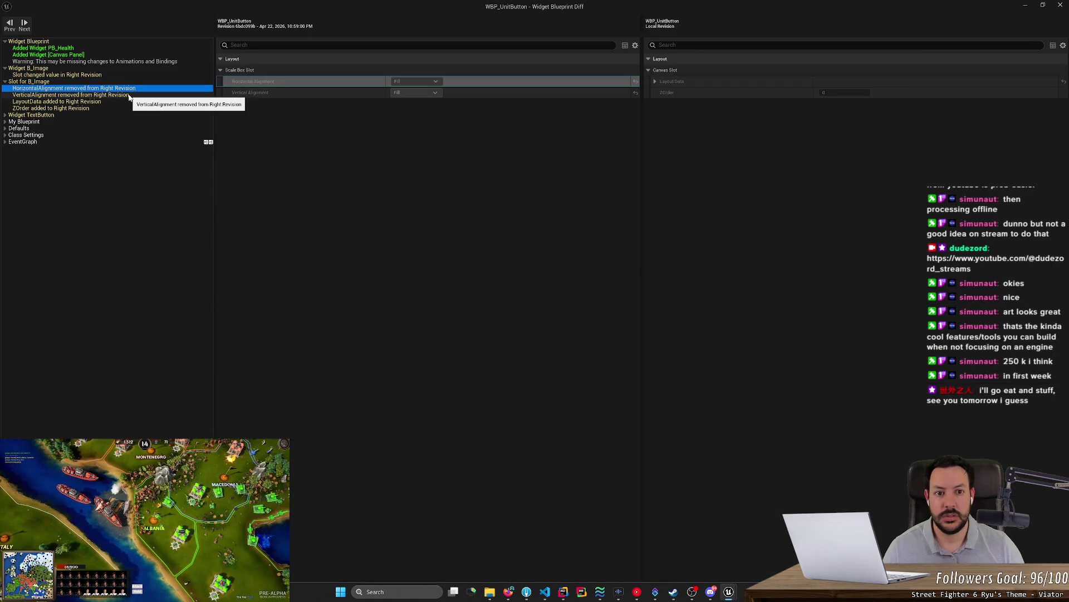
{"action": "key", "text": "Down"}
{"action": "key", "text": "Down"}
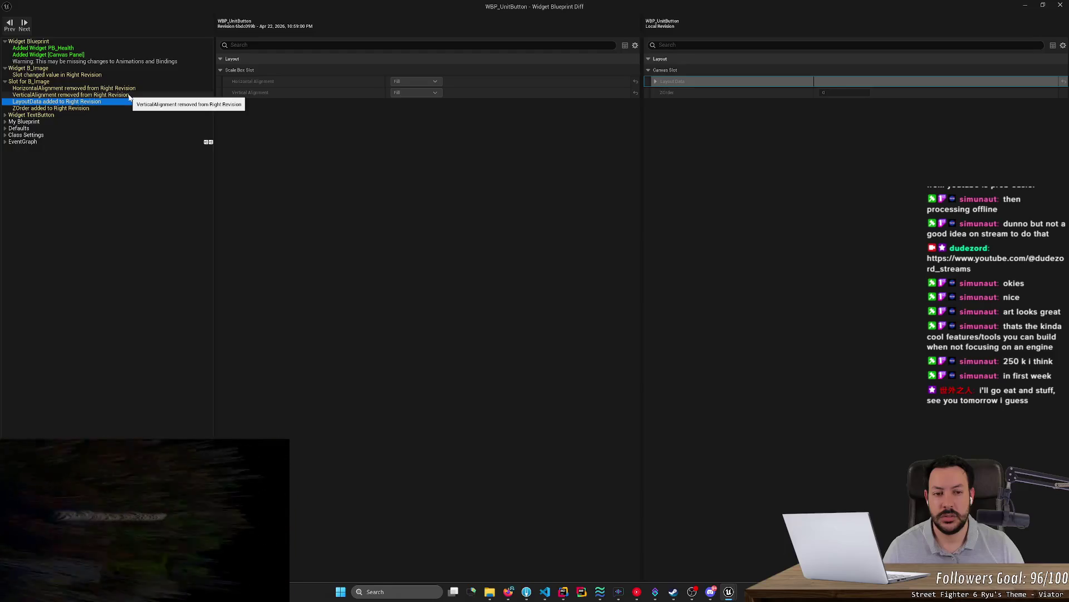
Expand the added Layout Data anchors, check ZOrder and TextButton's DrawAs change, then minimize the diff.
{"action": "left_click", "coordinate": [655, 82]}
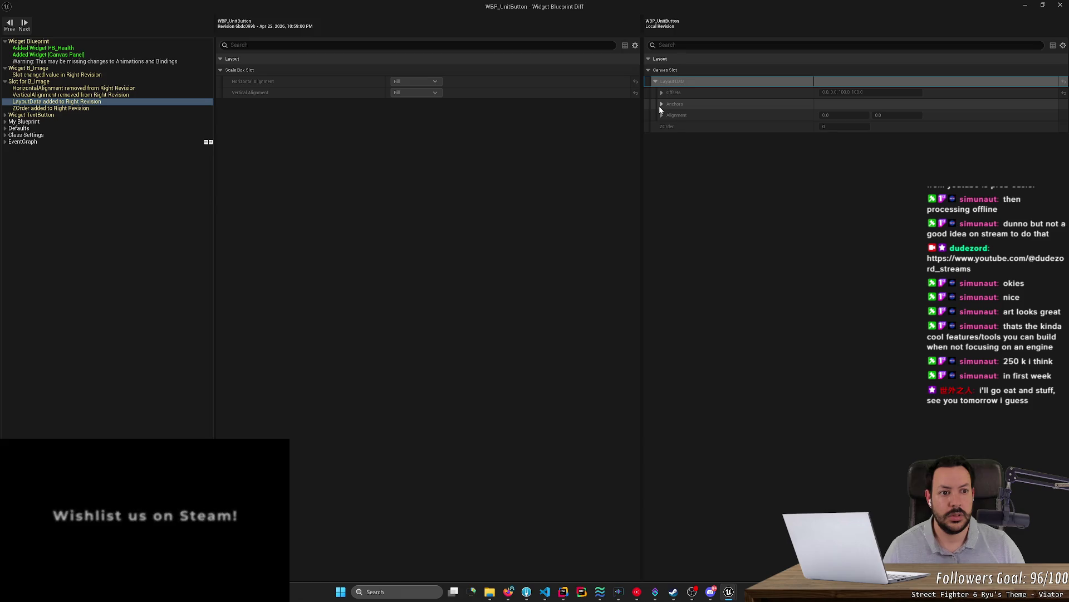
{"action": "left_click", "coordinate": [660, 106]}
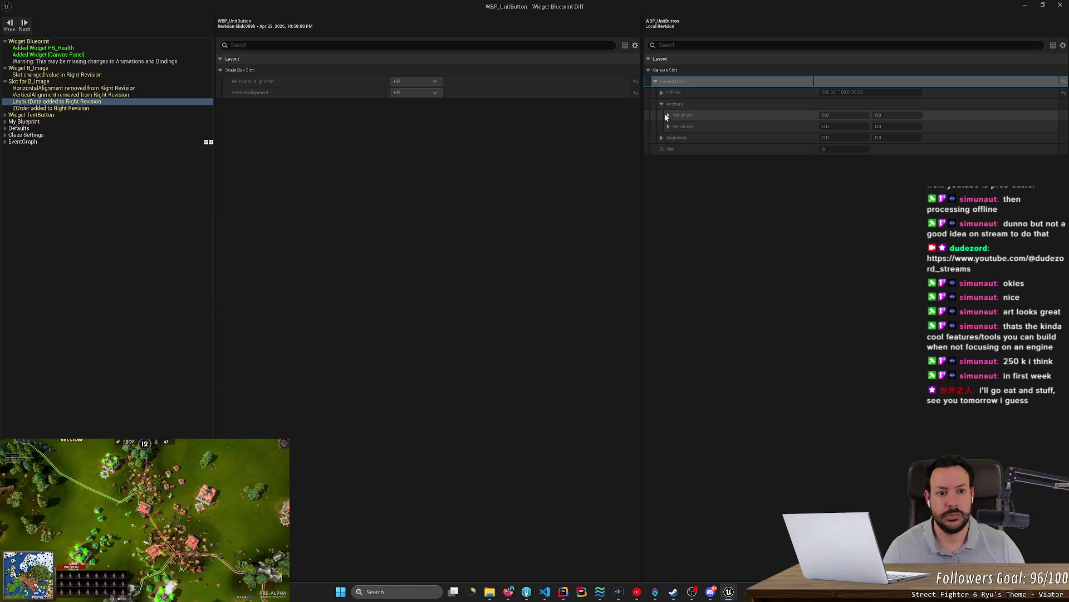
{"action": "left_click", "coordinate": [142, 109]}
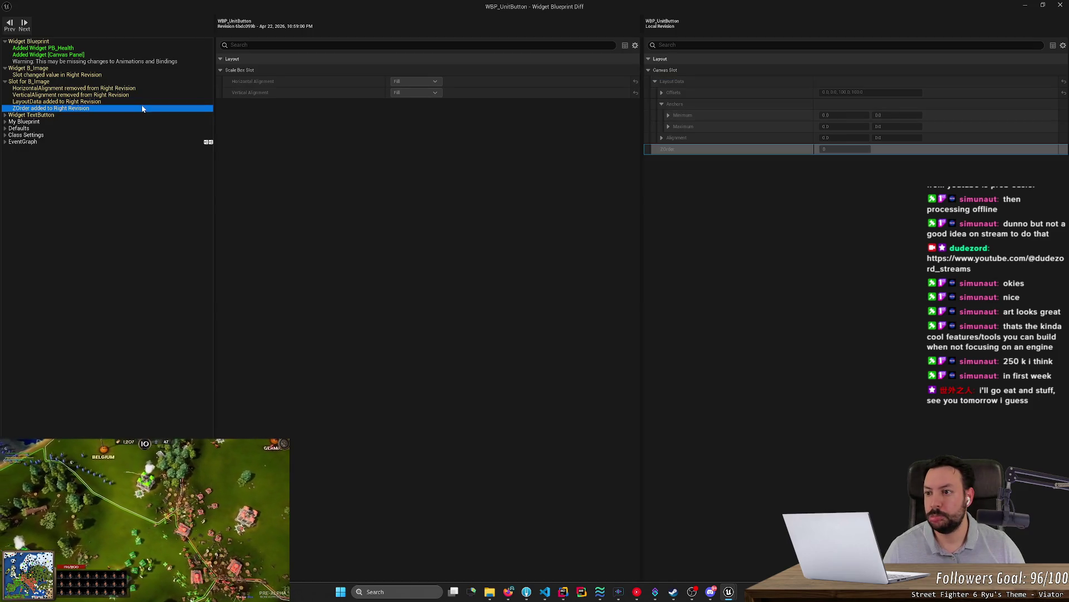
{"action": "key", "text": "Down"}
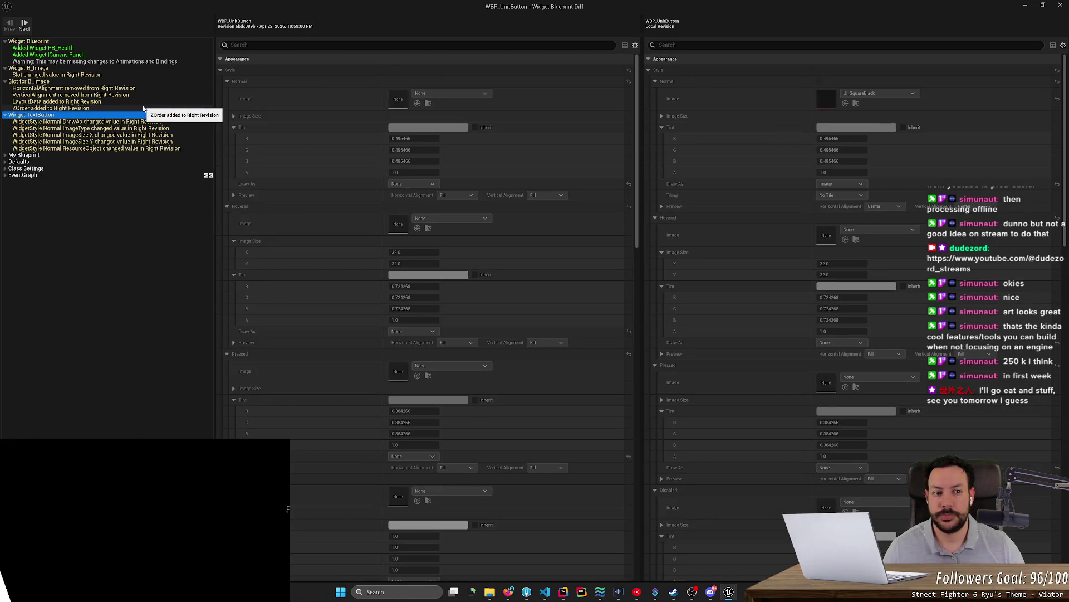
{"action": "key", "text": "Down"}
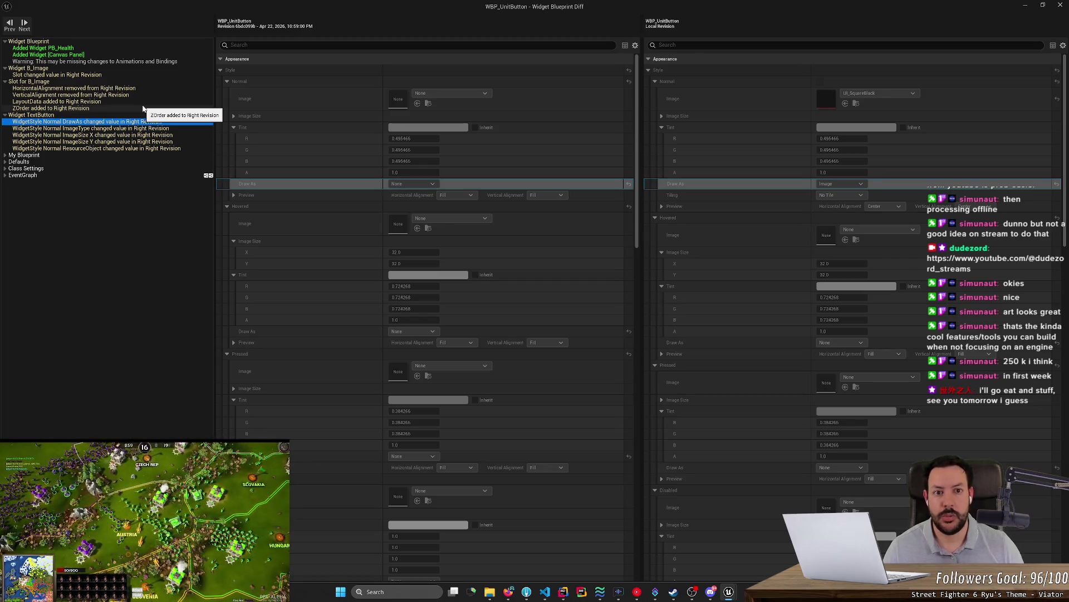
{"action": "left_click", "coordinate": [1025, 9]}
Change B_Image's Normal Draw As from Image to None, then compile and save WBP_UnitButton.
{"action": "left_click", "coordinate": [75, 361]}
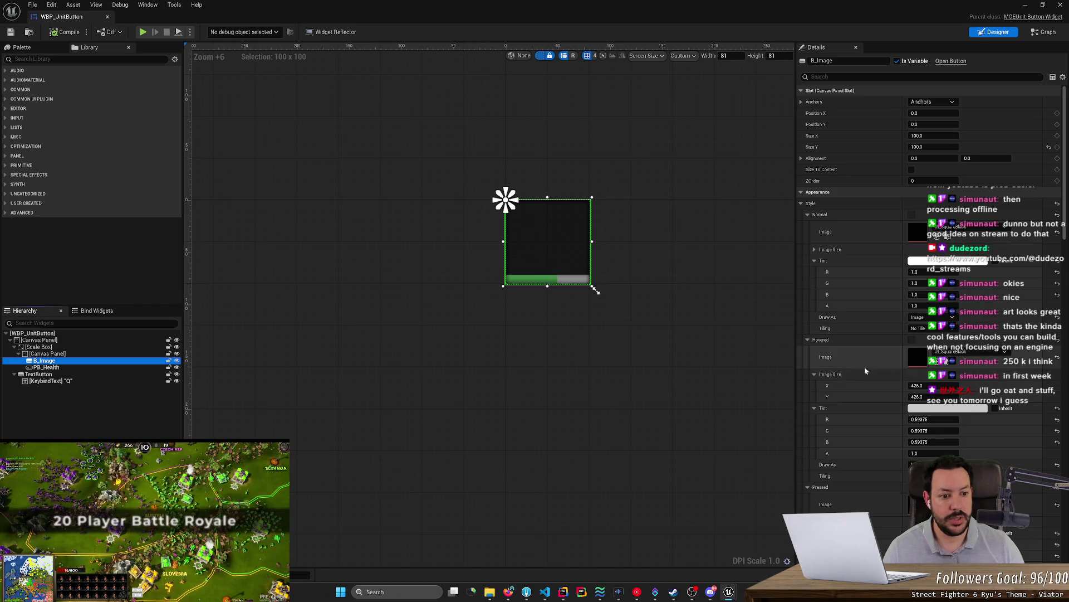
{"action": "scroll", "coordinate": [909, 452], "scroll_direction": "down", "scroll_amount": 3}
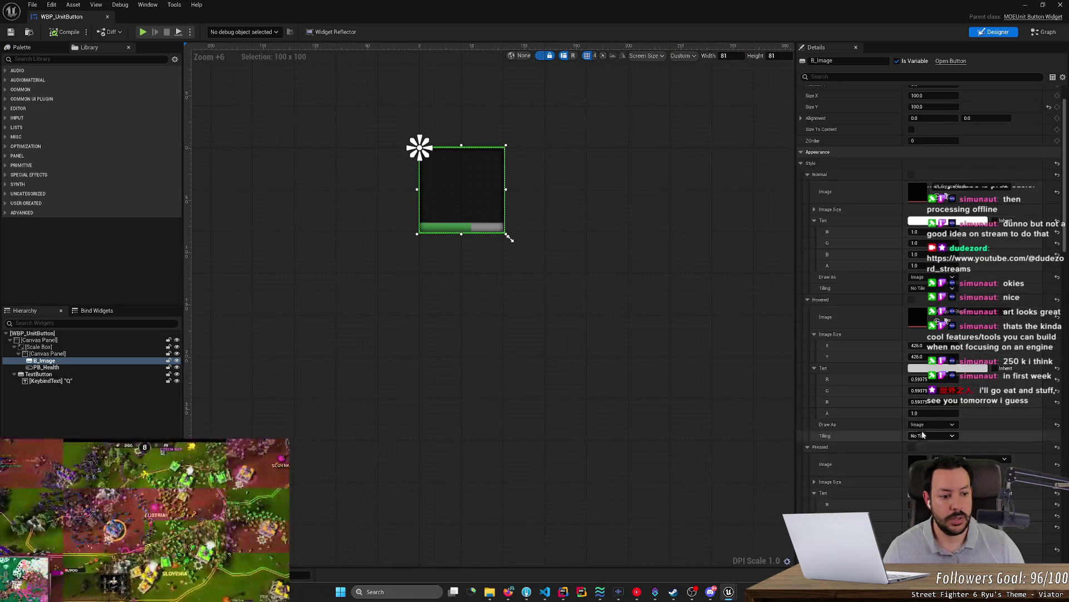
{"action": "scroll", "coordinate": [923, 429], "scroll_direction": "up", "scroll_amount": 3}
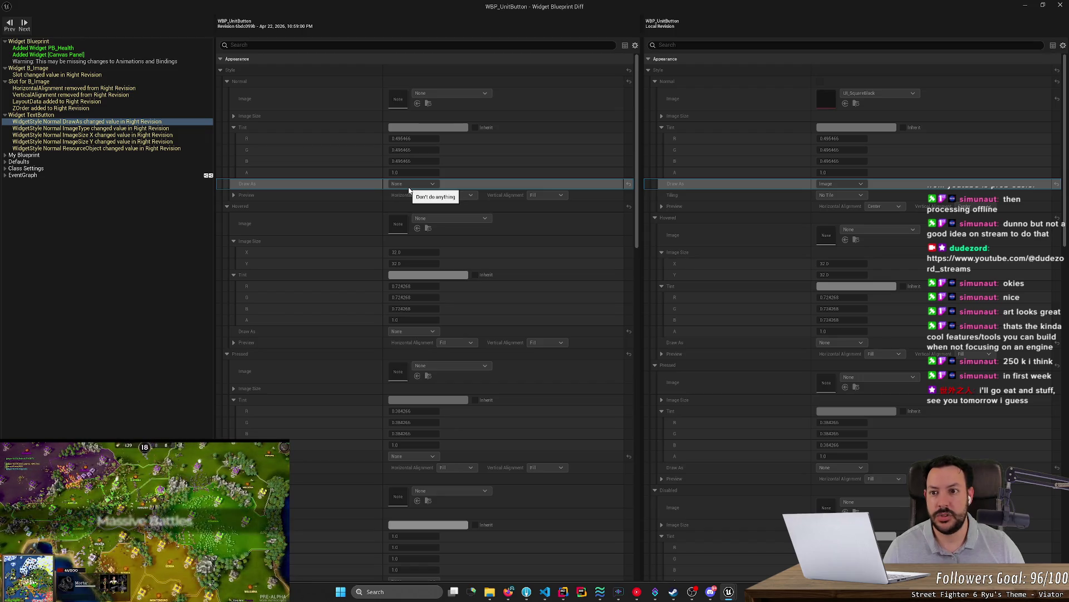
{"action": "key", "text": "alt+Tab"}
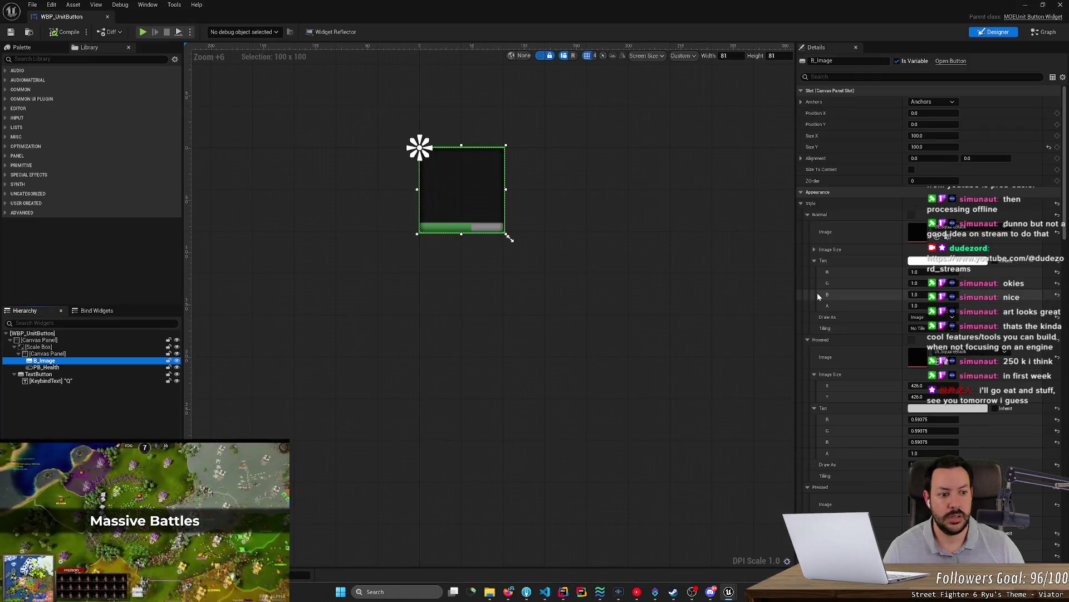
{"action": "left_click", "coordinate": [923, 322]}
{"action": "left_click", "coordinate": [924, 331]}
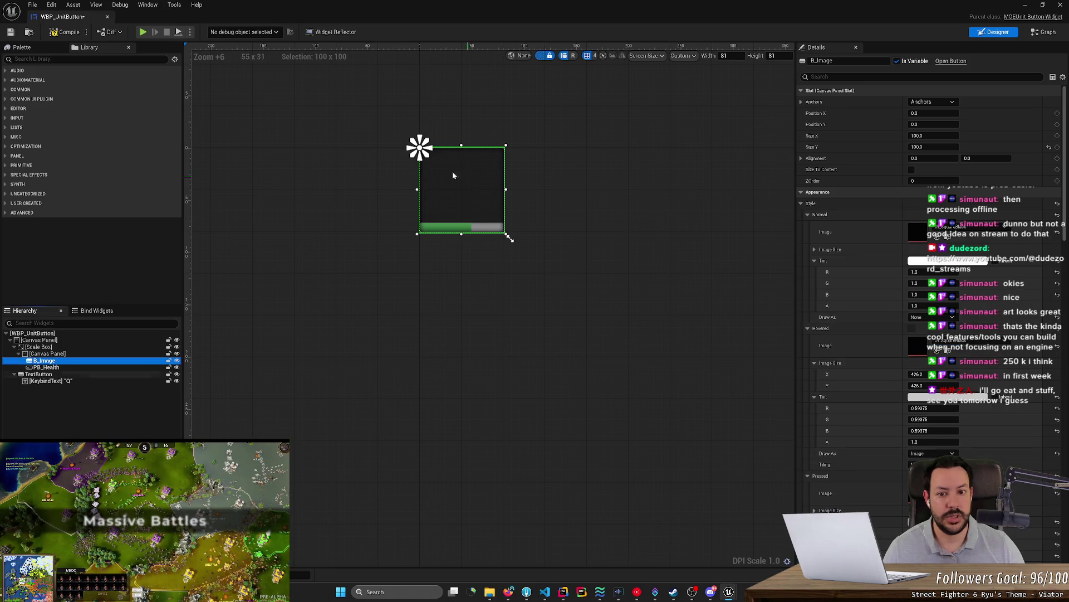
{"action": "left_click", "coordinate": [64, 31]}
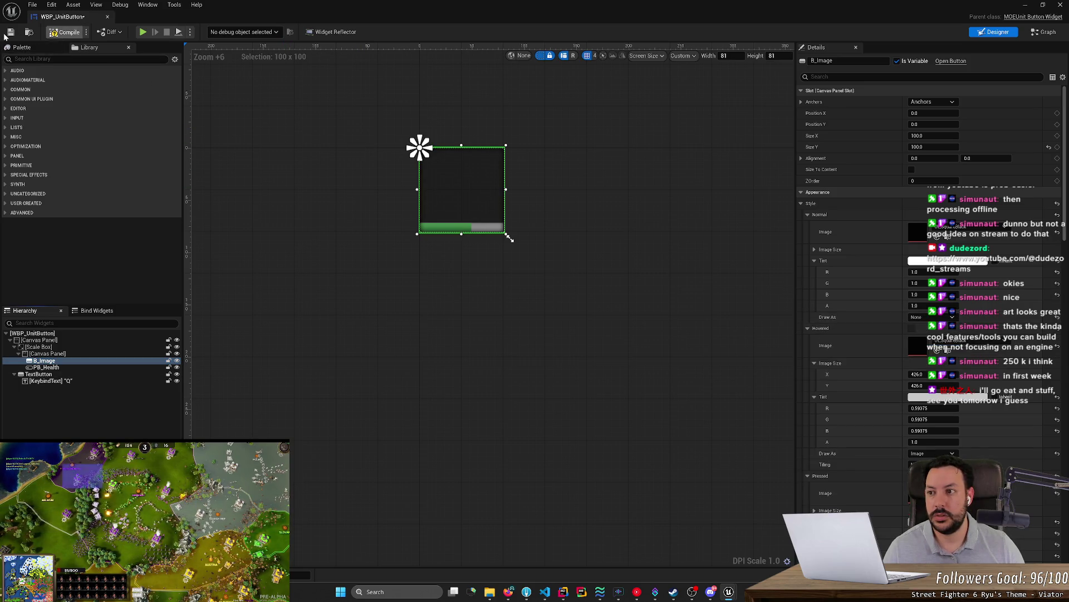
{"action": "left_click", "coordinate": [10, 32]}
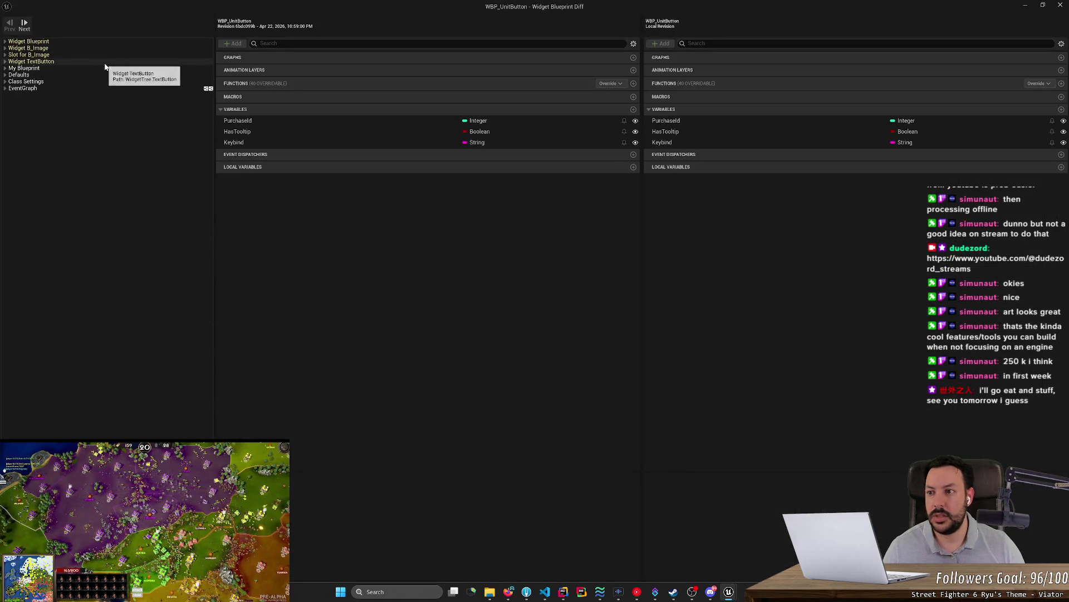
Expand TextButton's style differences and compare the ImageType and ImageSize X changes.
{"action": "left_click", "coordinate": [104, 62]}
{"action": "left_click", "coordinate": [105, 66]}
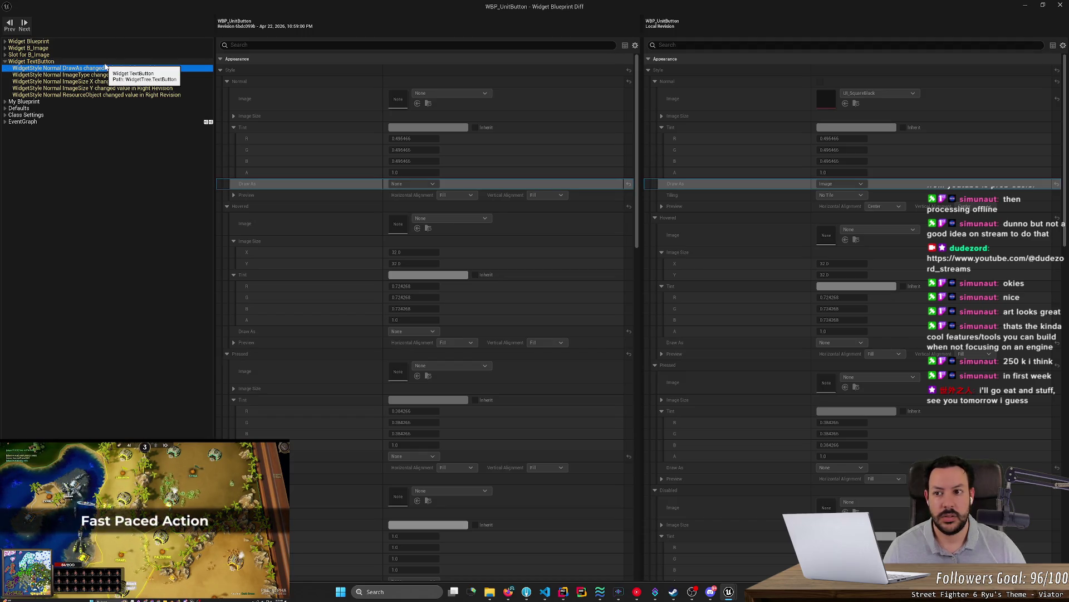
{"action": "key", "text": "Down"}
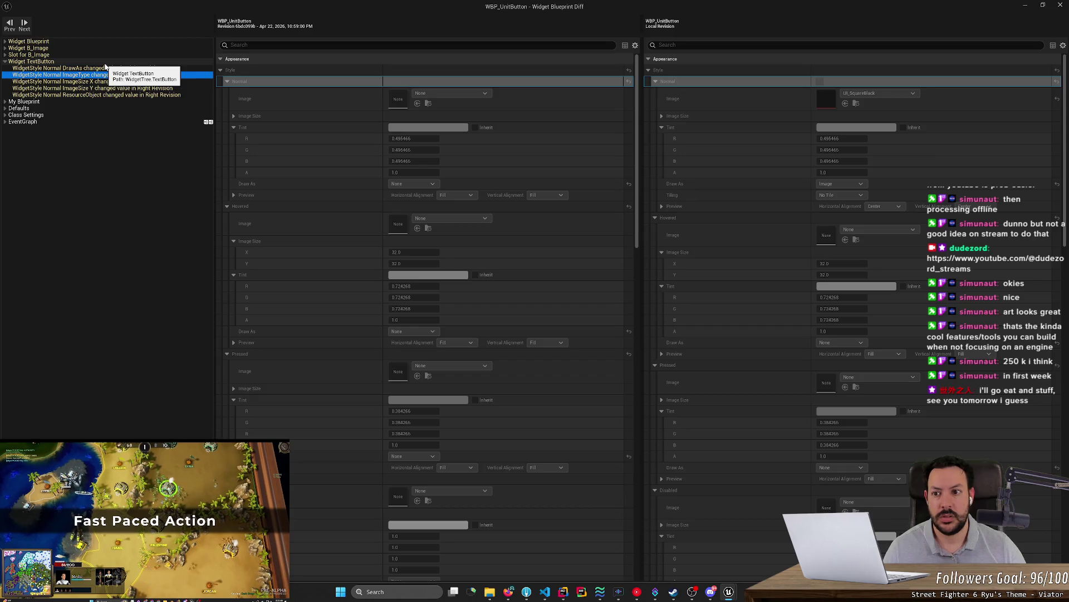
{"action": "key", "text": "Down"}
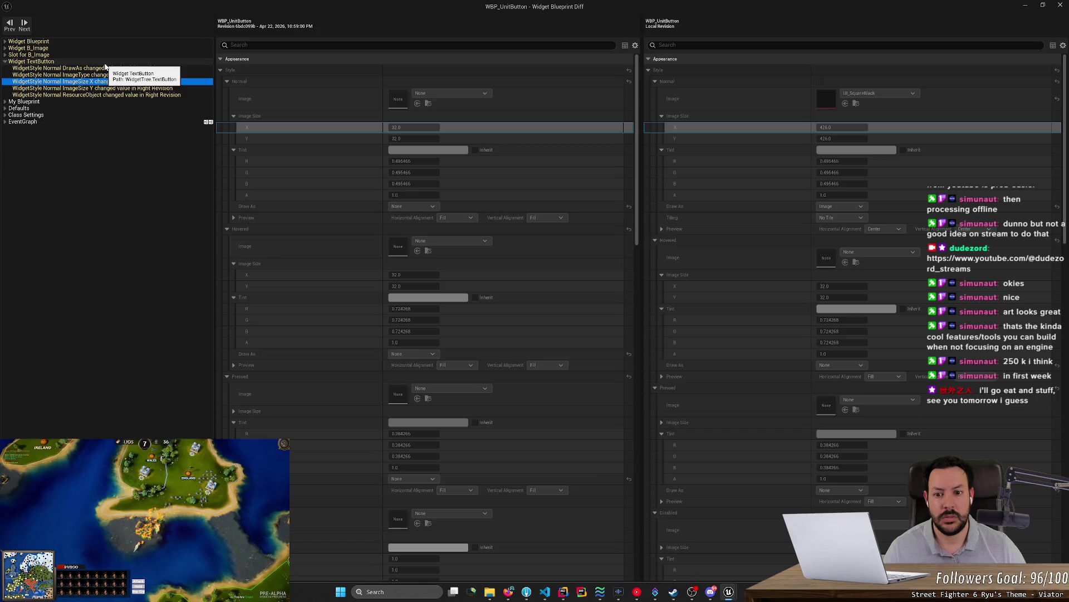
{"action": "key", "text": "Up"}
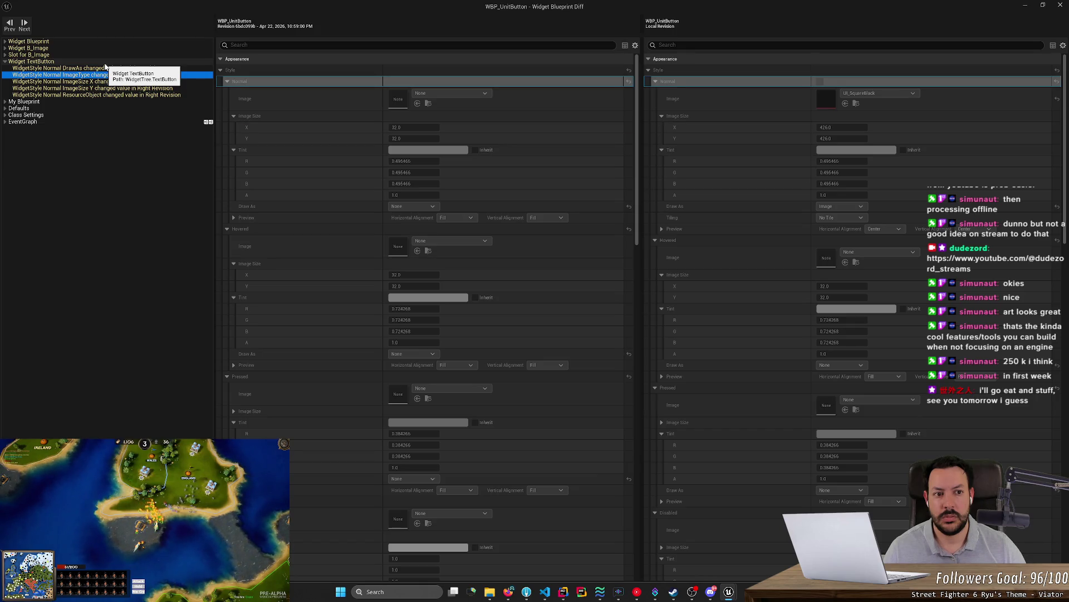
{"action": "key", "text": "Down"}
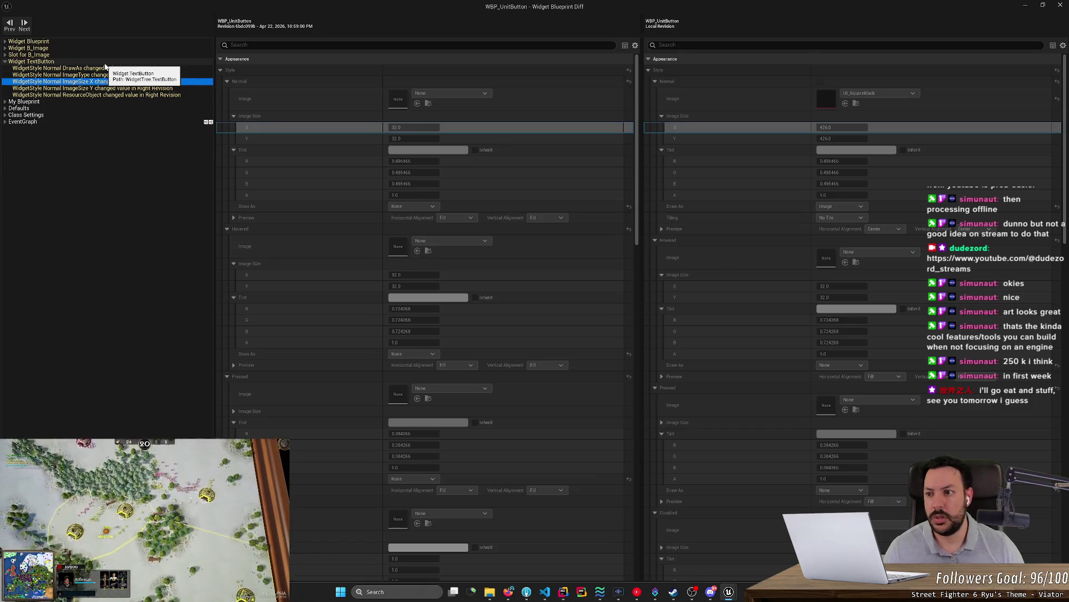
{"action": "left_click", "coordinate": [1023, 7]}
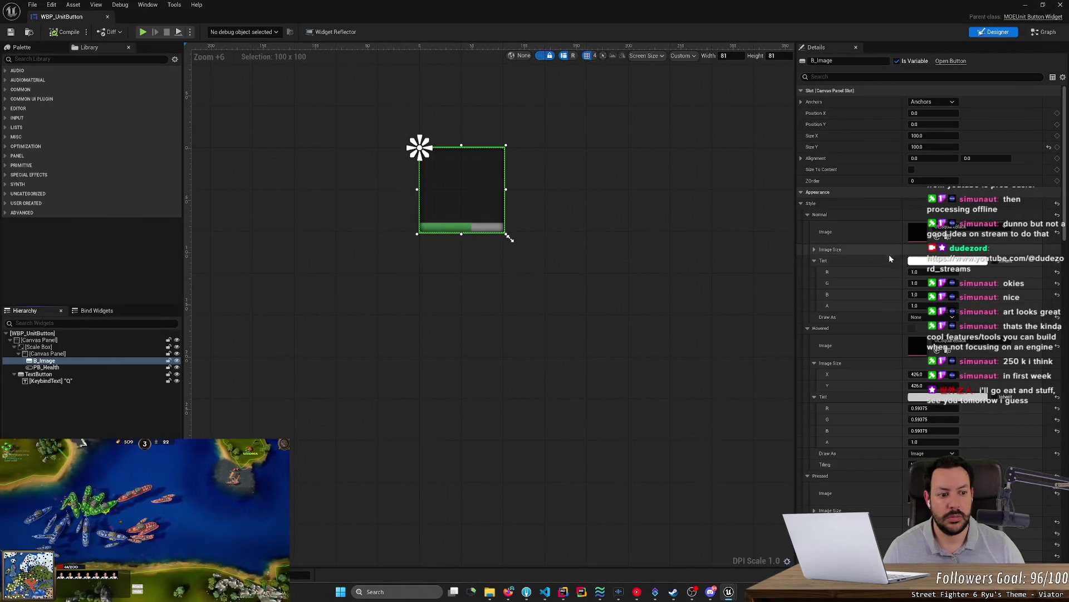
Check TextButton's DrawAs change and the KeybindText Q properties in the designer.
{"action": "key", "text": "alt+Tab"}
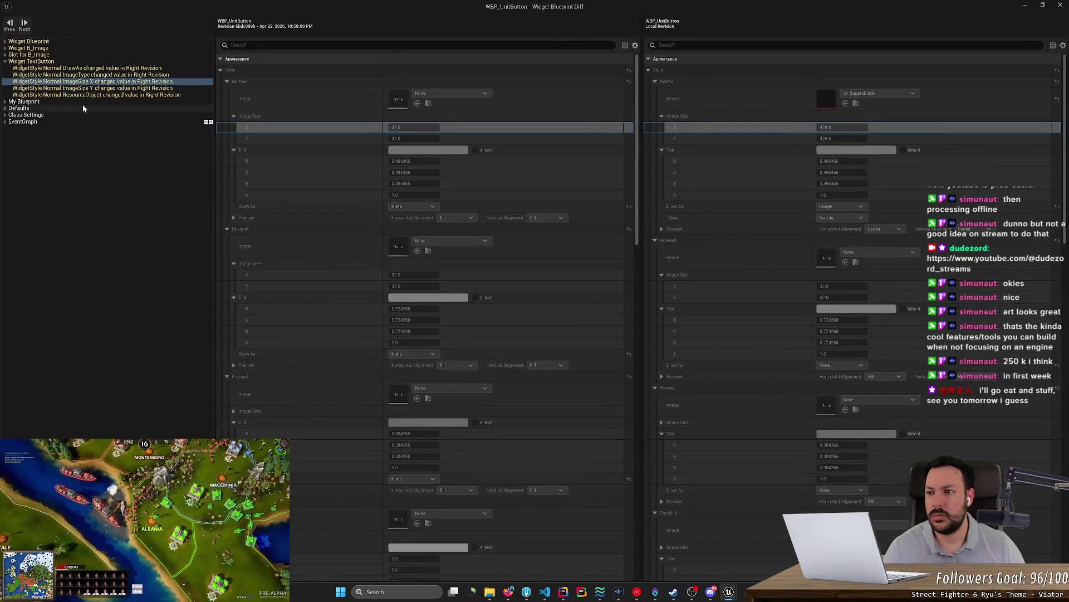
{"action": "left_click", "coordinate": [80, 62]}
{"action": "left_click", "coordinate": [80, 70]}
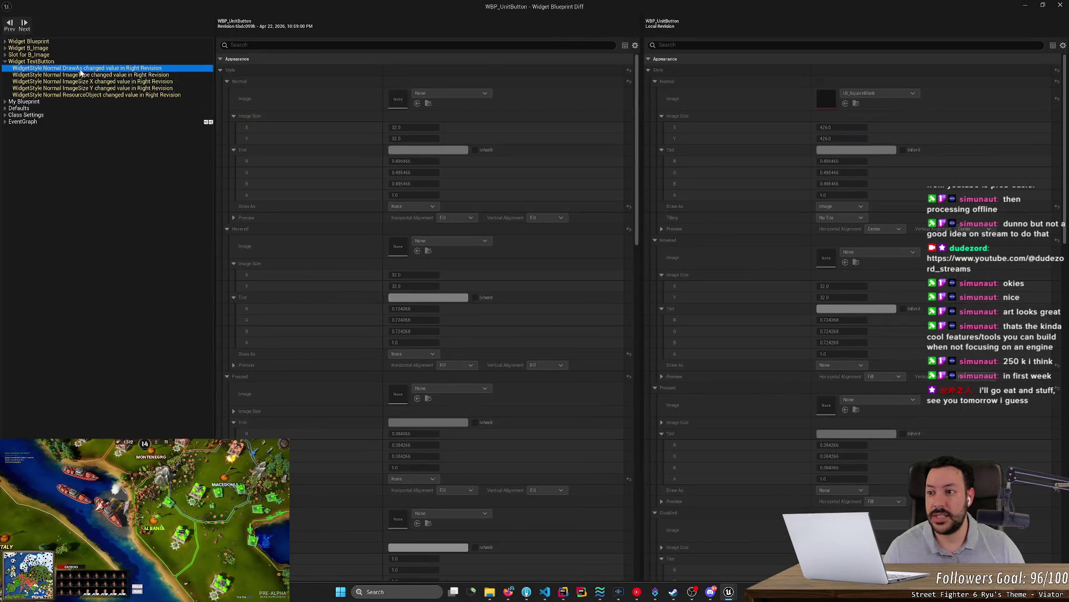
{"action": "key", "text": "alt+Tab"}
{"action": "left_click", "coordinate": [58, 381]}
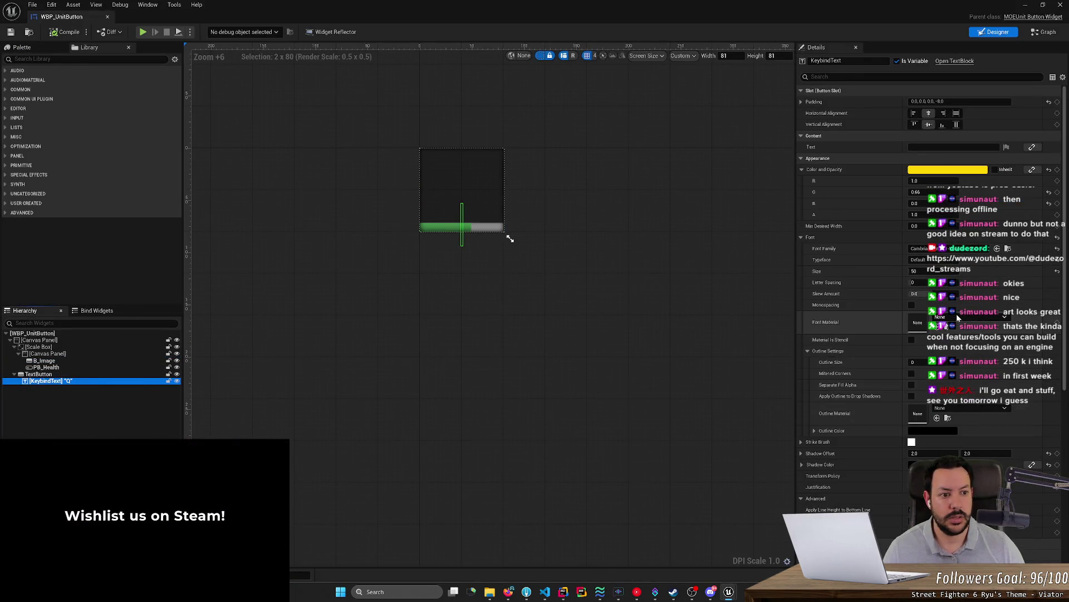
{"action": "key", "text": "alt+Tab"}
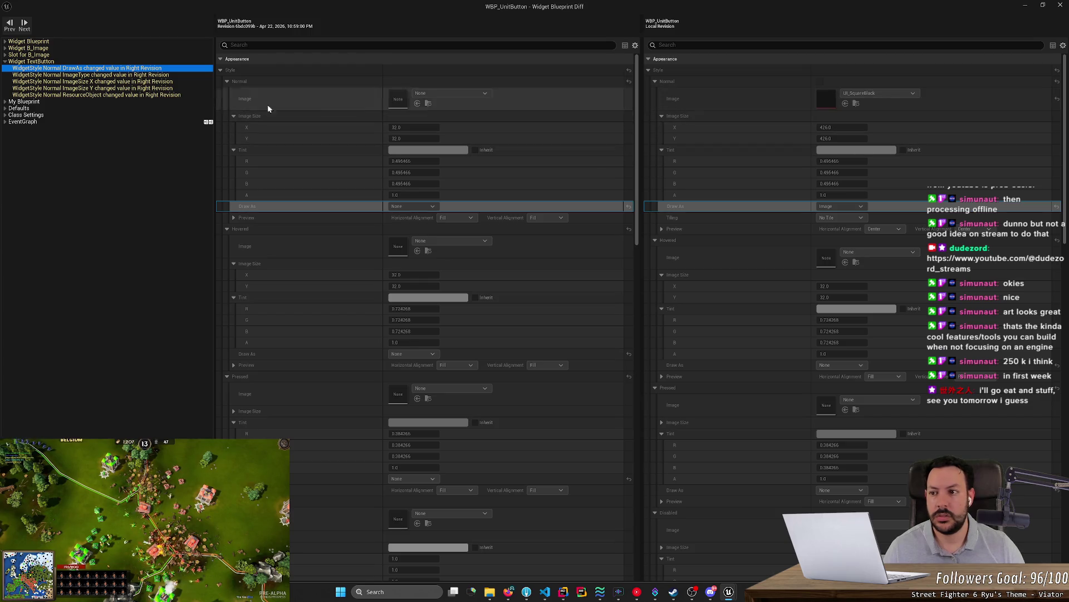
Inspect the ImageType and ResourceObject changes and the B_Image slot's DrawAs and HorizontalAlignment entries.
{"action": "left_click", "coordinate": [129, 75]}
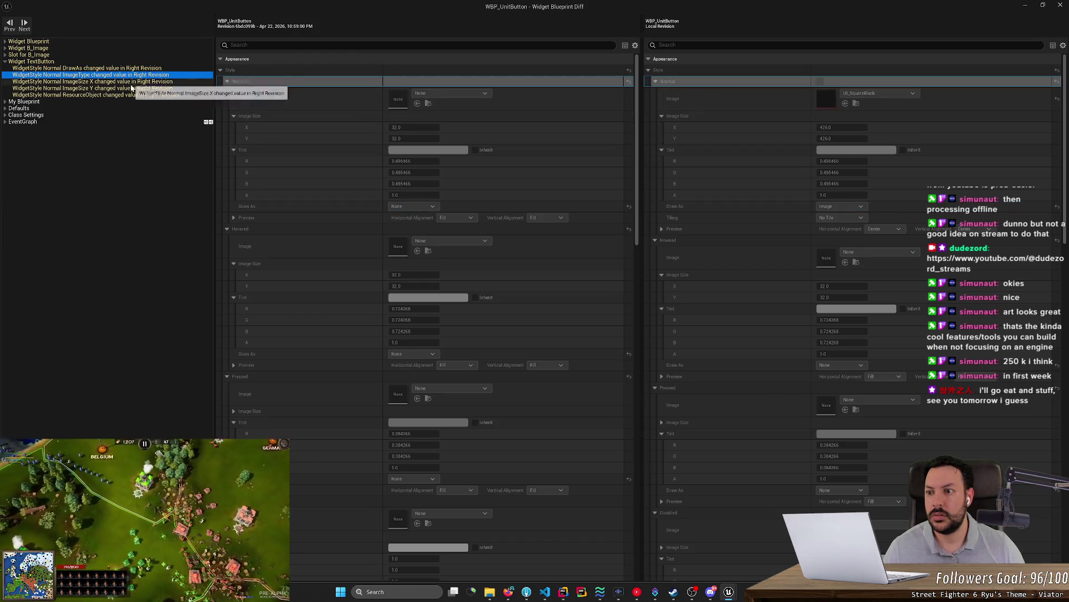
{"action": "left_click", "coordinate": [176, 95]}
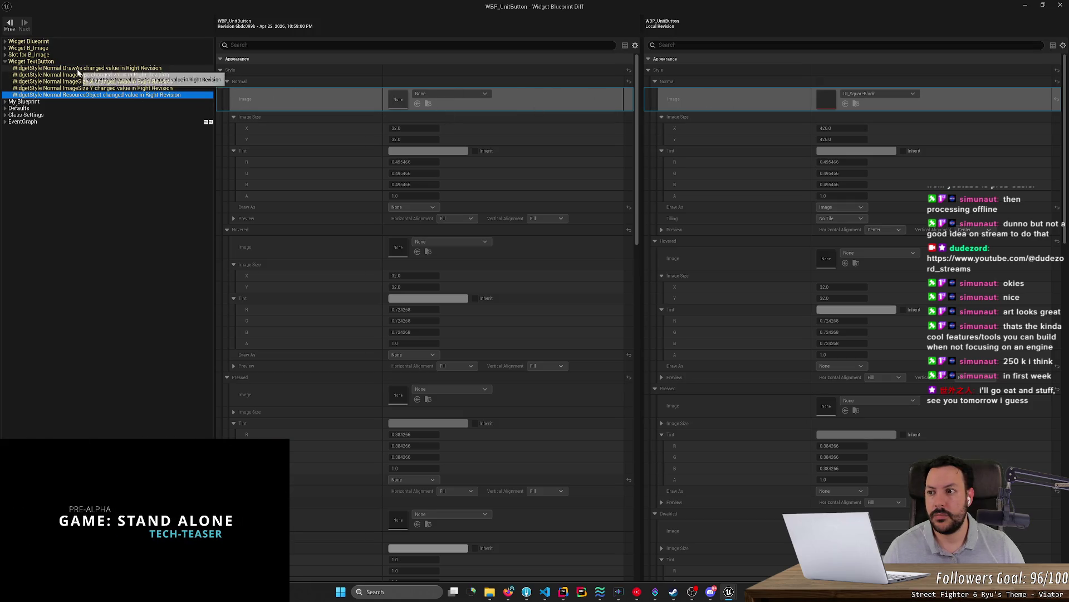
{"action": "key", "text": "alt+Tab"}
{"action": "left_click", "coordinate": [6, 56]}
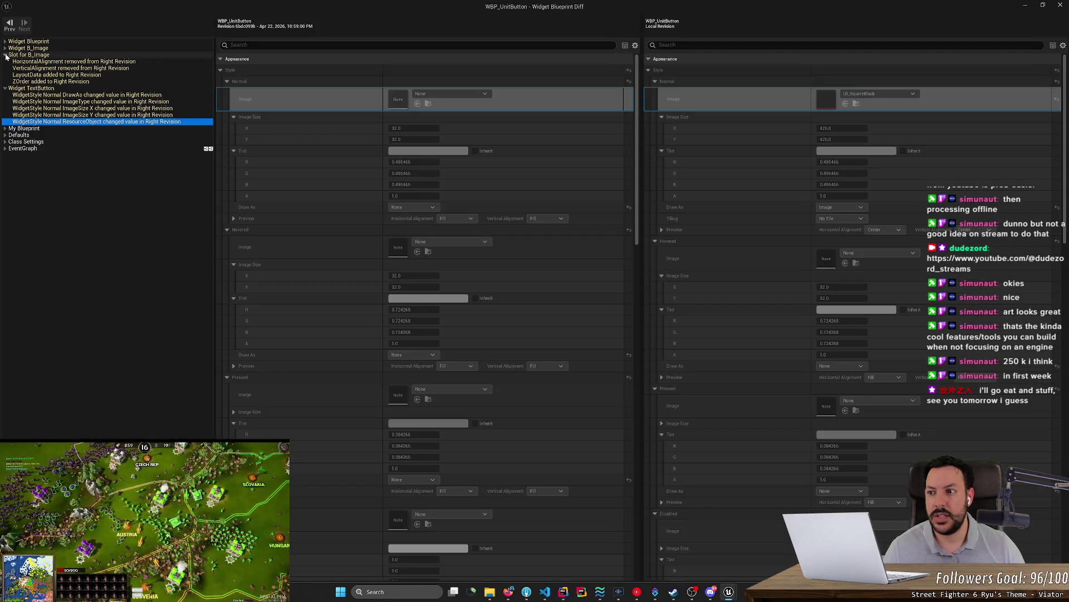
{"action": "left_click", "coordinate": [107, 96]}
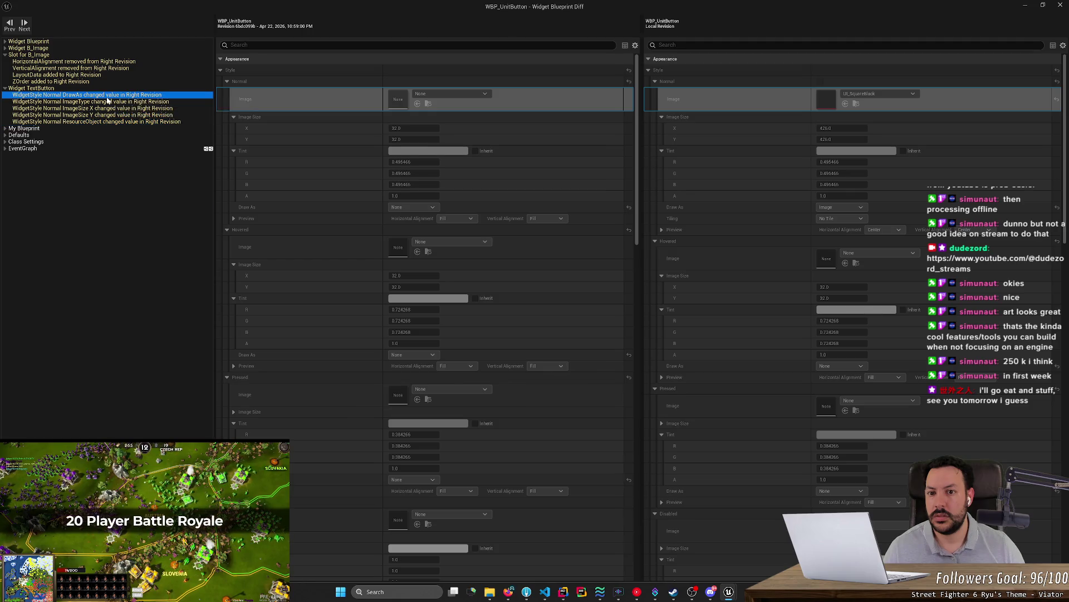
{"action": "left_click", "coordinate": [88, 62]}
Step between the TextButton, ZOrder, DrawAs and ImageSize X differences, then return to the designer.
{"action": "key", "text": "Down"}
{"action": "key", "text": "Down"}
{"action": "key", "text": "Down"}
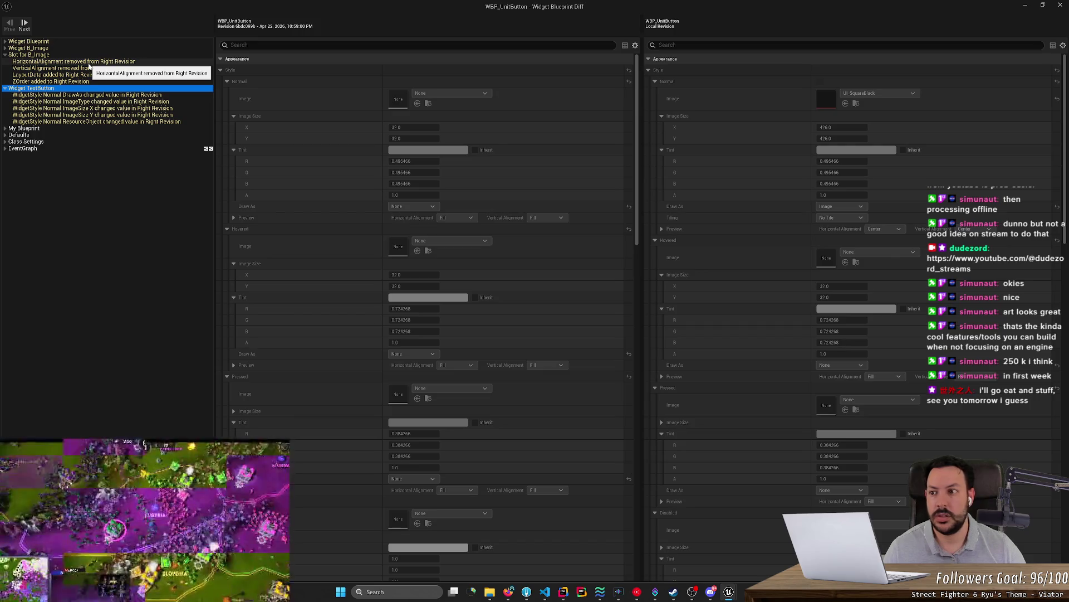
{"action": "key", "text": "Up"}
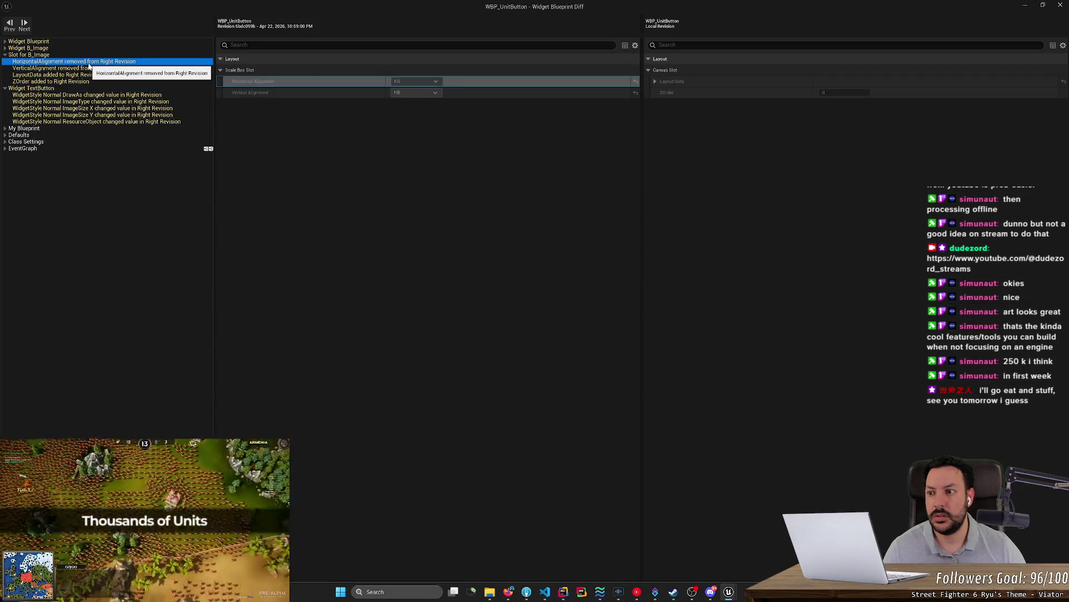
{"action": "key", "text": "Down"}
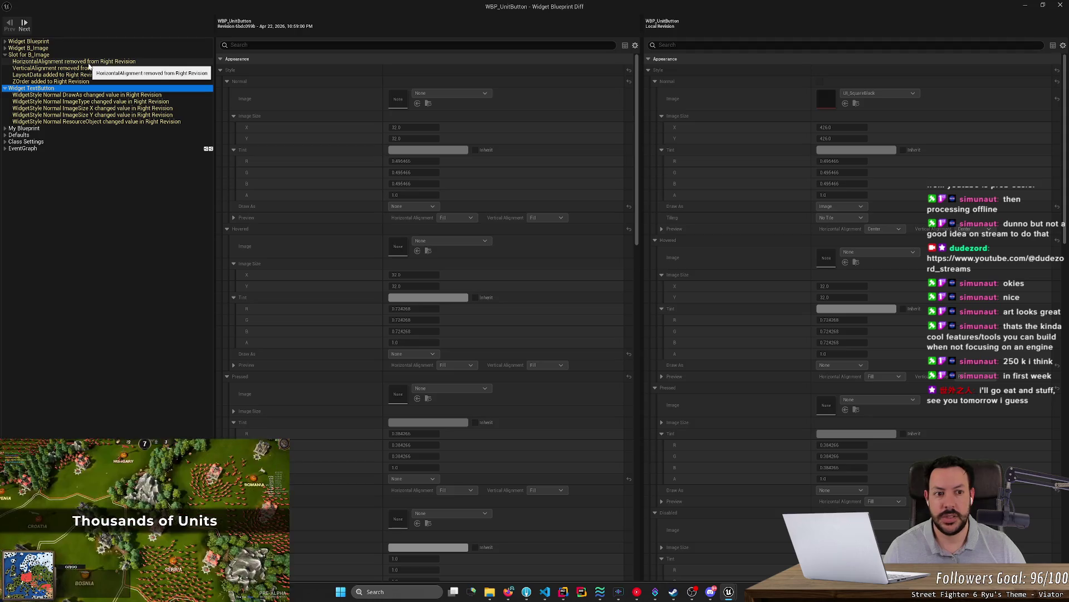
{"action": "key", "text": "Down"}
{"action": "key", "text": "Down"}
{"action": "key", "text": "Down"}
{"action": "key", "text": "Down"}
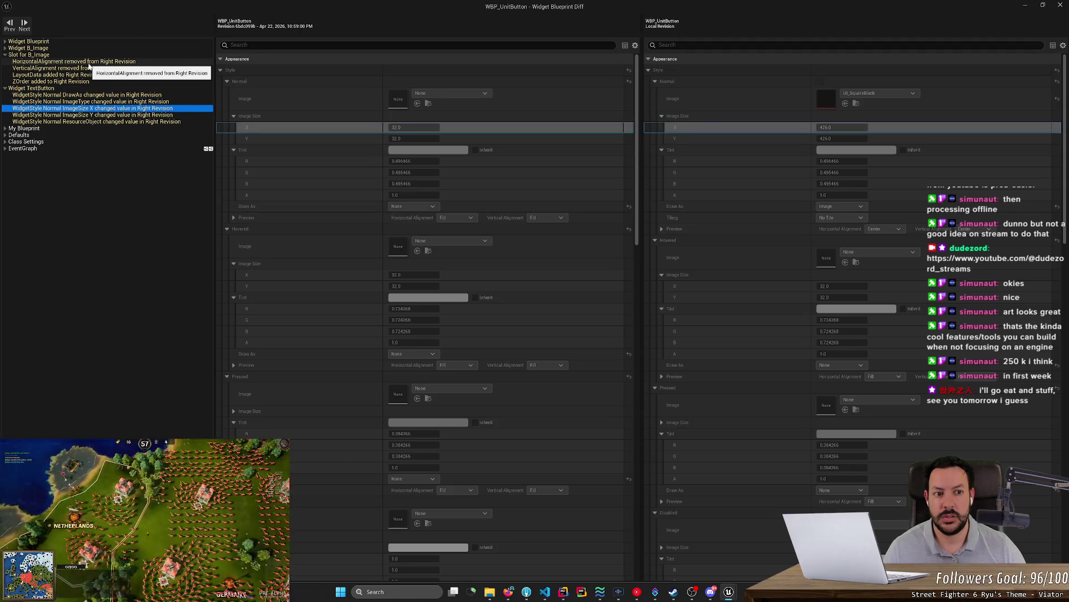
{"action": "key", "text": "Up"}
{"action": "key", "text": "Up"}
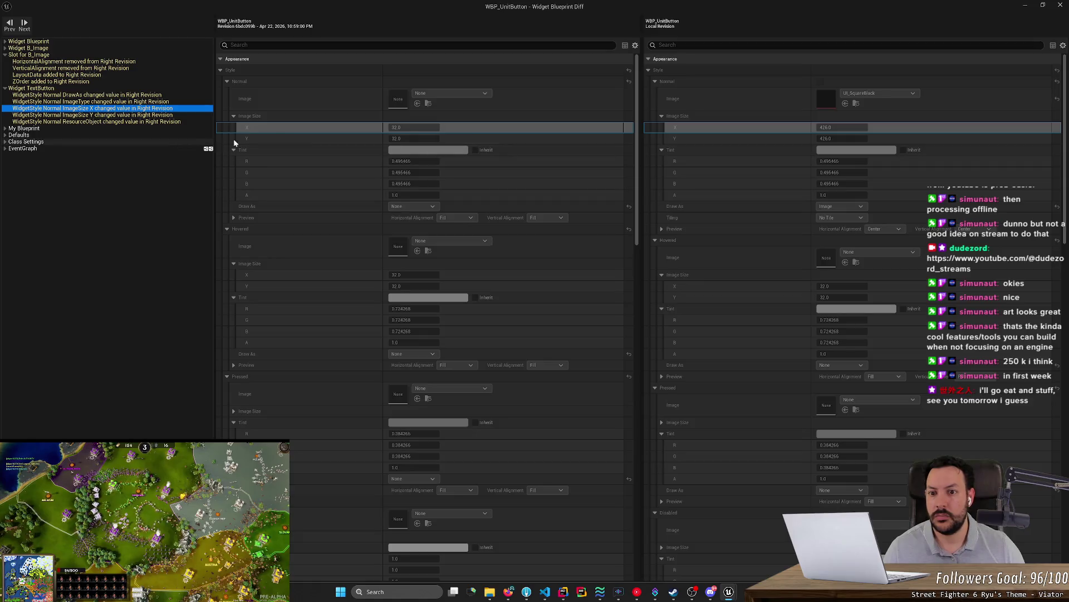
{"action": "key", "text": "alt+Tab"}
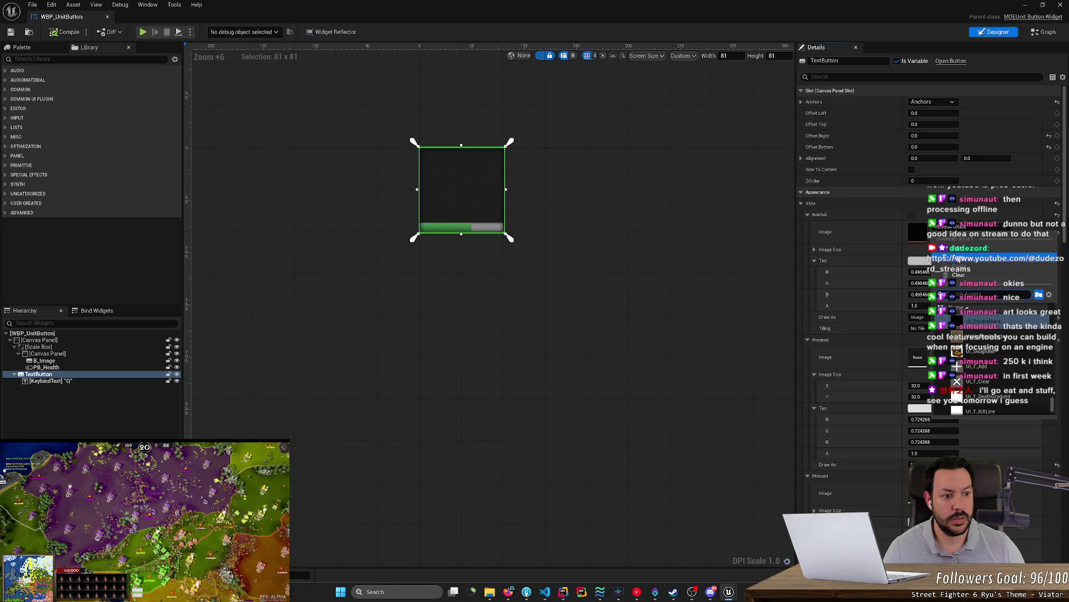
Clear TextButton's Normal image and set its Draw As to None.
{"action": "left_click", "coordinate": [945, 236]}
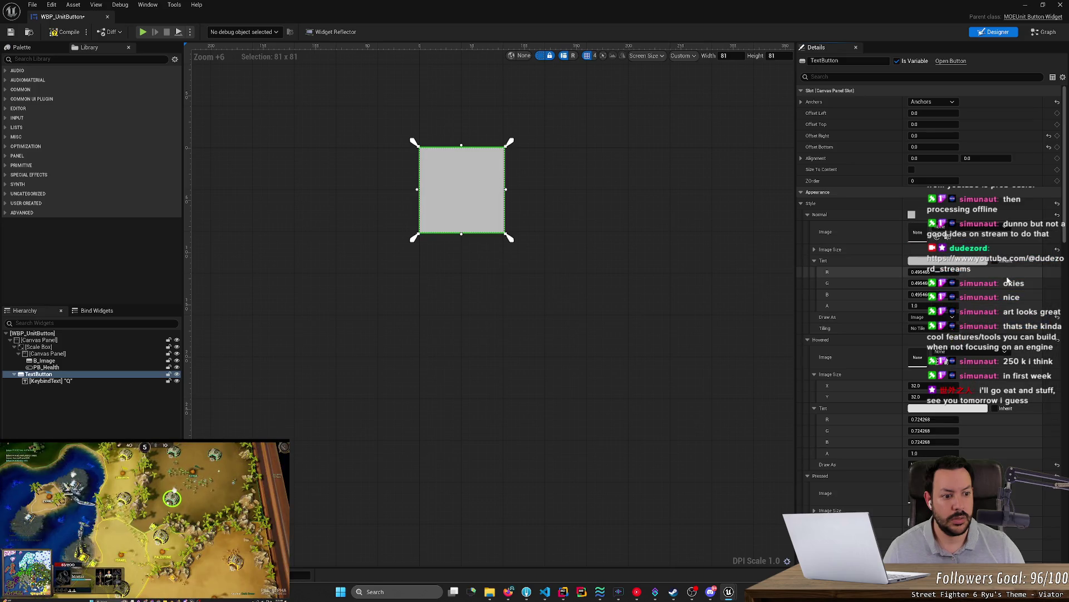
{"action": "key", "text": "alt+Tab"}
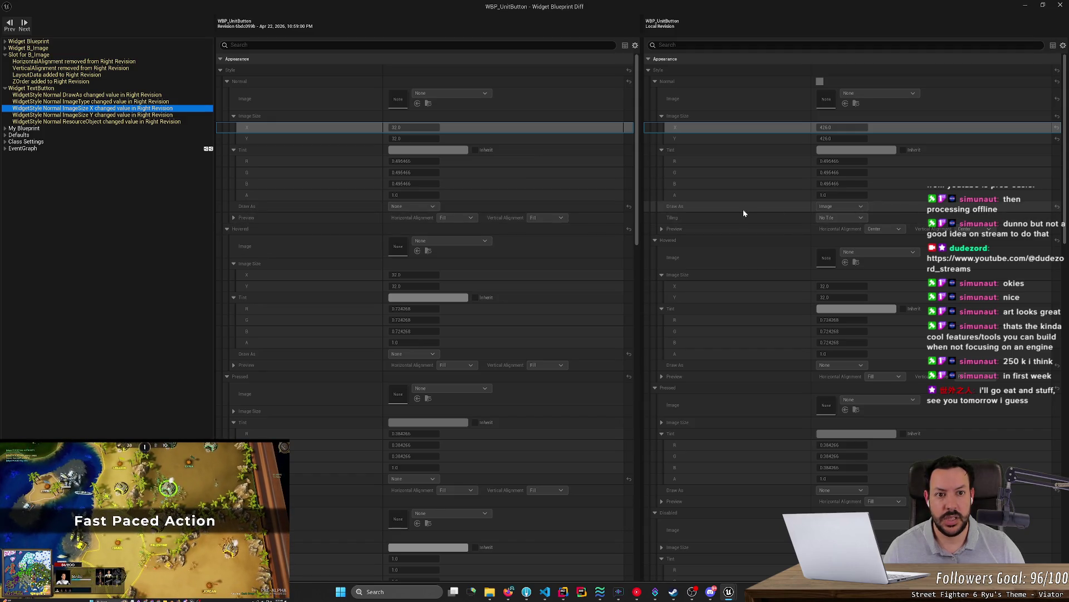
{"action": "key", "text": "alt+Tab"}
{"action": "left_click", "coordinate": [922, 317]}
{"action": "left_click", "coordinate": [919, 329]}
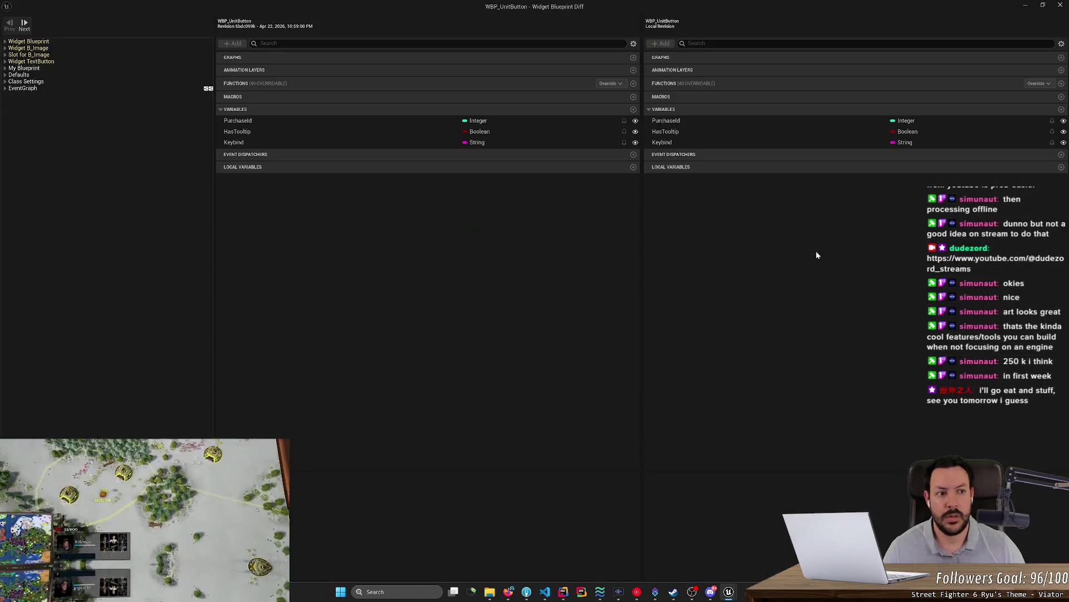
Compare TextButton's ImageSize Y in the diff, 32 in the depot versus 426 locally.
{"action": "key", "text": "alt+Tab"}
{"action": "left_click", "coordinate": [319, 165]}
{"action": "left_click", "coordinate": [5, 61]}
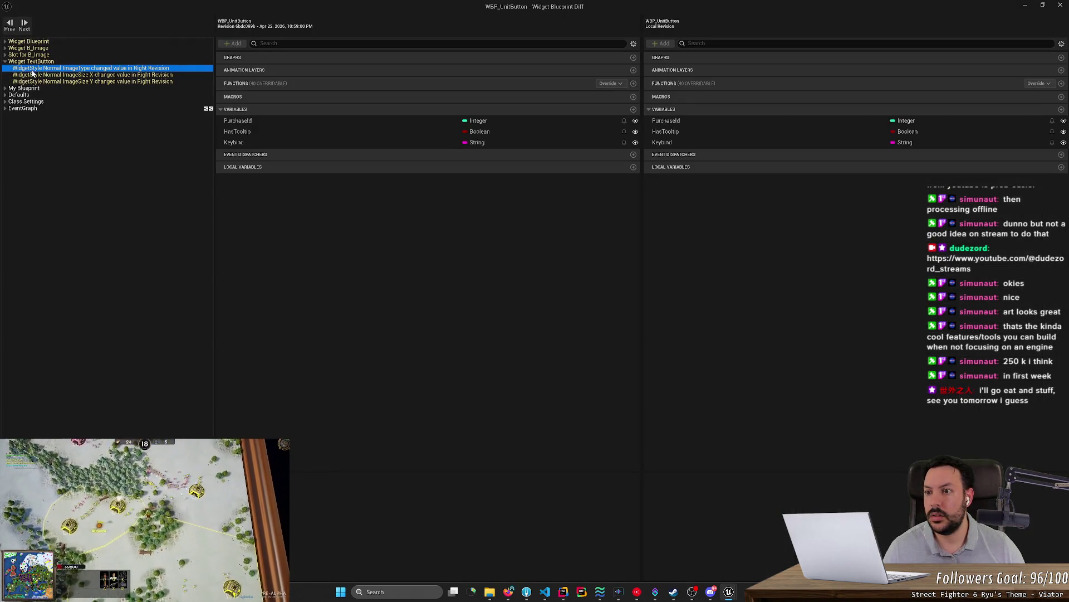
{"action": "left_click", "coordinate": [34, 81]}
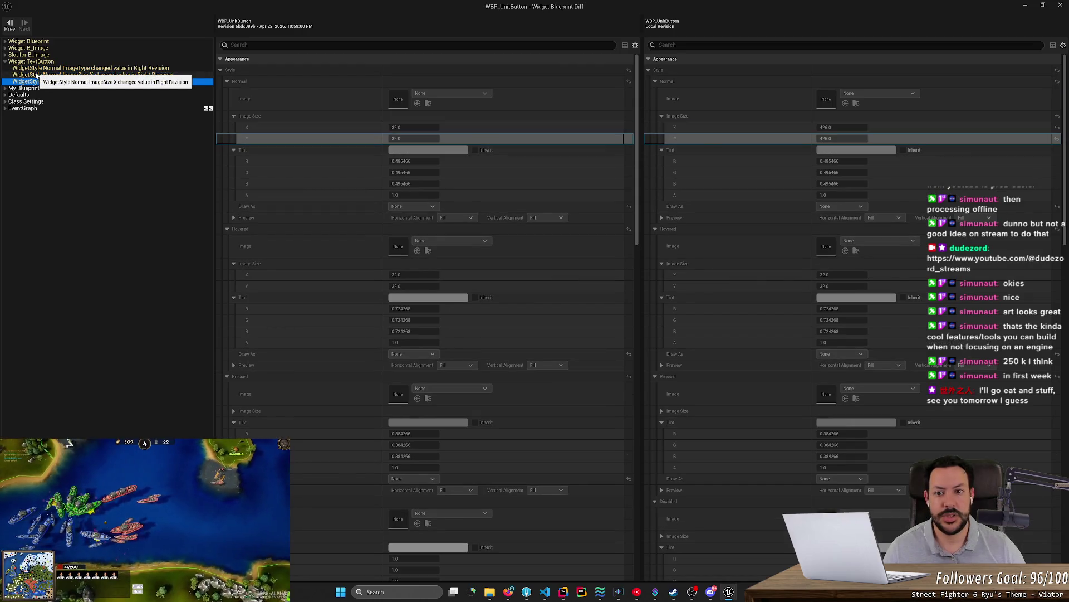
{"action": "key", "text": "alt+Tab"}
Set TextButton's image size to 32, switch B_Image back to Draw As Image, and compile.
{"action": "type", "text": "2"}
{"action": "key", "text": "Tab"}
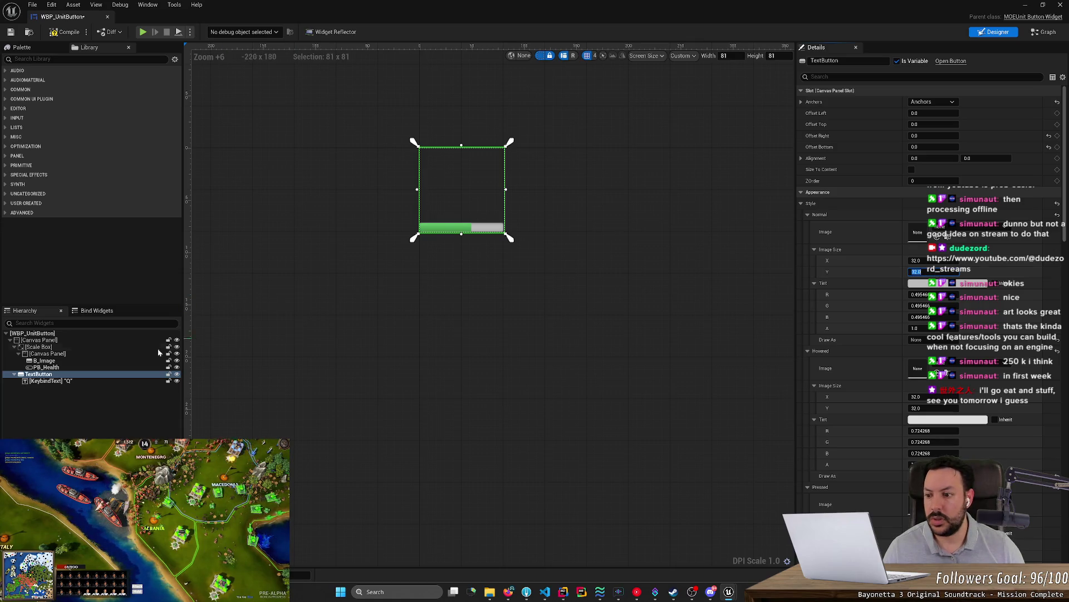
{"action": "left_click", "coordinate": [50, 353]}
{"action": "left_click", "coordinate": [71, 361]}
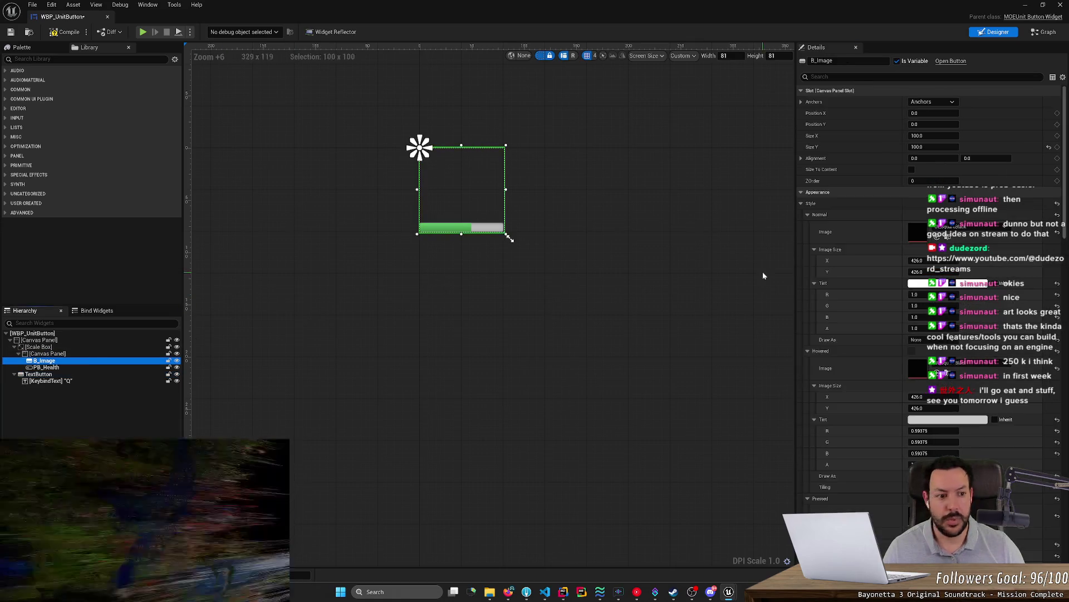
{"action": "left_click", "coordinate": [919, 340]}
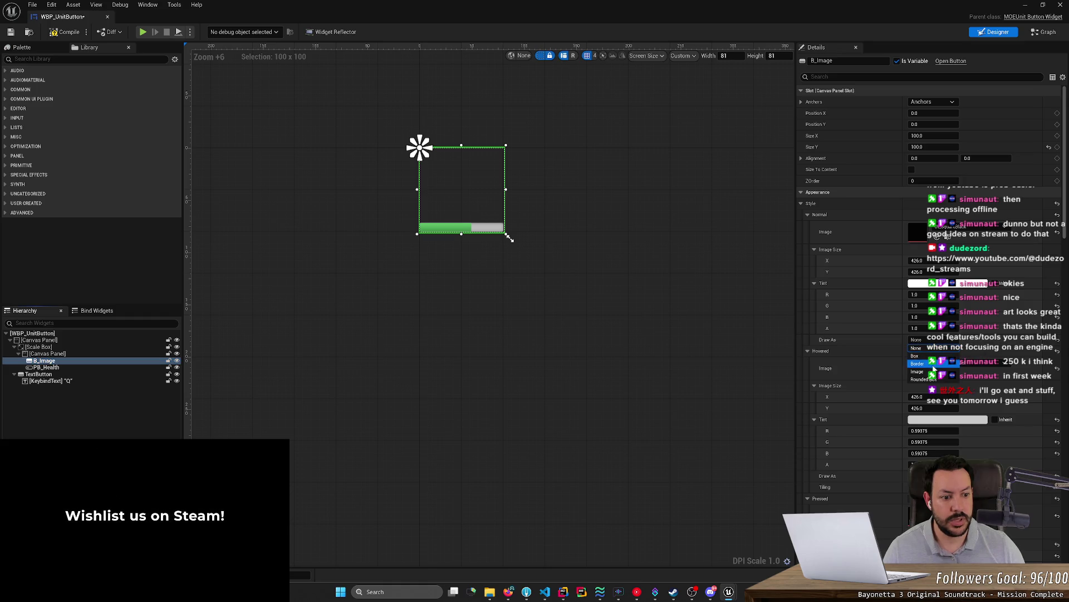
{"action": "left_click", "coordinate": [933, 371]}
{"action": "left_click", "coordinate": [54, 34]}
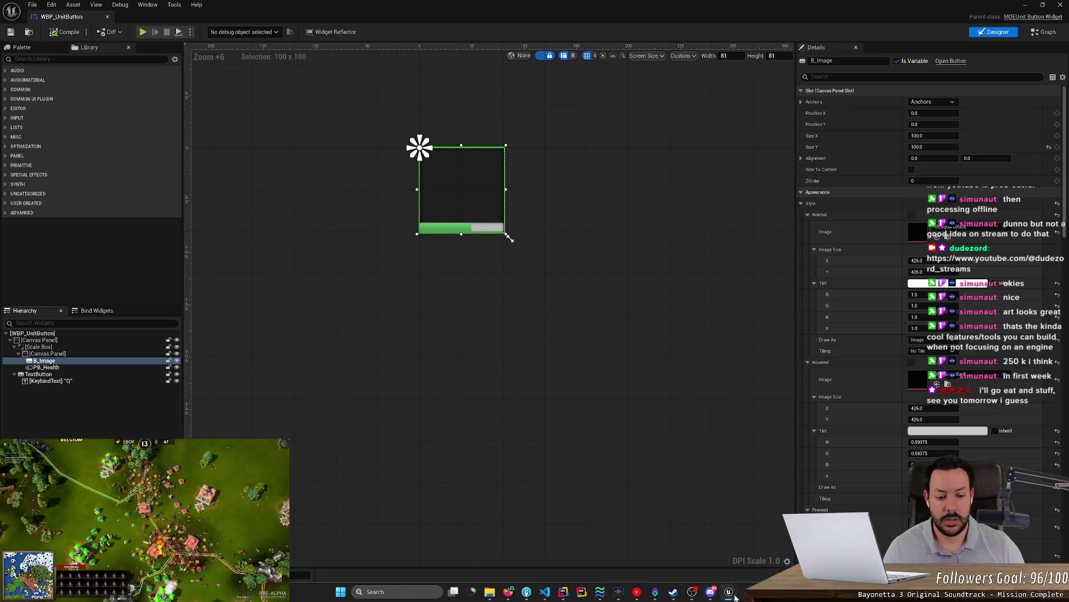
{"action": "mouse_move", "coordinate": [729, 593]}
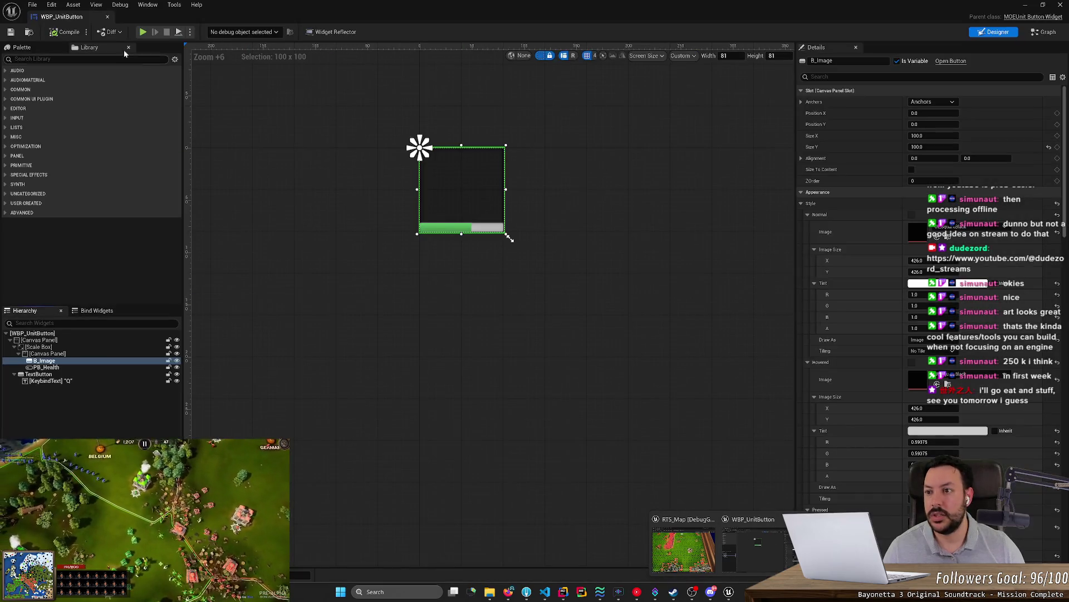
{"action": "left_click", "coordinate": [111, 32]}
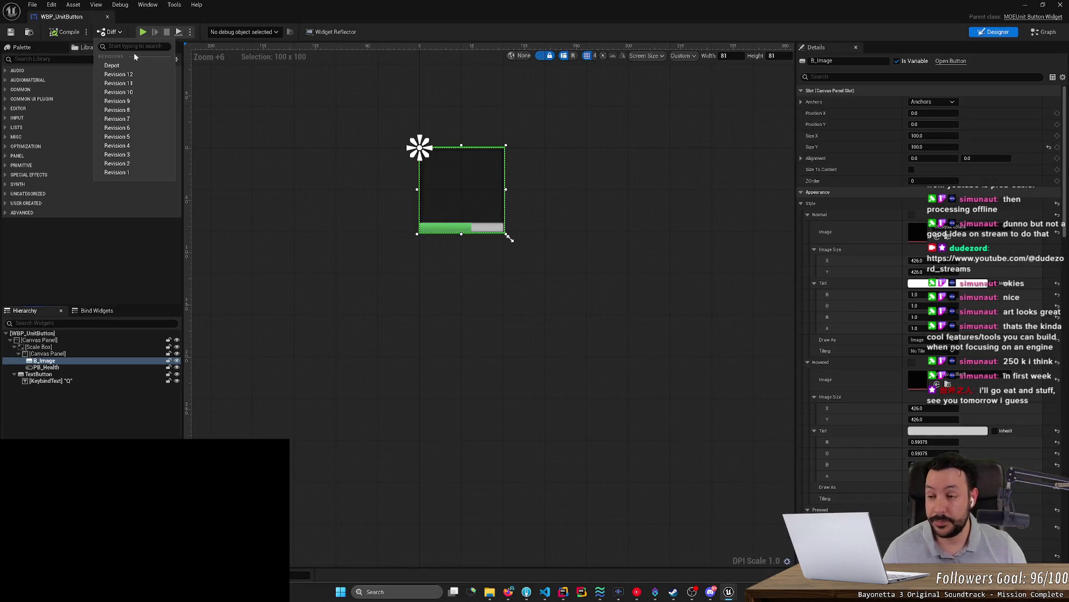
{"action": "left_click", "coordinate": [128, 66]}
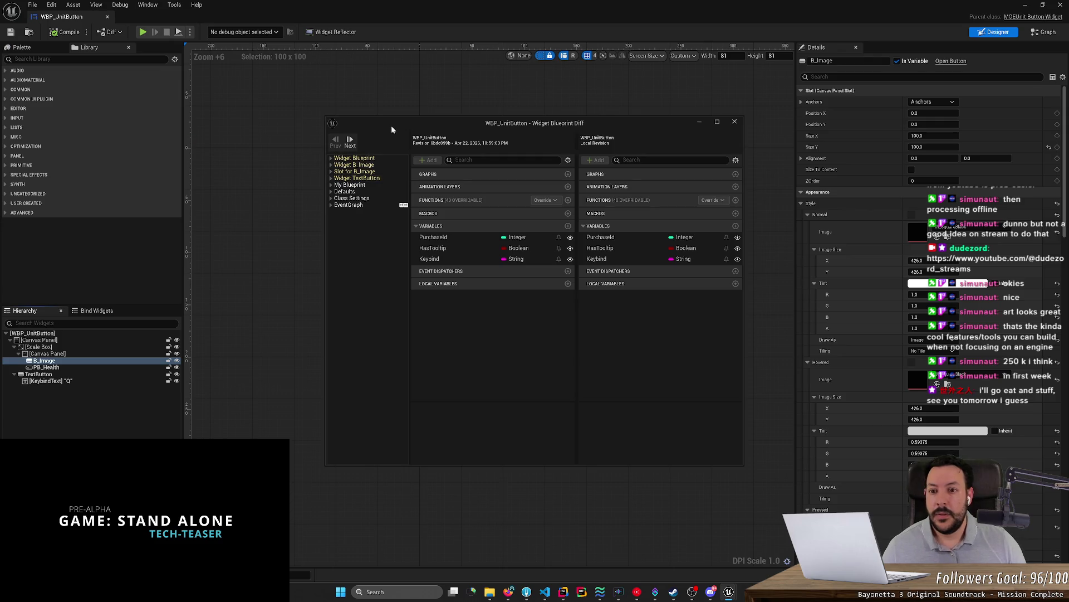
{"action": "left_click_drag", "start_coordinate": [391, 131], "coordinate": [182, 60]}
{"action": "left_click", "coordinate": [123, 107]}
{"action": "left_click", "coordinate": [148, 115]}
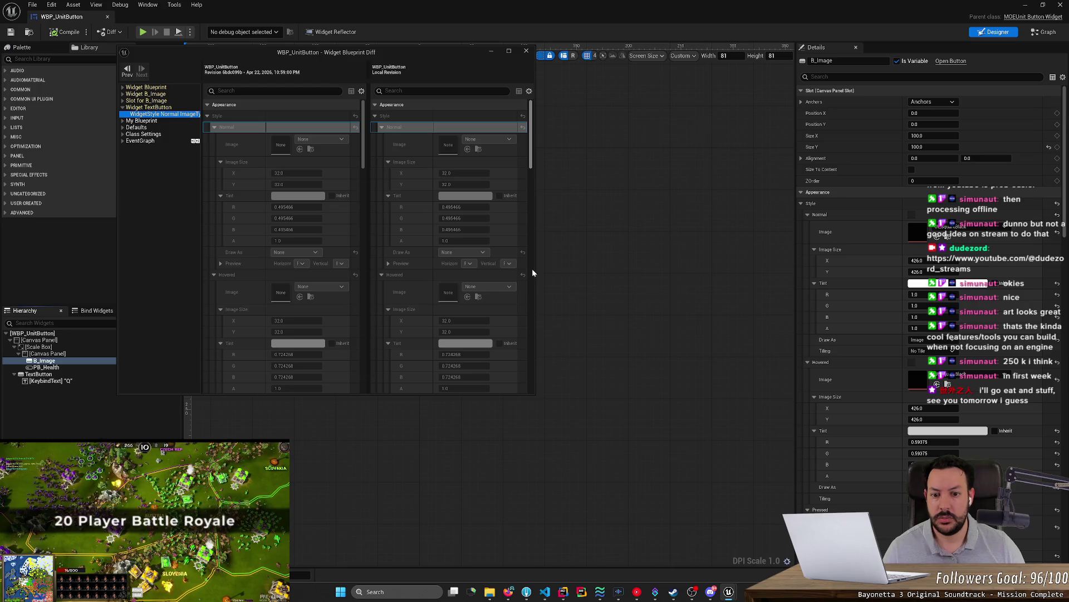
{"action": "left_click_drag", "start_coordinate": [533, 270], "coordinate": [785, 271]}
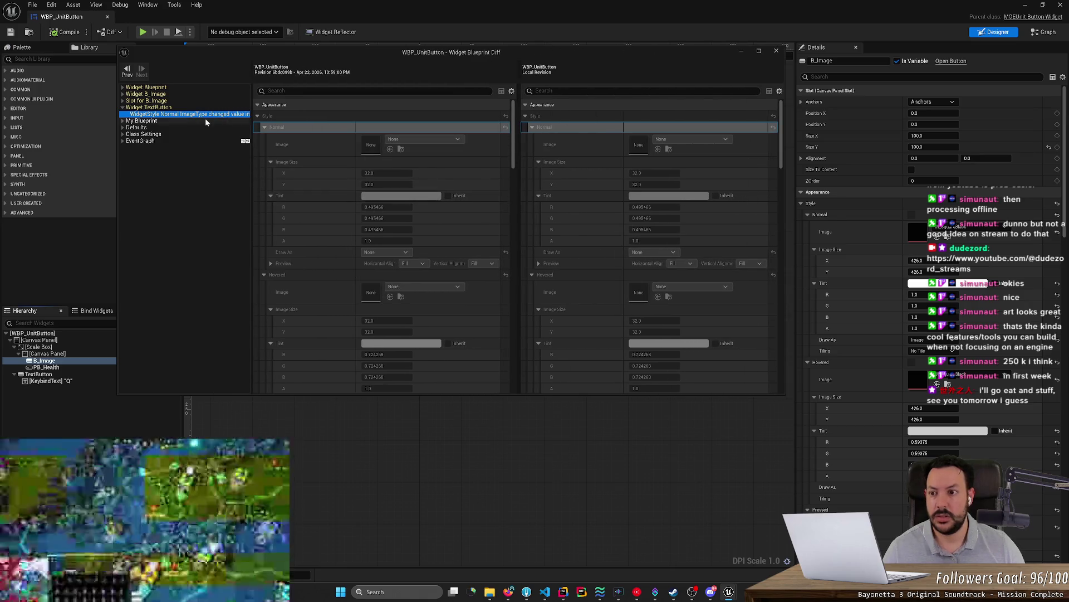
{"action": "mouse_move", "coordinate": [782, 146]}
{"action": "left_mouse_down"}
{"action": "mouse_move", "coordinate": [778, 358]}
{"action": "mouse_move", "coordinate": [781, 145]}
{"action": "left_mouse_up"}
{"action": "scroll", "coordinate": [387, 298], "scroll_direction": "down", "scroll_amount": 1}
{"action": "scroll", "coordinate": [389, 308], "scroll_direction": "up", "scroll_amount": 1}
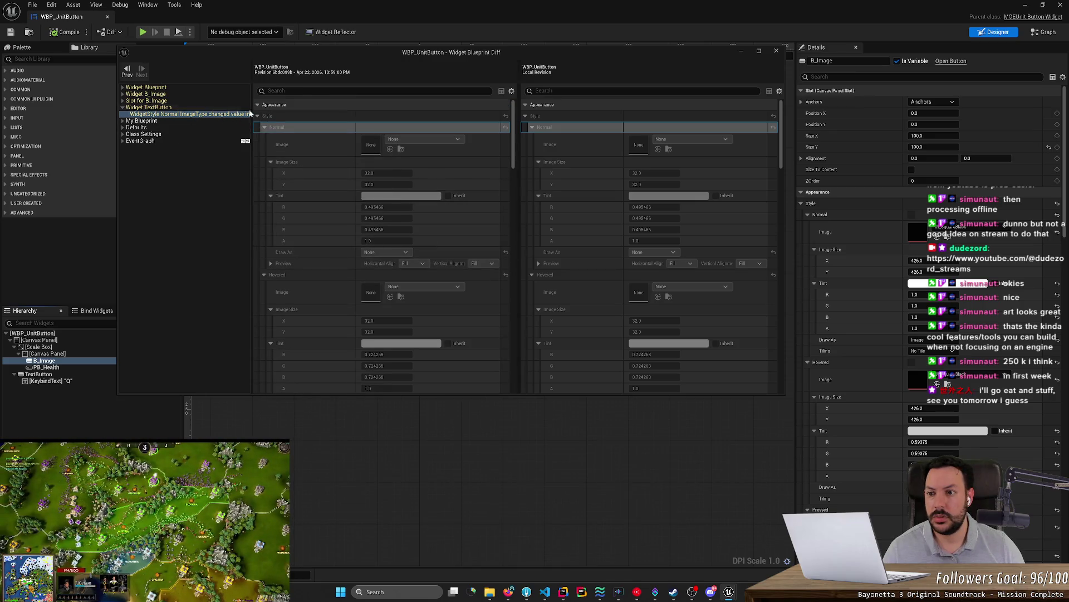
{"action": "mouse_move", "coordinate": [252, 106]}
{"action": "left_mouse_down"}
{"action": "mouse_move", "coordinate": [334, 136]}
{"action": "mouse_move", "coordinate": [323, 136]}
{"action": "left_mouse_up"}
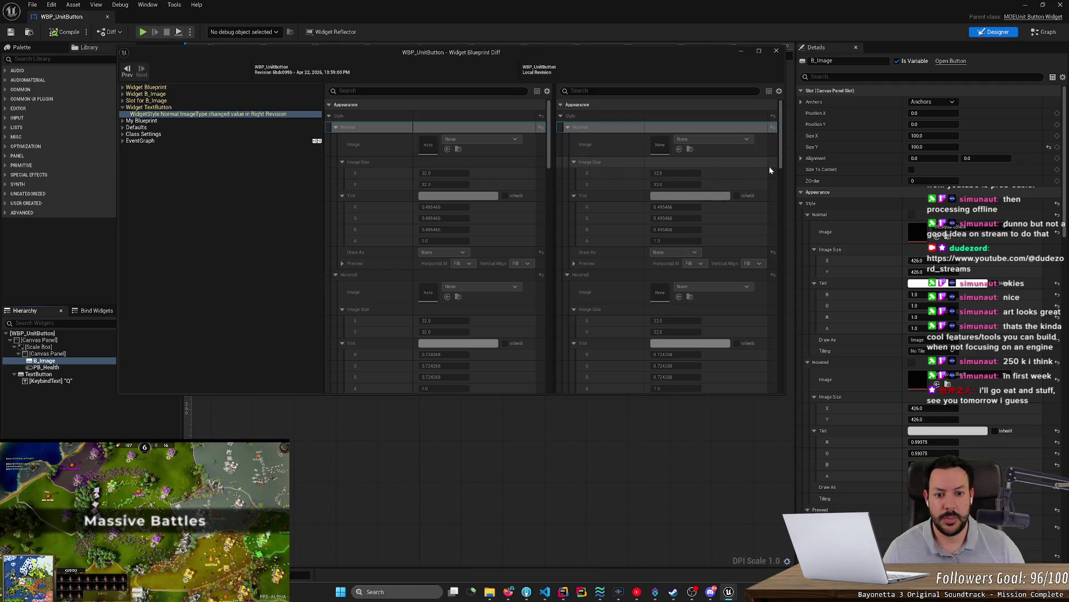
{"action": "left_click_drag", "start_coordinate": [780, 165], "coordinate": [762, 386]}
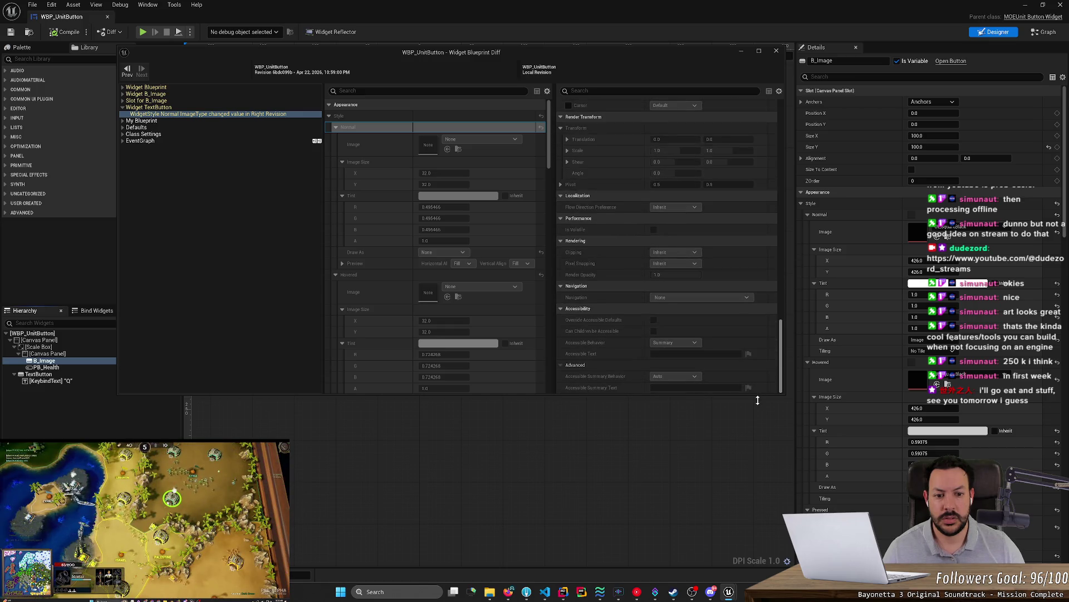
{"action": "left_click", "coordinate": [123, 101]}
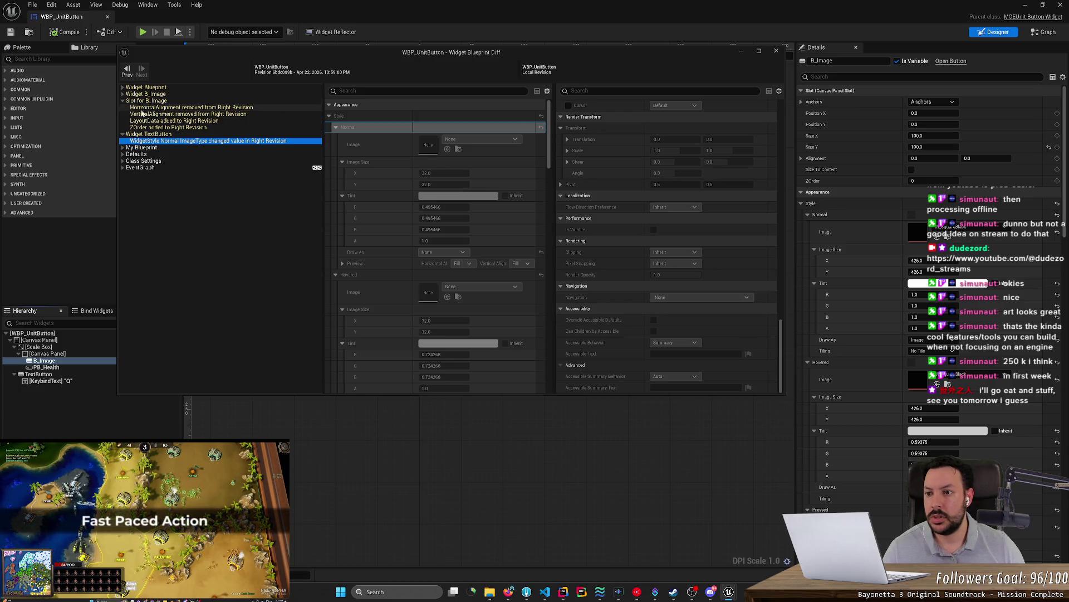
{"action": "left_click", "coordinate": [167, 106]}
{"action": "left_click", "coordinate": [167, 113]}
{"action": "left_click", "coordinate": [165, 127]}
{"action": "left_click", "coordinate": [165, 134]}
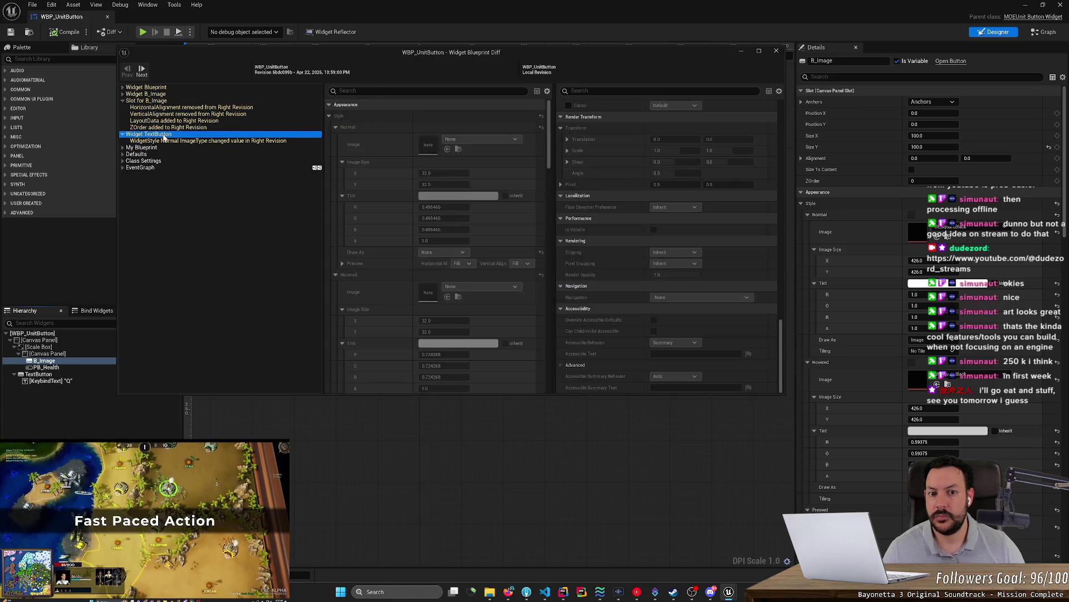
{"action": "left_click", "coordinate": [163, 140]}
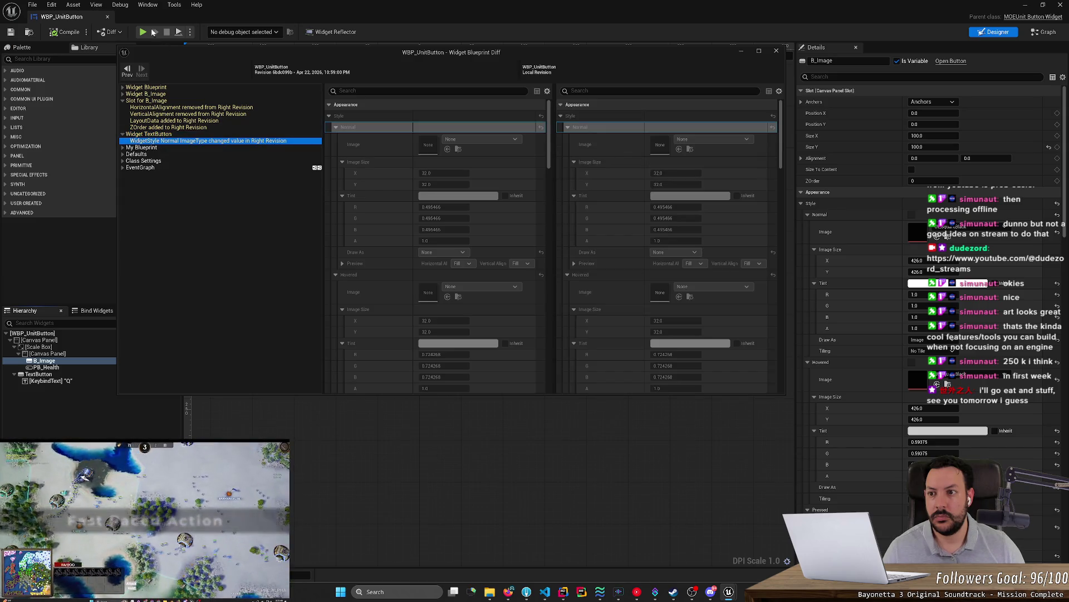
{"action": "left_click", "coordinate": [61, 37]}
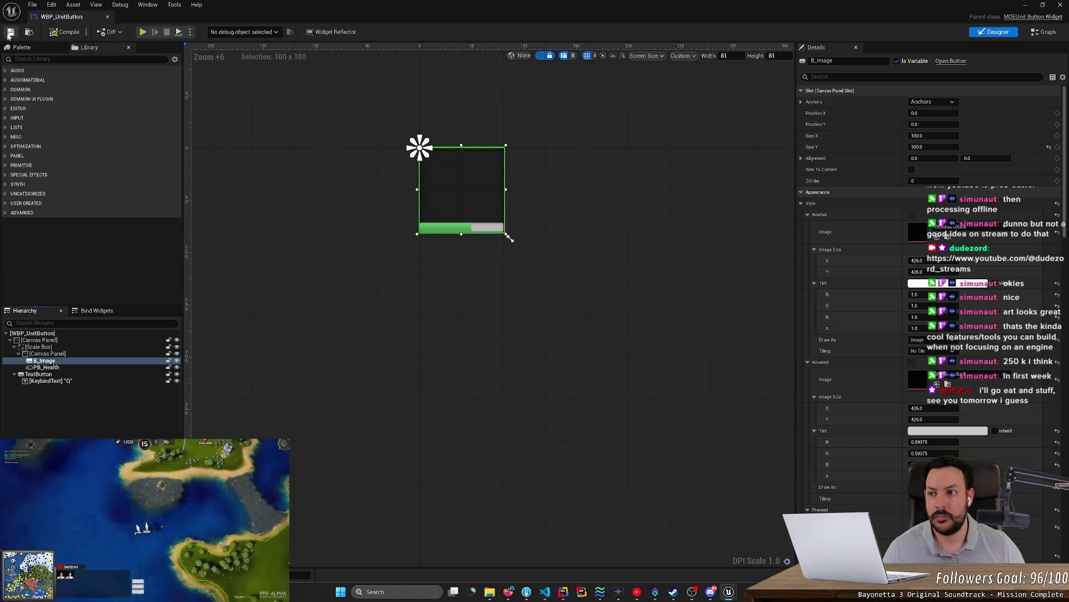
{"action": "left_click", "coordinate": [1060, 5]}
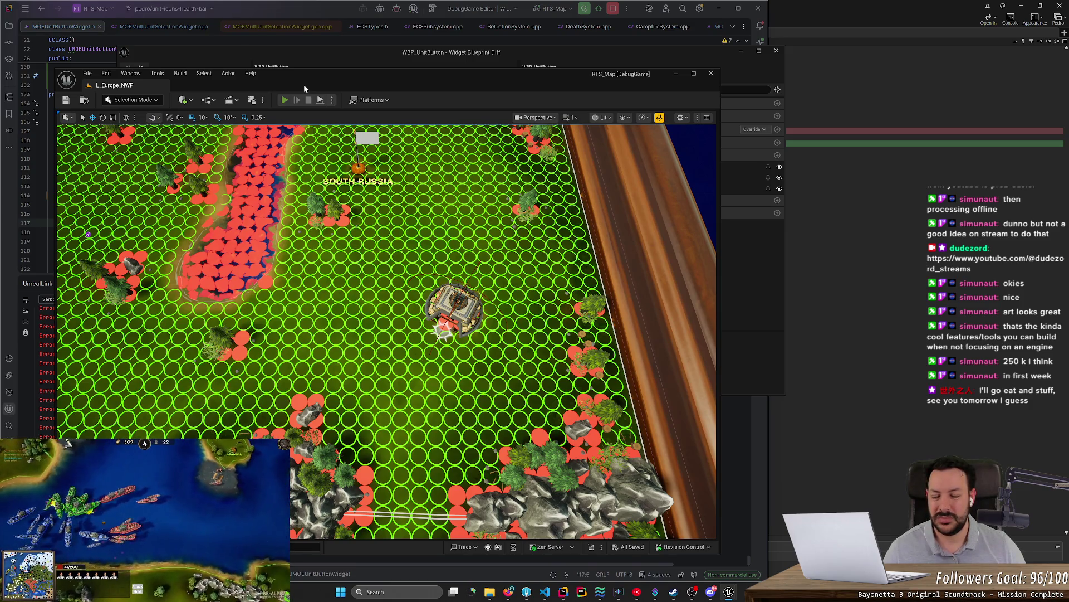
Start a Play-in-Editor session of the map with Alt+P.
{"action": "key", "text": "alt+p"}
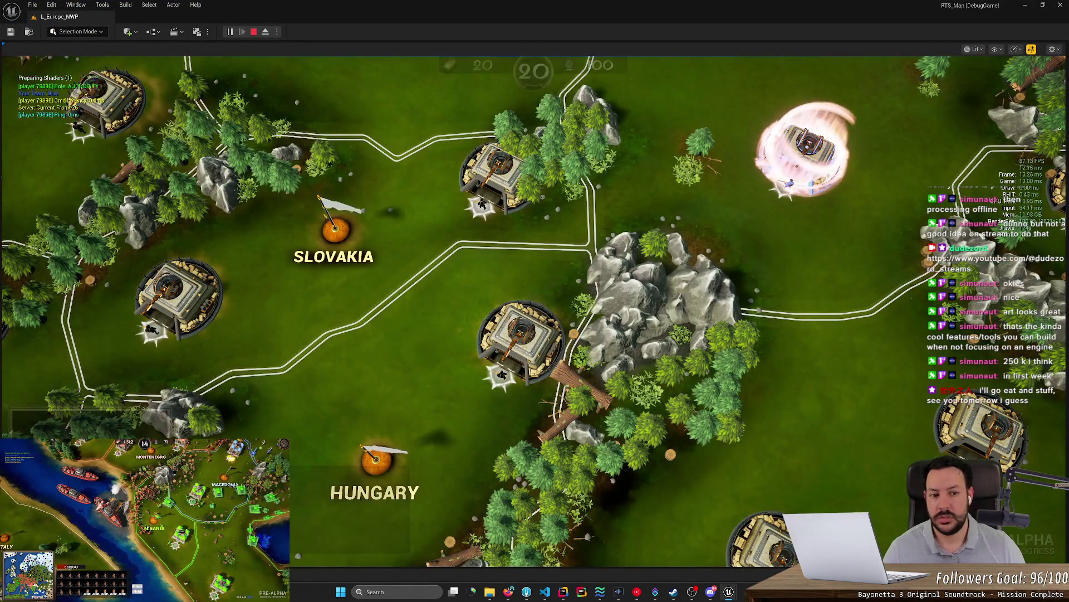
Select a tower, set its rally point, and order the two new soldiers south.
{"action": "left_click", "coordinate": [793, 196]}
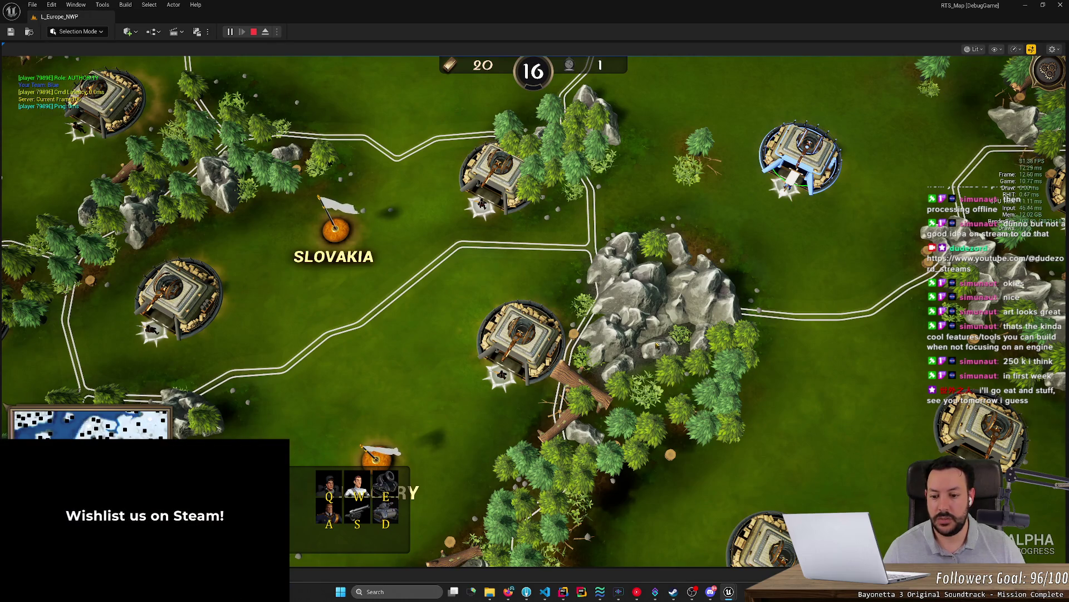
{"action": "left_click_drag", "start_coordinate": [826, 262], "coordinate": [681, 303]}
{"action": "right_click", "coordinate": [681, 299]}
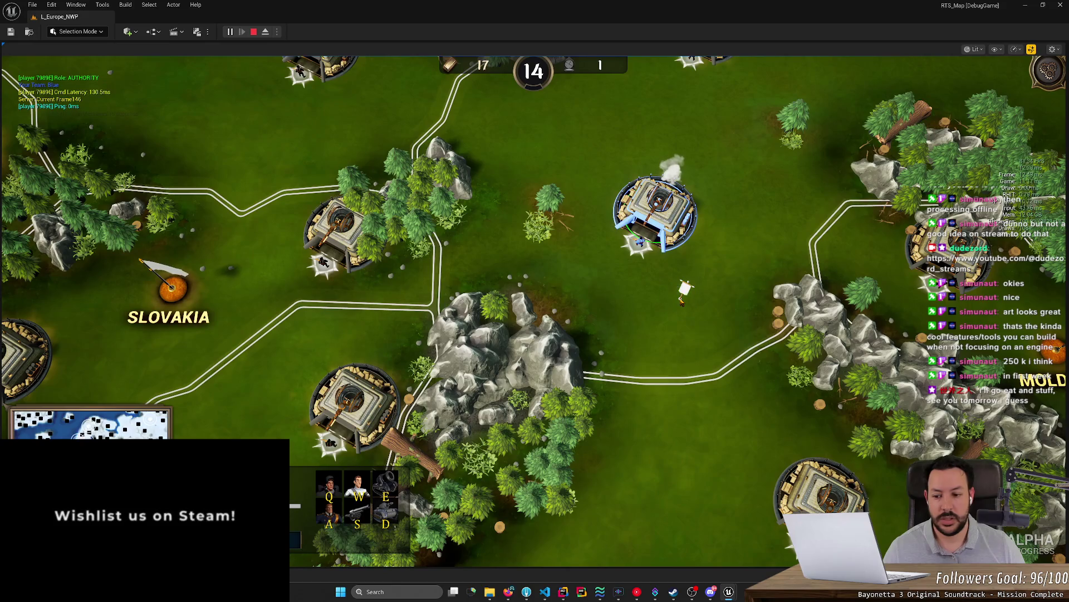
{"action": "left_click_drag", "start_coordinate": [732, 374], "coordinate": [589, 262]}
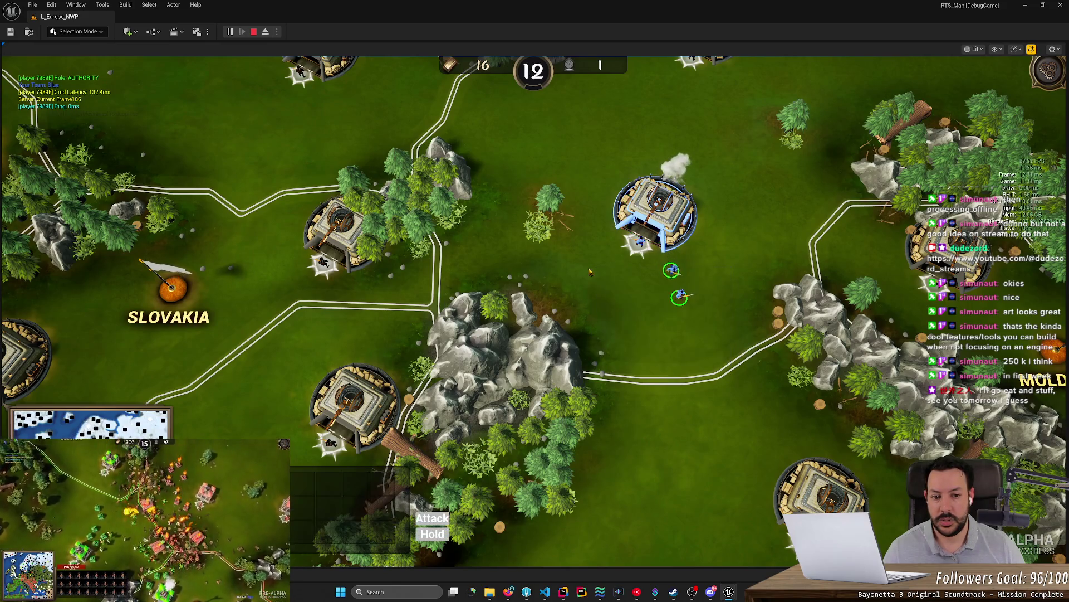
{"action": "left_click_drag", "start_coordinate": [687, 398], "coordinate": [671, 218]}
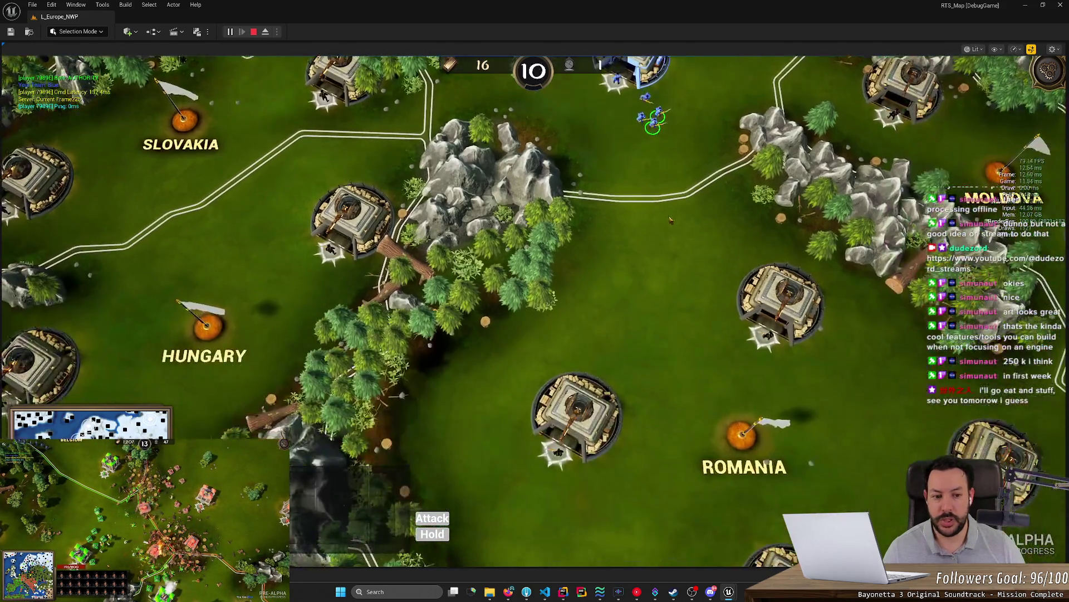
{"action": "right_click", "coordinate": [658, 169]}
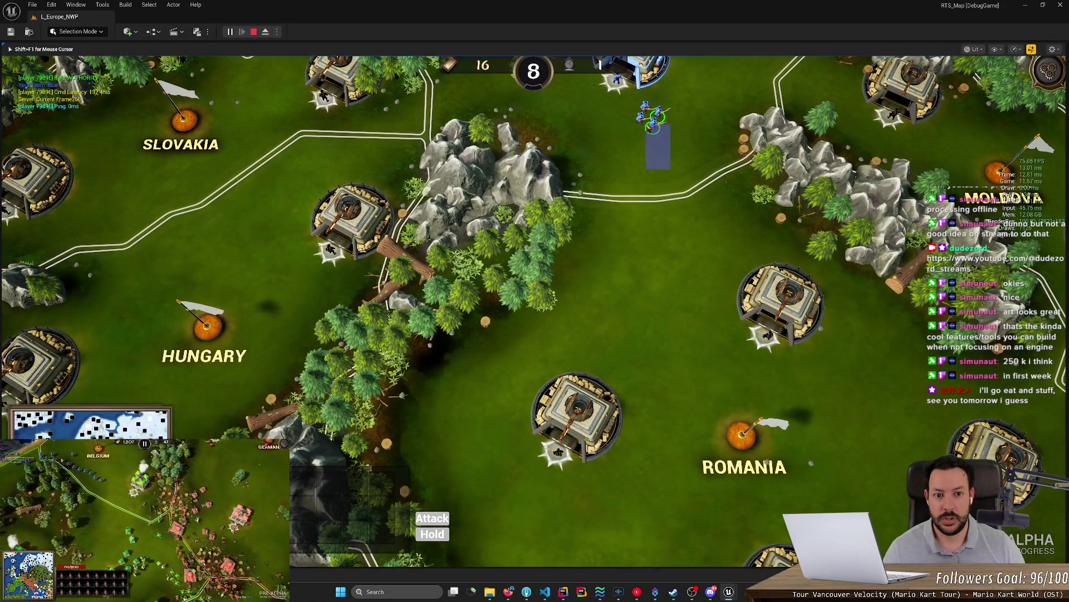
Reselect the soldiers, send them down to the road, and select the whole column of units.
{"action": "key", "text": "Escape"}
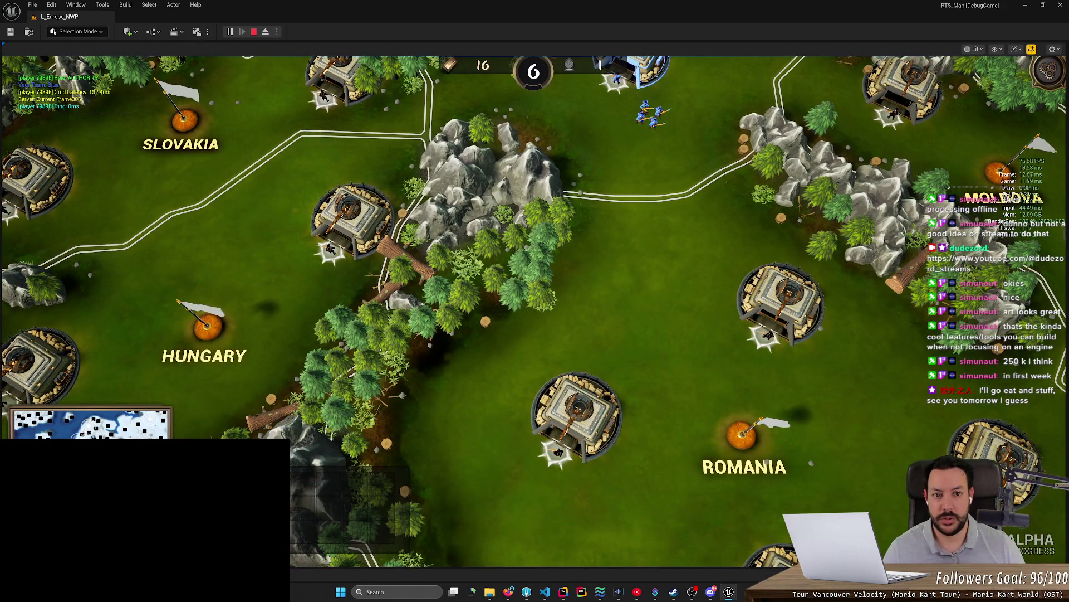
{"action": "left_click", "coordinate": [653, 114]}
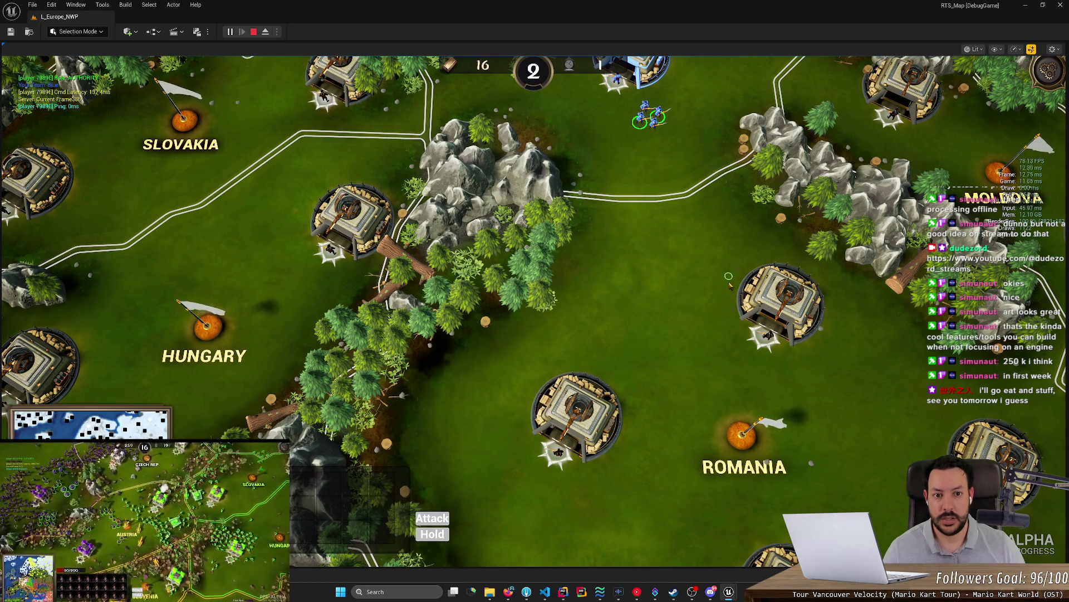
{"action": "right_click", "coordinate": [662, 354]}
{"action": "left_click_drag", "start_coordinate": [606, 77], "coordinate": [749, 322]}
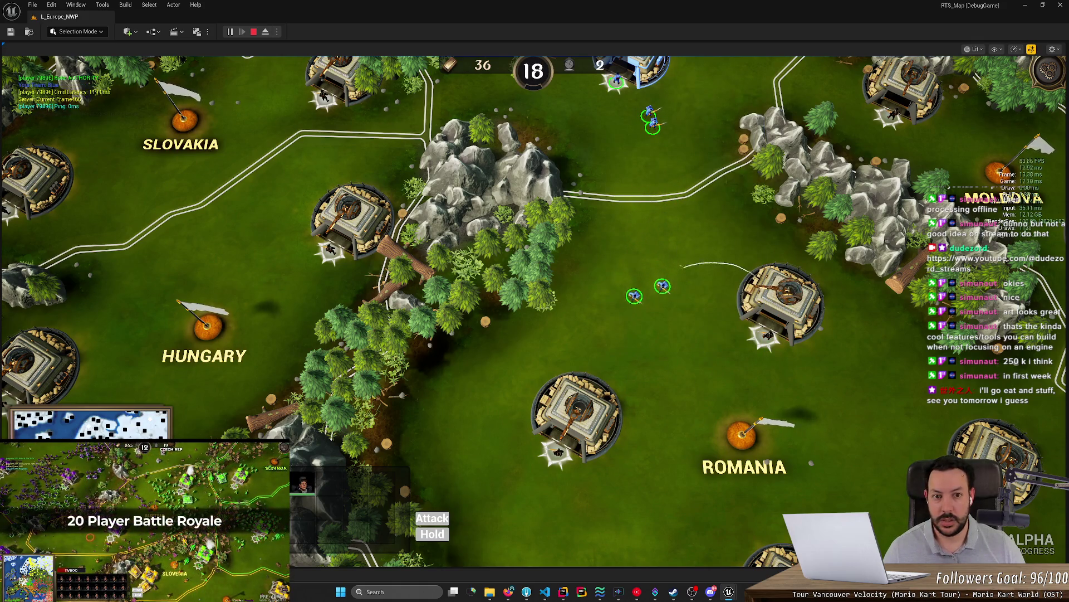
{"action": "left_click_drag", "start_coordinate": [623, 109], "coordinate": [706, 428]}
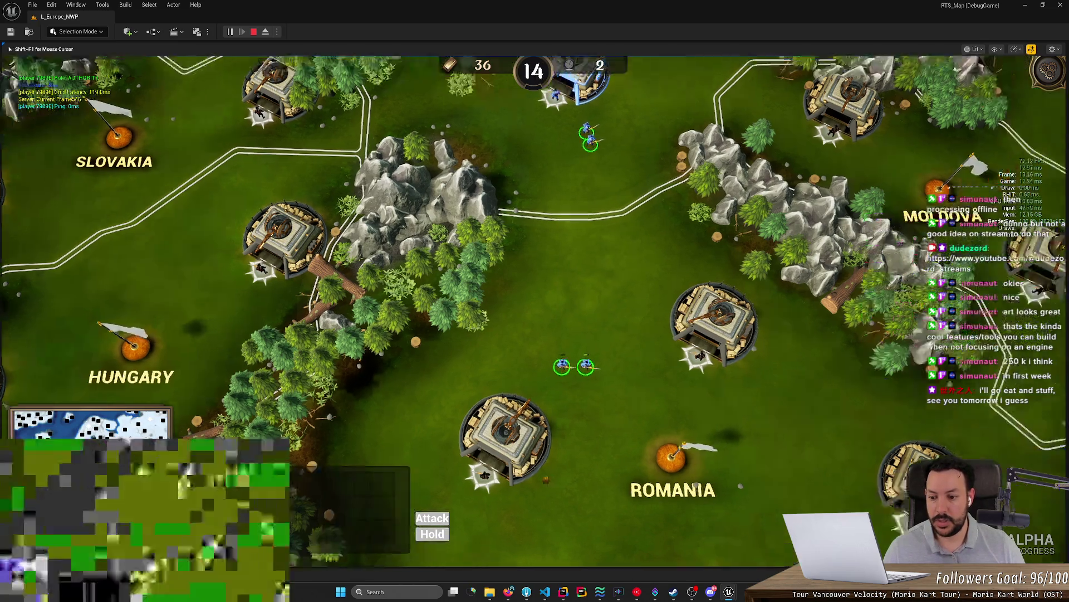
{"action": "key", "text": "super+shift+s"}
{"action": "key", "text": "Escape"}
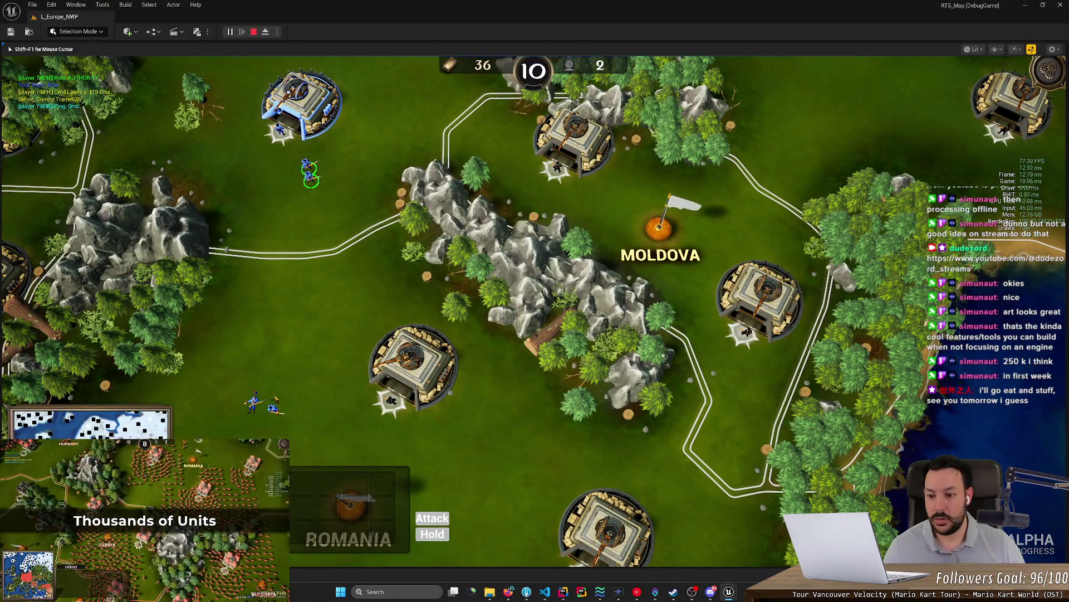
In the play session, jump the camera to Romania and order selected infantry units to new positions.
{"action": "left_click", "coordinate": [303, 354]}
{"action": "left_click", "coordinate": [301, 351]}
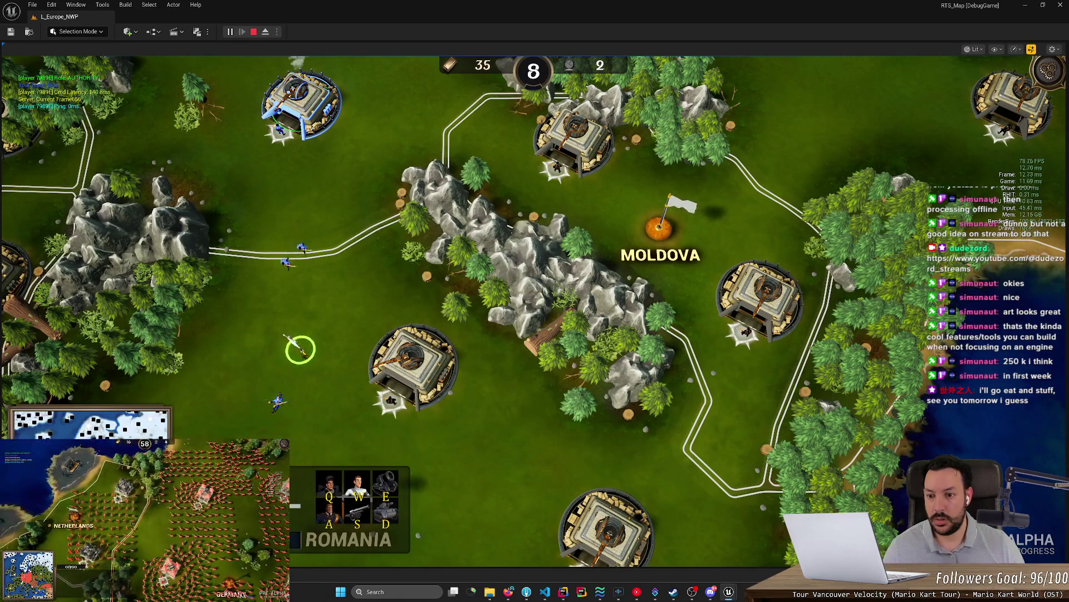
{"action": "key", "text": "space"}
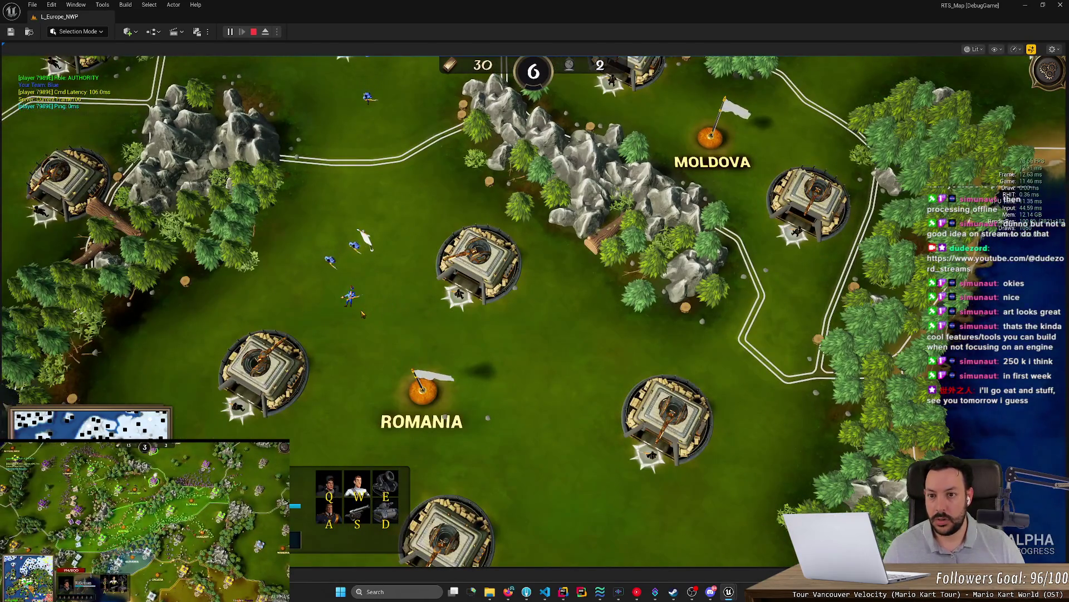
{"action": "key", "text": "Up"}
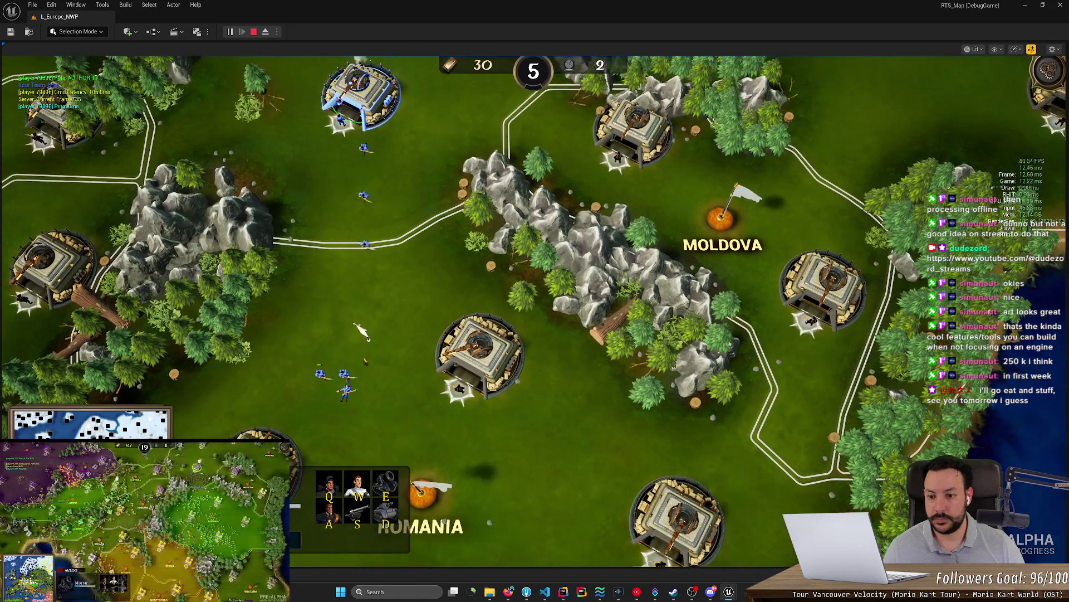
{"action": "left_click_drag", "start_coordinate": [365, 361], "coordinate": [312, 385]}
{"action": "right_click", "coordinate": [285, 284]}
{"action": "right_click", "coordinate": [417, 309]}
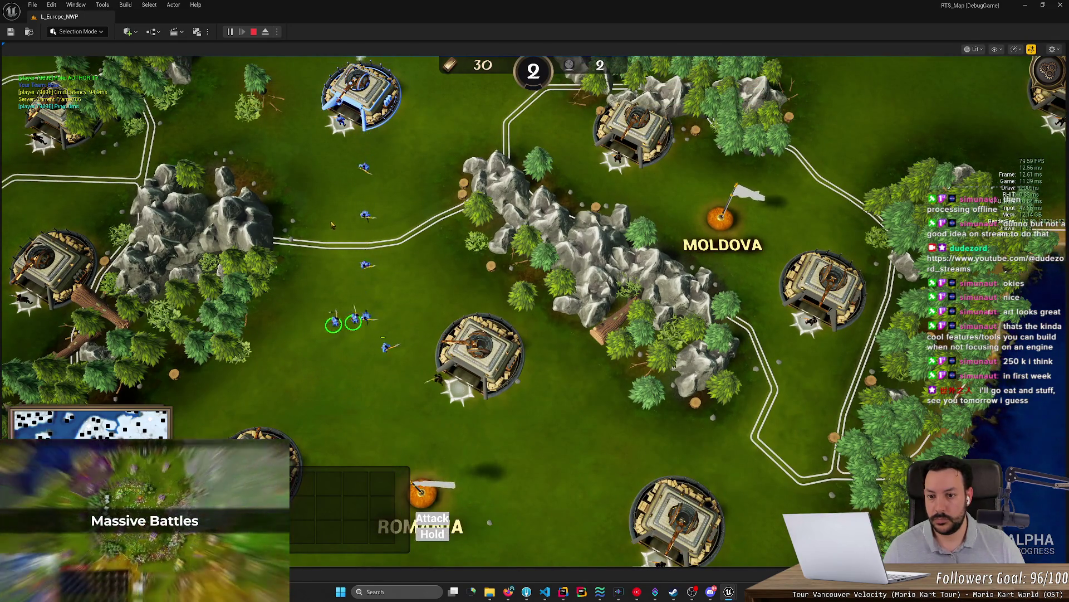
{"action": "left_click", "coordinate": [365, 303]}
{"action": "right_click", "coordinate": [358, 405]}
Box-select groups of blue infantry and reroute them with a series of move orders.
{"action": "left_click_drag", "start_coordinate": [321, 174], "coordinate": [443, 431]}
{"action": "left_click", "coordinate": [368, 334]}
{"action": "right_click", "coordinate": [301, 277]}
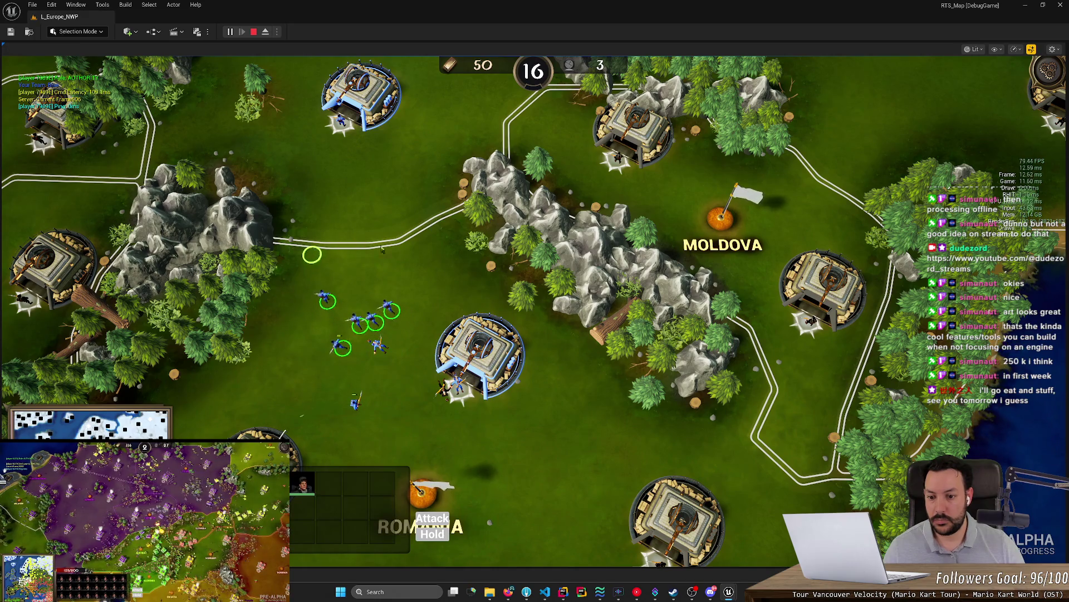
{"action": "left_click", "coordinate": [357, 390]}
{"action": "right_click", "coordinate": [369, 250]}
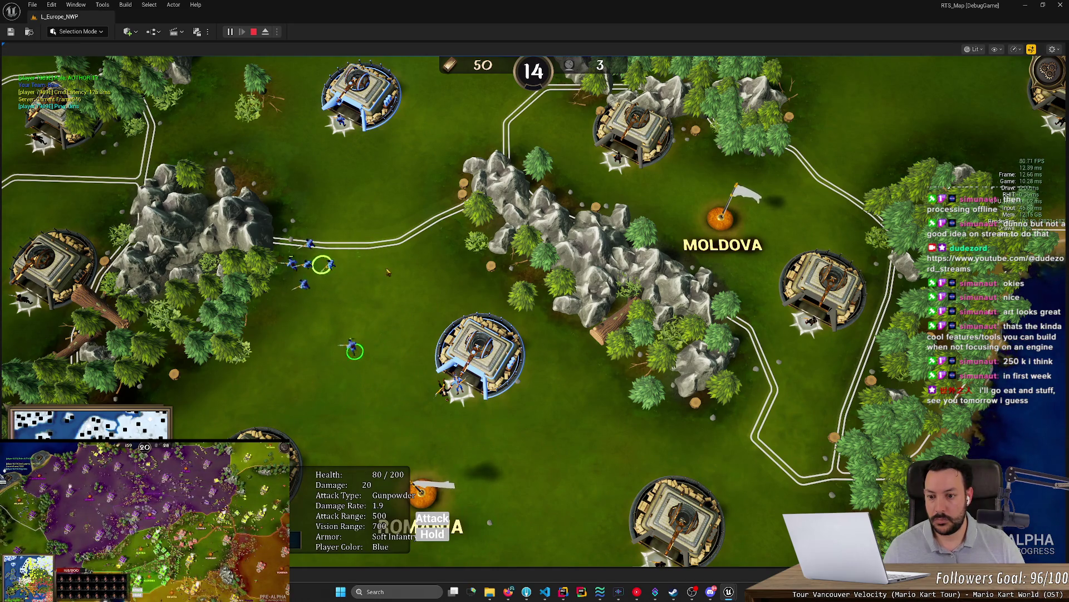
{"action": "left_click_drag", "start_coordinate": [335, 234], "coordinate": [295, 301]}
{"action": "right_click", "coordinate": [308, 360]}
{"action": "right_click", "coordinate": [356, 398]}
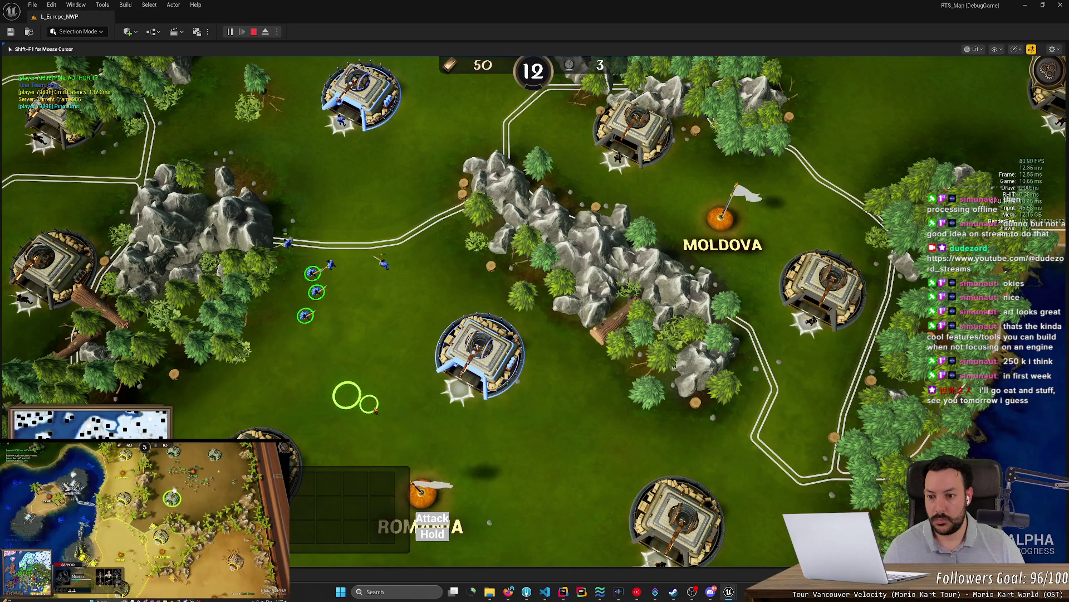
{"action": "right_click", "coordinate": [376, 429]}
{"action": "right_click", "coordinate": [294, 422]}
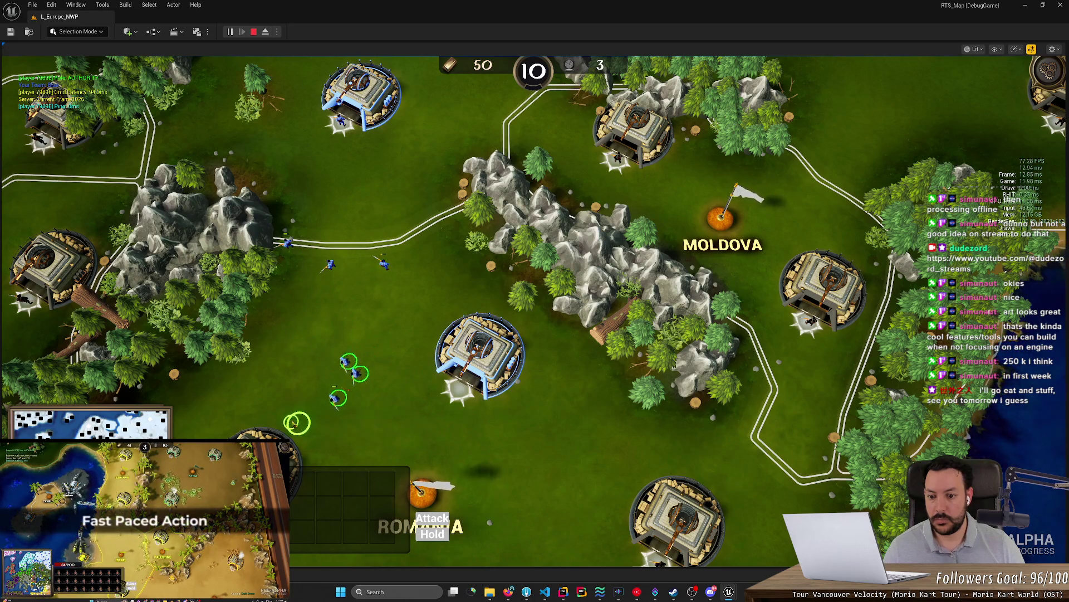
{"action": "right_click", "coordinate": [298, 327]}
Select single blue infantry units, move them, and check a full-health unit's stats.
{"action": "left_click", "coordinate": [390, 329]}
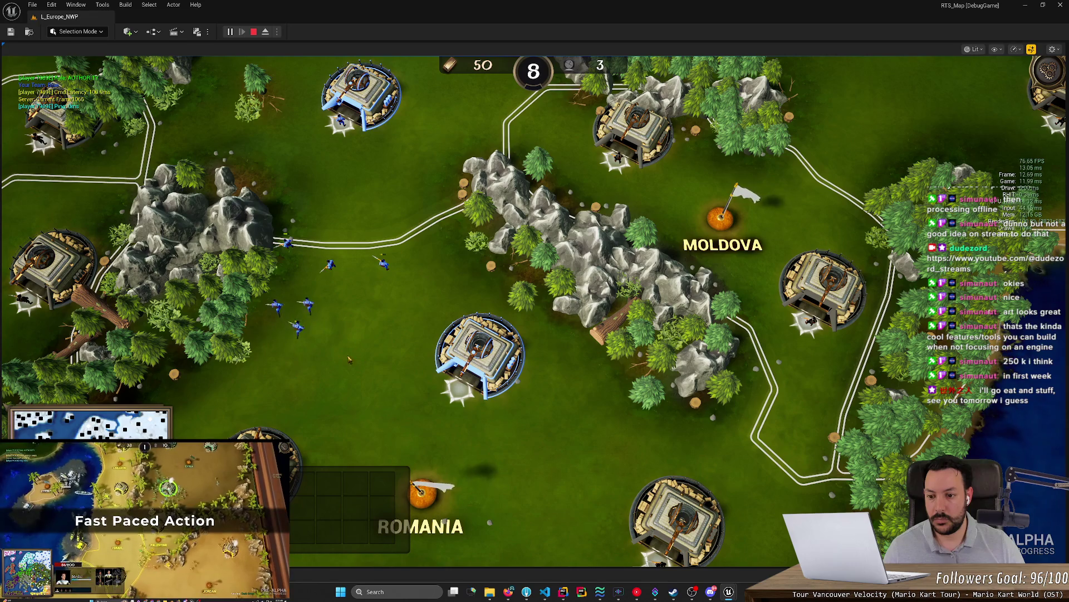
{"action": "left_click", "coordinate": [308, 305]}
{"action": "right_click", "coordinate": [453, 302]}
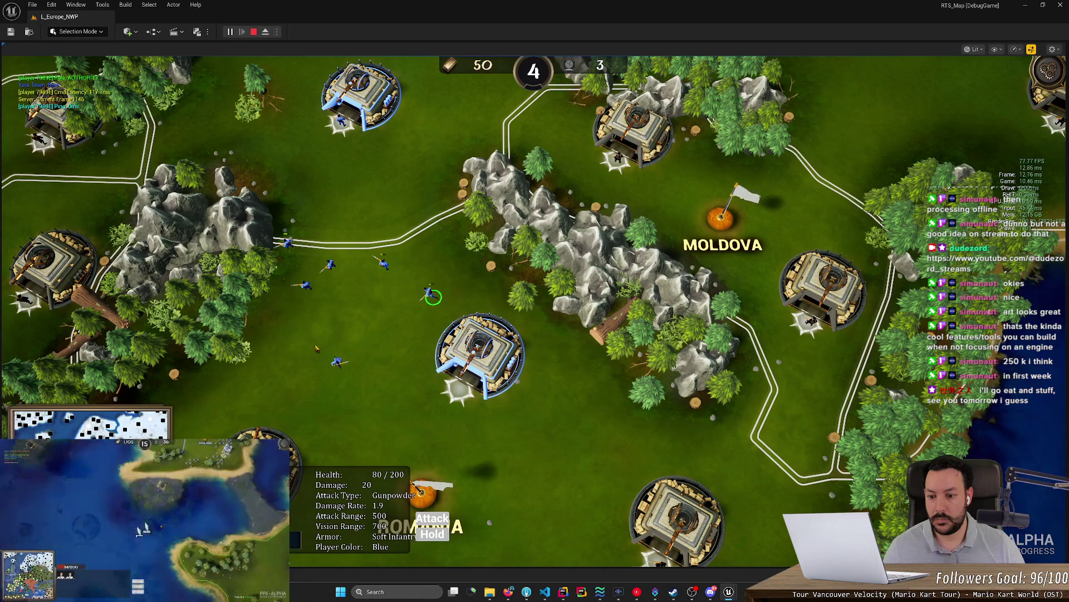
{"action": "right_click", "coordinate": [413, 274]}
{"action": "left_click", "coordinate": [458, 303]}
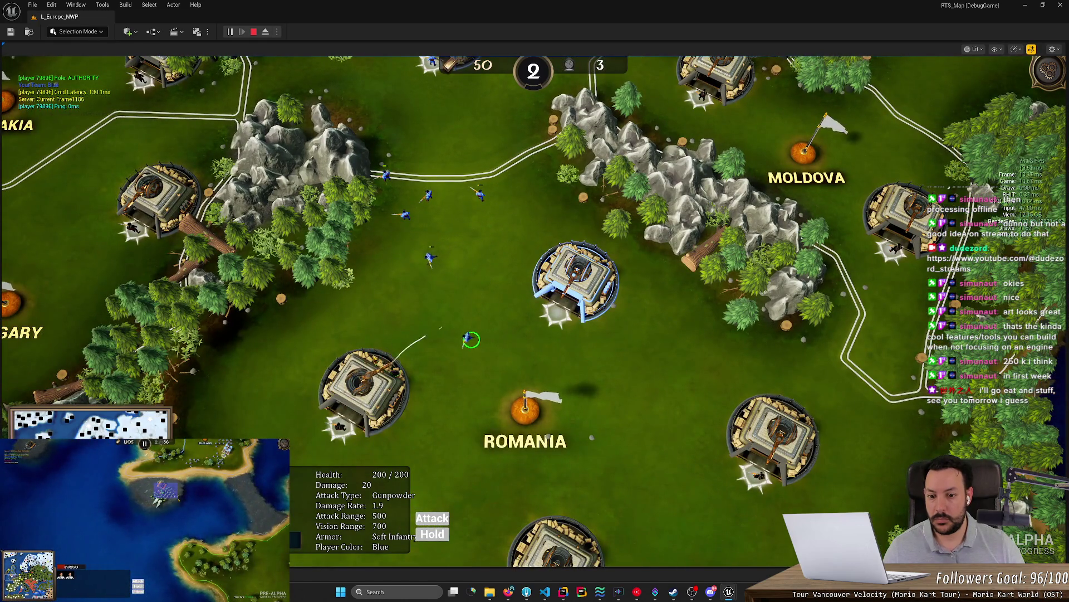
{"action": "right_click", "coordinate": [446, 267]}
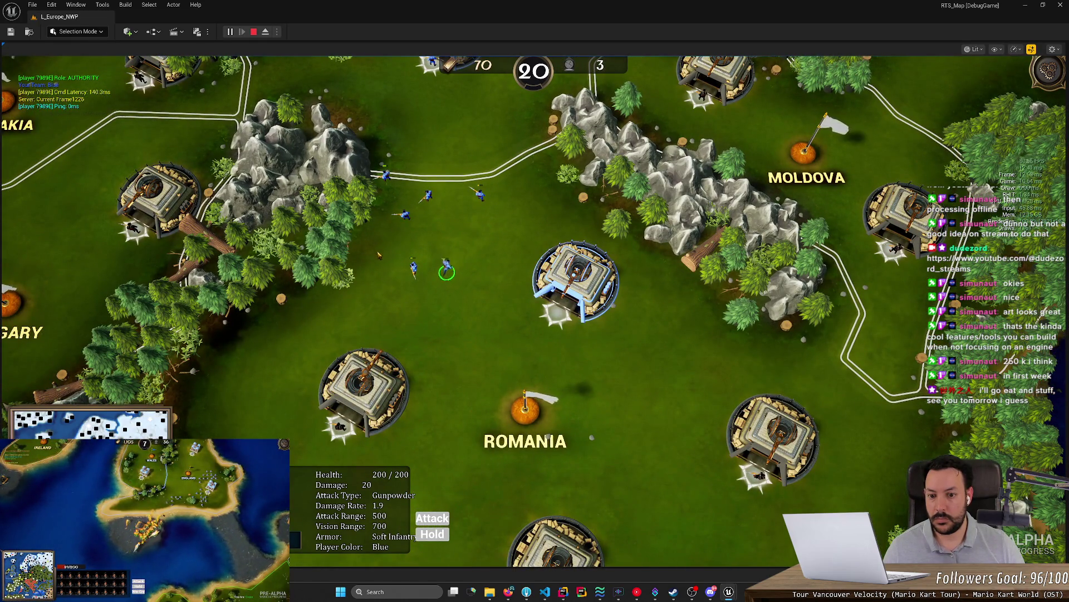
Compare the damaged 80/200 health unit with a full-health unit while sending each to new destinations.
{"action": "left_click", "coordinate": [413, 268]}
{"action": "right_click", "coordinate": [397, 351]}
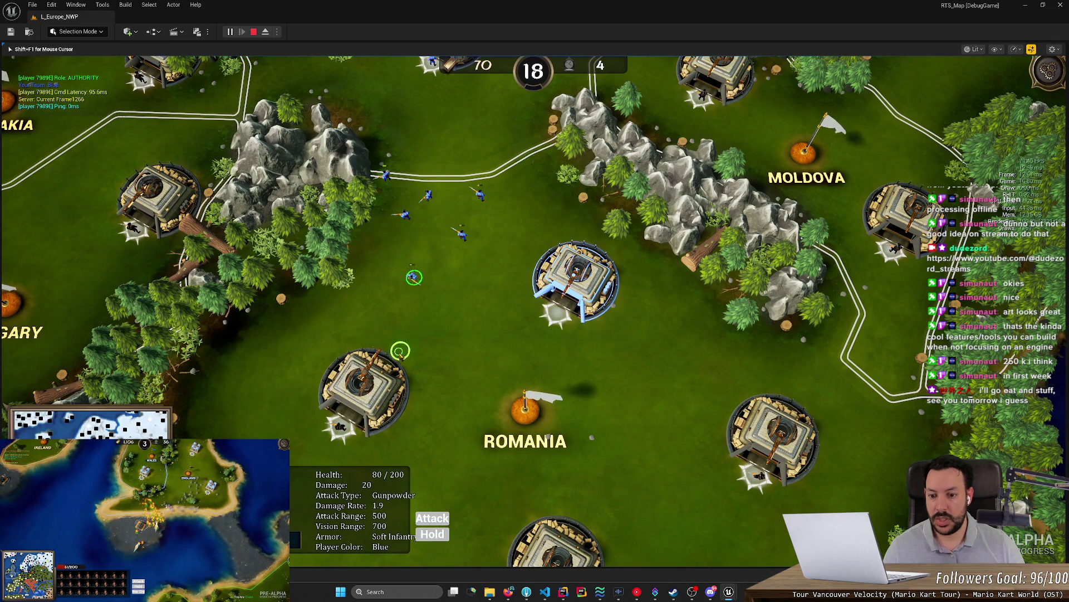
{"action": "right_click", "coordinate": [394, 262]}
{"action": "left_click", "coordinate": [429, 197]}
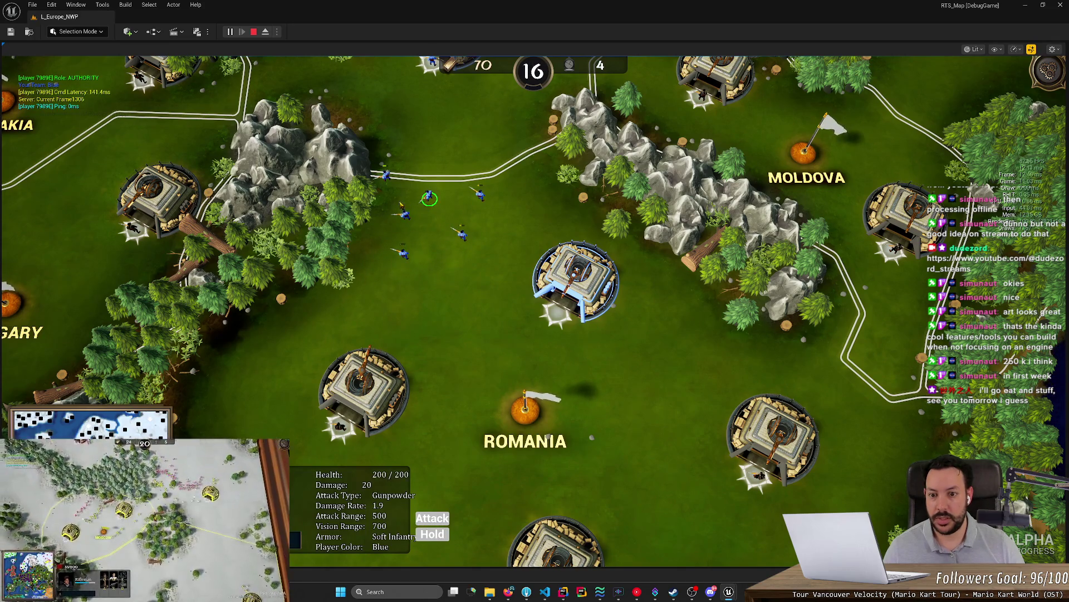
{"action": "right_click", "coordinate": [395, 303]}
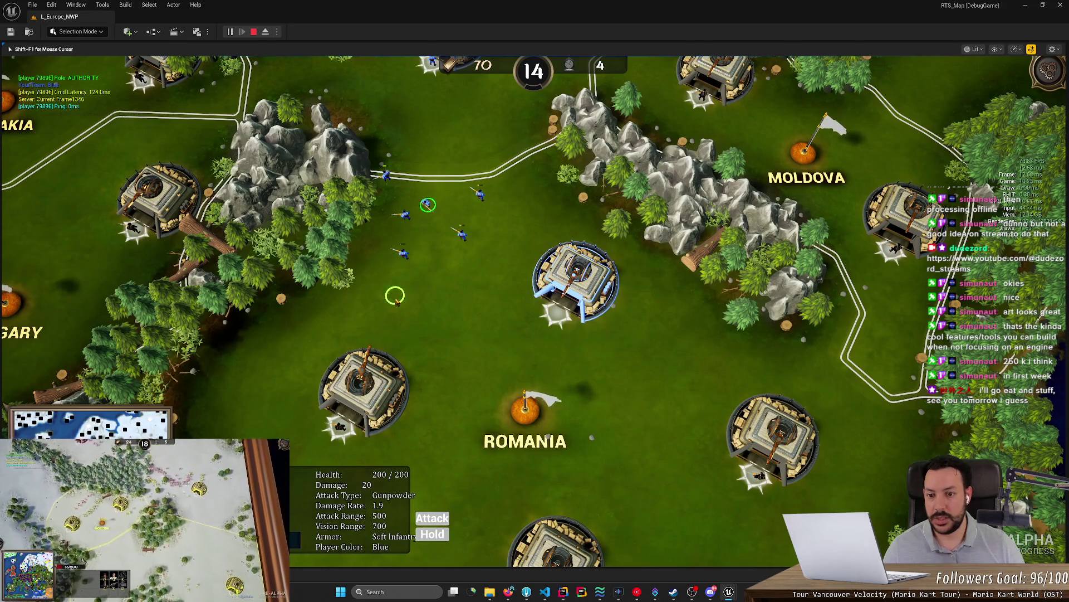
{"action": "right_click", "coordinate": [401, 336]}
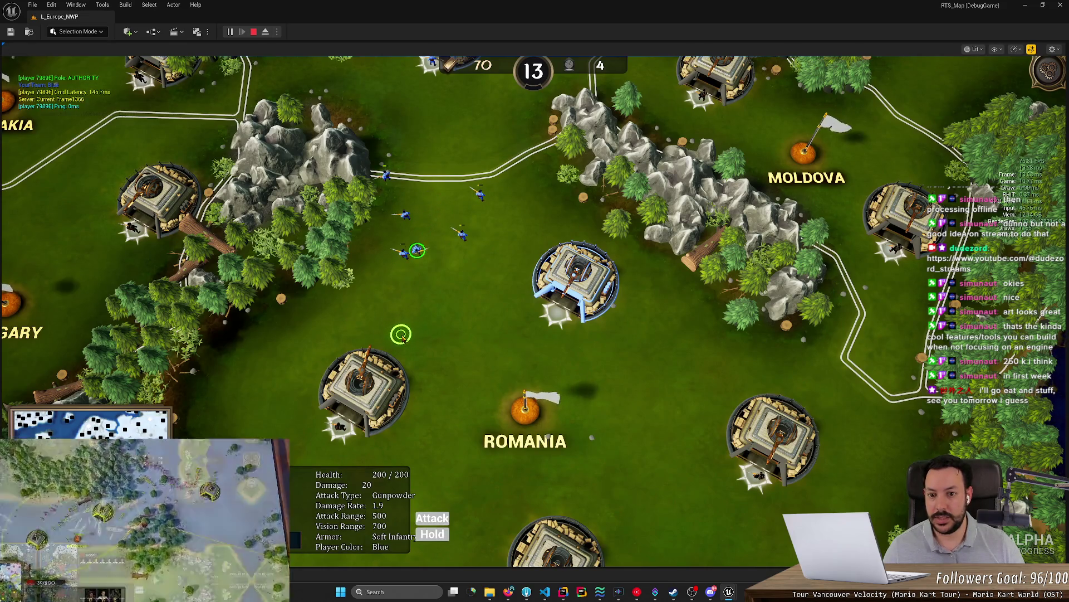
{"action": "right_click", "coordinate": [482, 262]}
{"action": "right_click", "coordinate": [485, 243]}
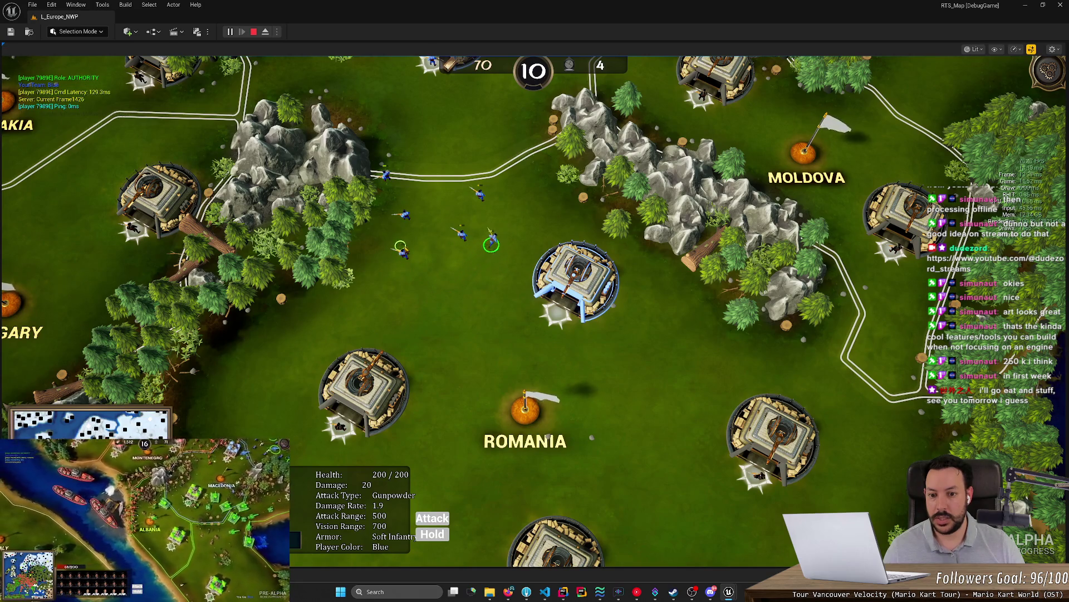
Box-select all six blue units, pan toward Moldova, and select units across the map's left side.
{"action": "left_click_drag", "start_coordinate": [463, 301], "coordinate": [463, 301]}
{"action": "mouse_move", "coordinate": [530, 175]}
{"action": "left_mouse_down"}
{"action": "mouse_move", "coordinate": [490, 191]}
{"action": "mouse_move", "coordinate": [370, 286]}
{"action": "left_mouse_up"}
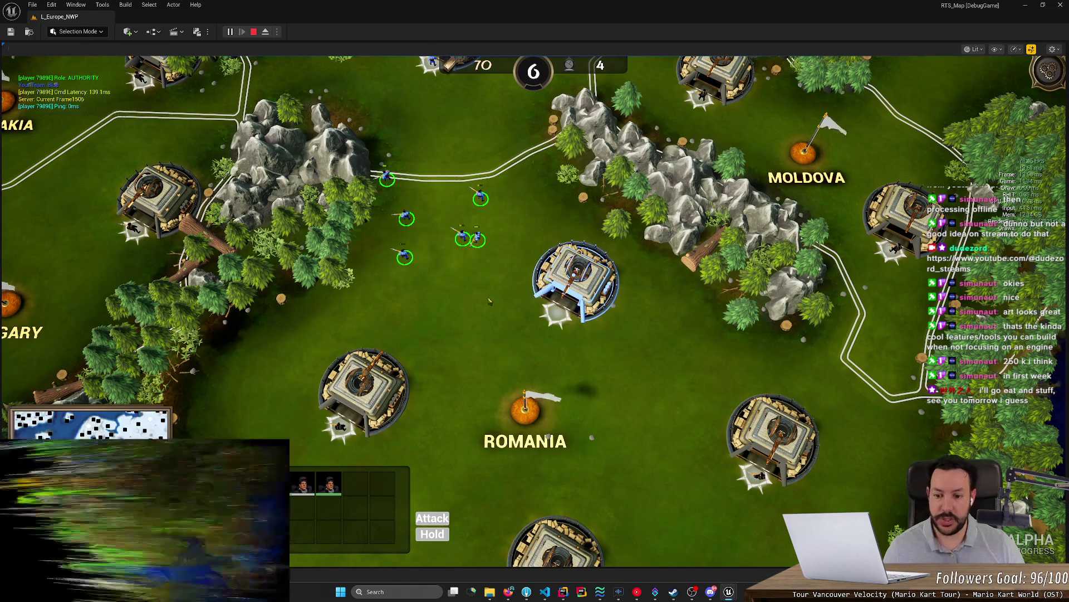
{"action": "key", "text": "w"}
{"action": "key", "text": "d"}
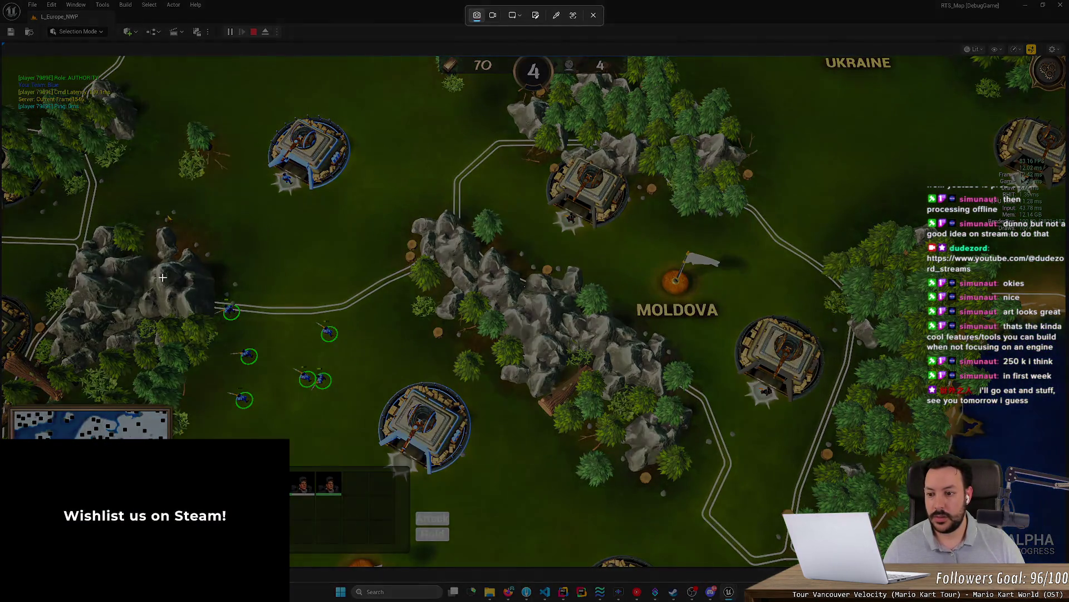
{"action": "mouse_move", "coordinate": [148, 253]}
{"action": "left_mouse_down"}
{"action": "mouse_move", "coordinate": [391, 540]}
{"action": "mouse_move", "coordinate": [427, 562]}
{"action": "mouse_move", "coordinate": [478, 567]}
{"action": "left_mouse_up"}
{"action": "mouse_move", "coordinate": [436, 559]}
{"action": "left_mouse_down"}
{"action": "mouse_move", "coordinate": [482, 559]}
{"action": "mouse_move", "coordinate": [461, 557]}
{"action": "left_mouse_up"}
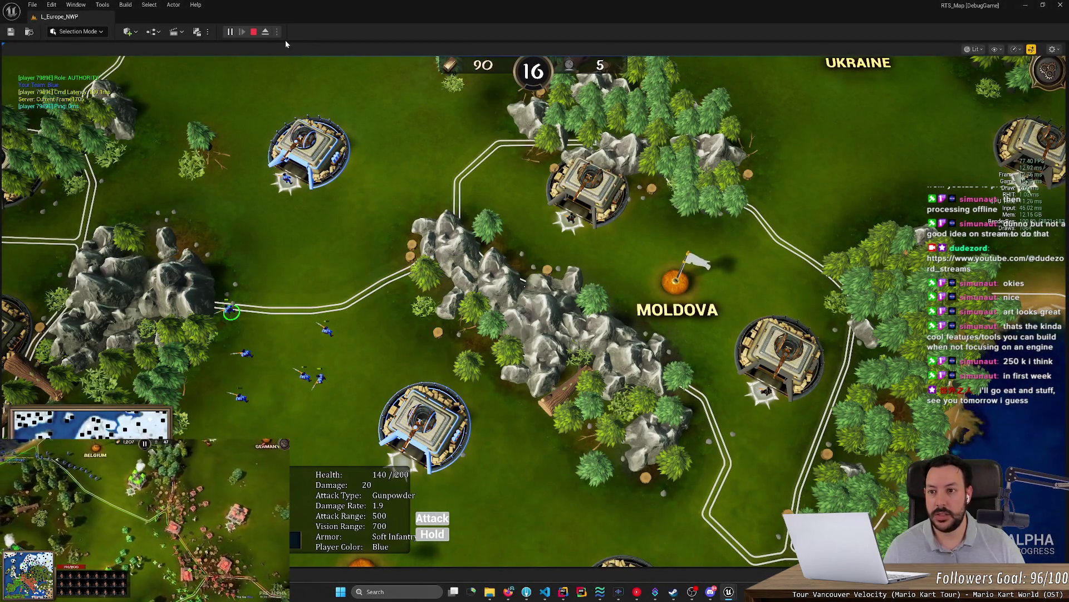
Stop the play session and switch over to the WBP_UnitButton blueprint diff.
{"action": "left_click", "coordinate": [253, 32]}
{"action": "key", "text": "alt+Tab"}
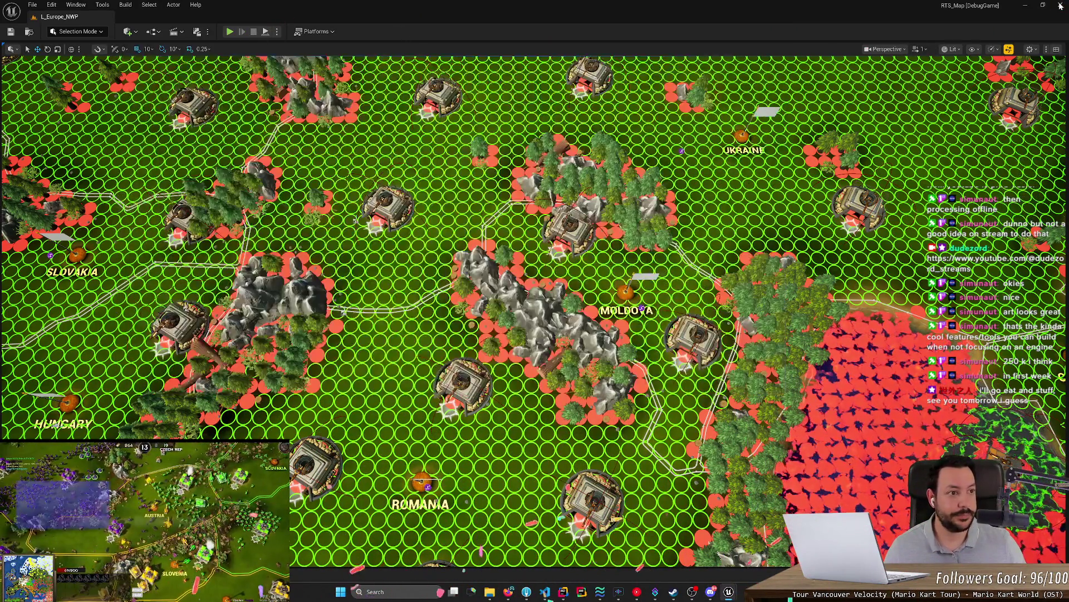
{"action": "left_click", "coordinate": [572, 591]}
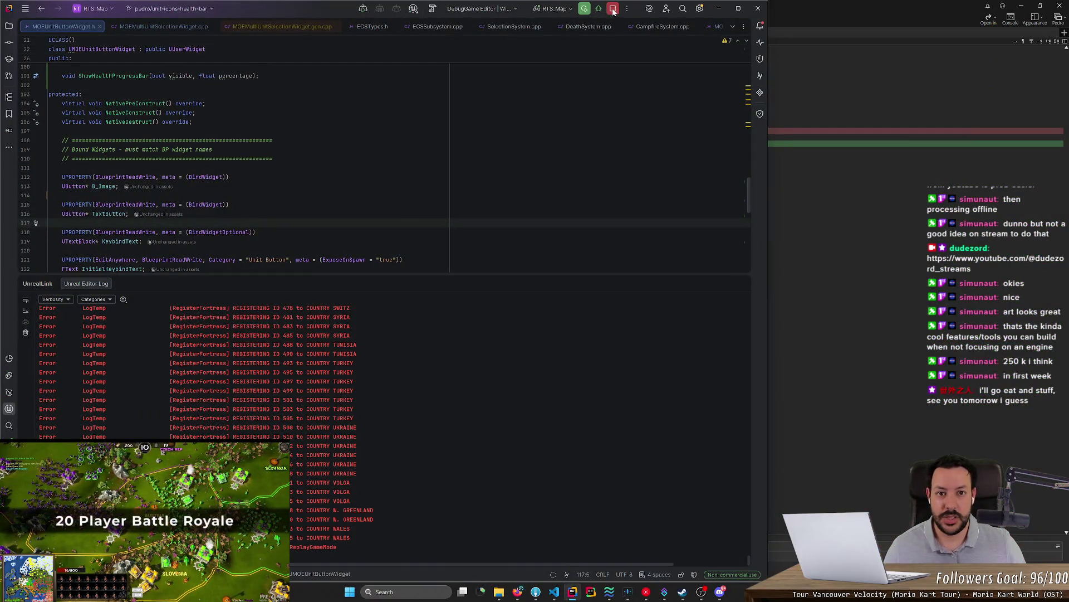
Close the blueprint diff and exit Rider, confirming the quit.
{"action": "left_click", "coordinate": [273, 159]}
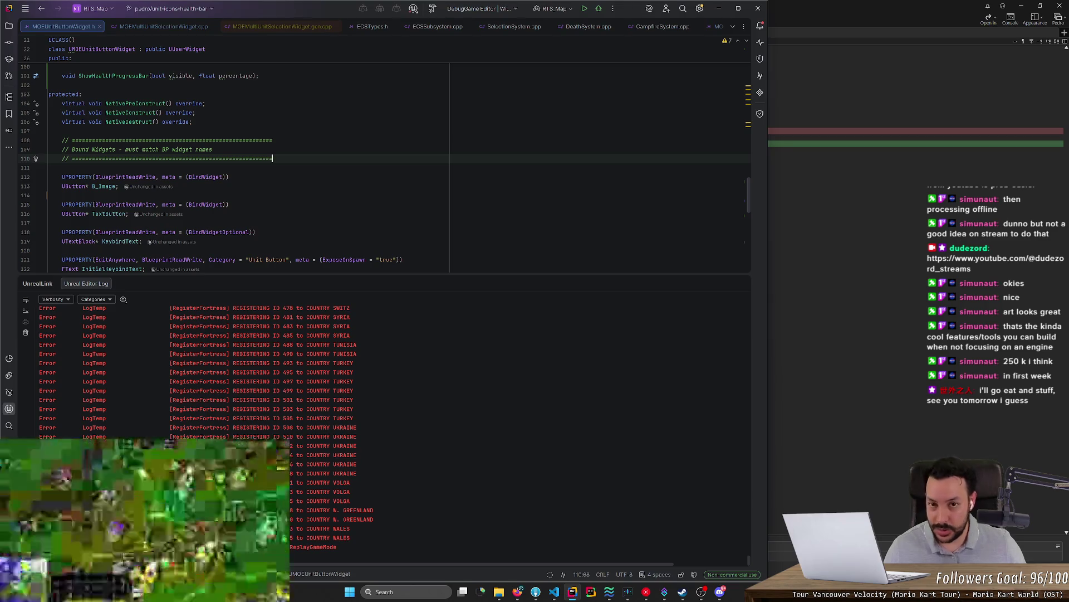
{"action": "left_click", "coordinate": [758, 9]}
{"action": "key", "text": "Return"}
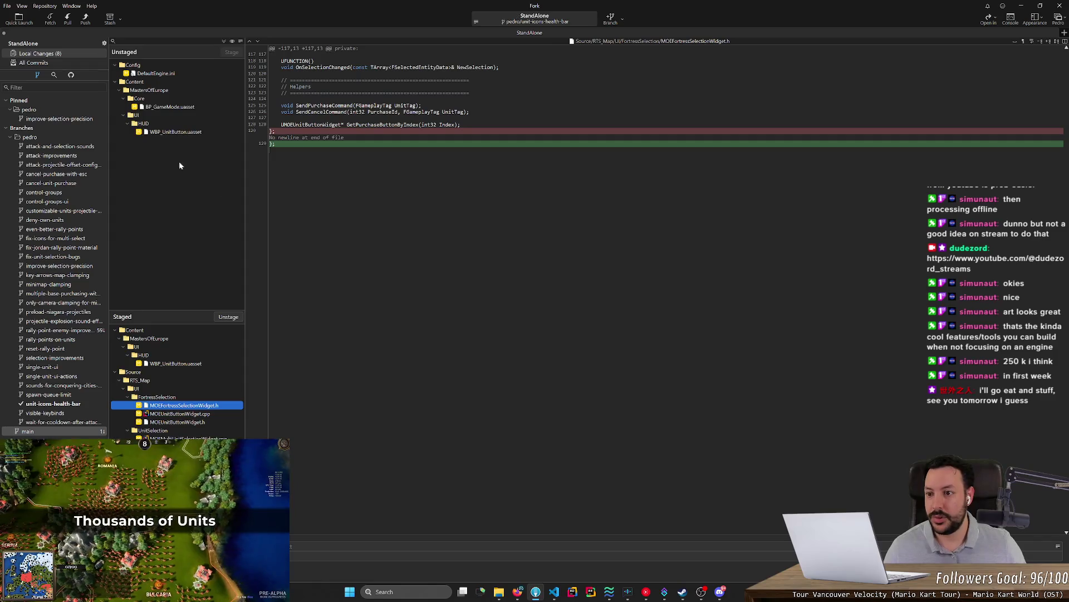
Review the WBP_UnitButton changes and discard the DefaultEngine.ini changes.
{"action": "left_click", "coordinate": [190, 132]}
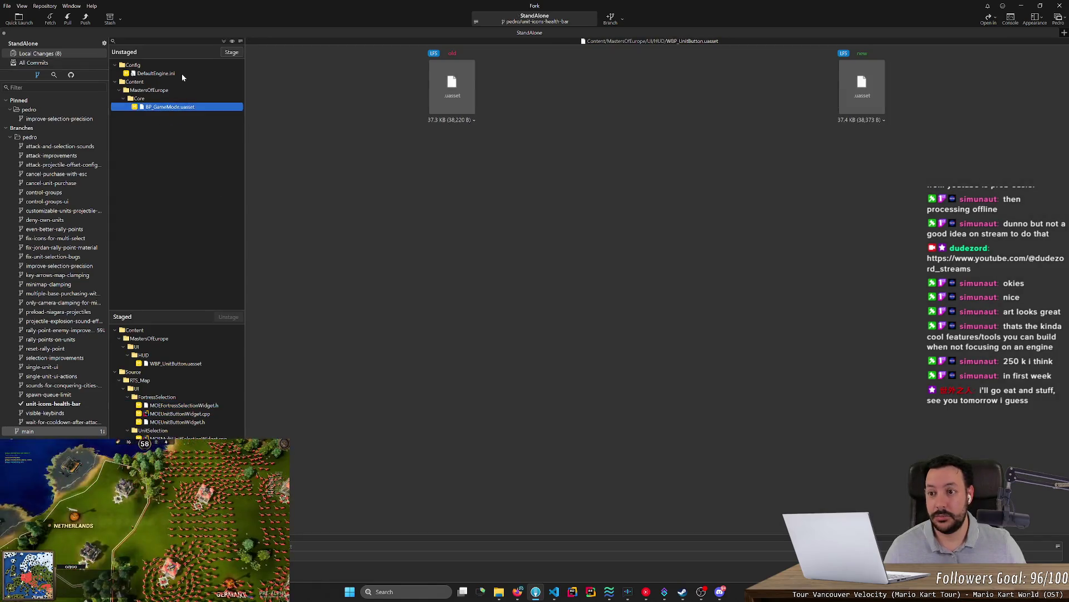
{"action": "left_click", "coordinate": [181, 73]}
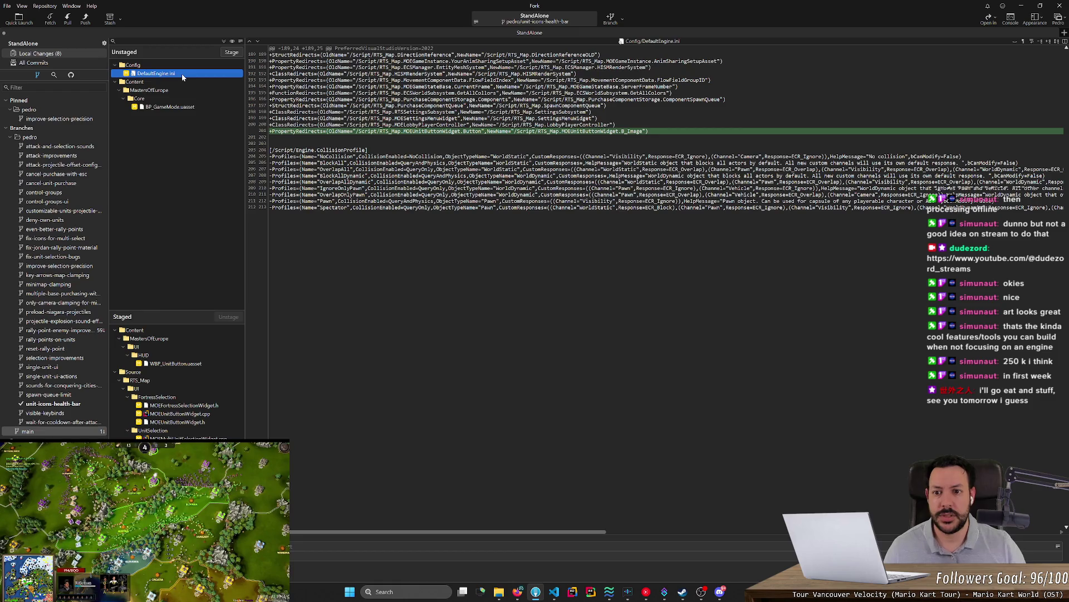
{"action": "key", "text": "Delete"}
{"action": "key", "text": "Return"}
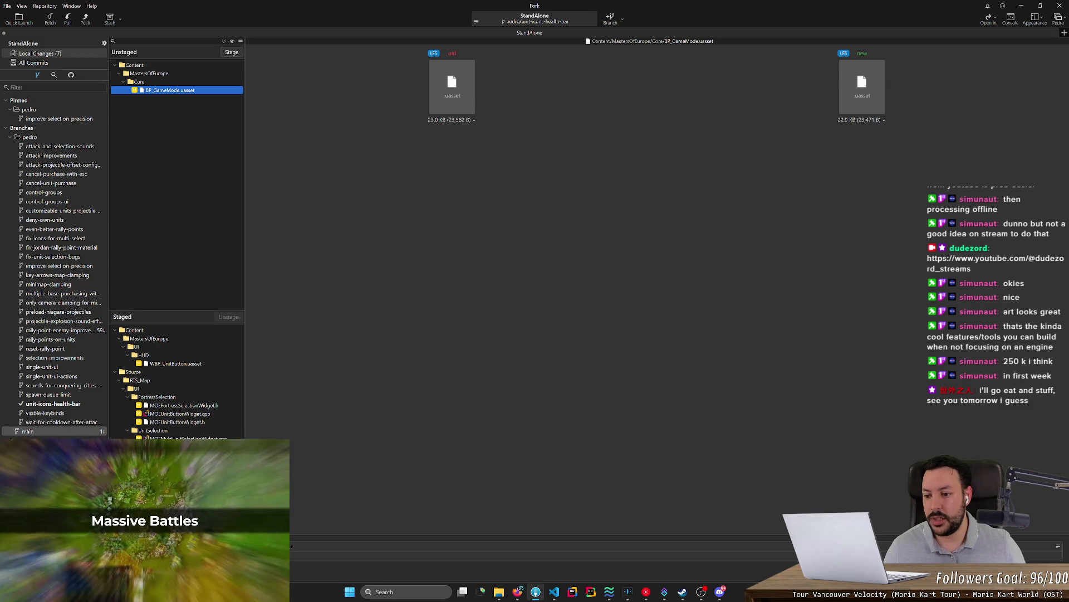
Commit the staged files with a summary ending 'to WBP_UnitButton' and push the branch to origin.
{"action": "left_click", "coordinate": [181, 254]}
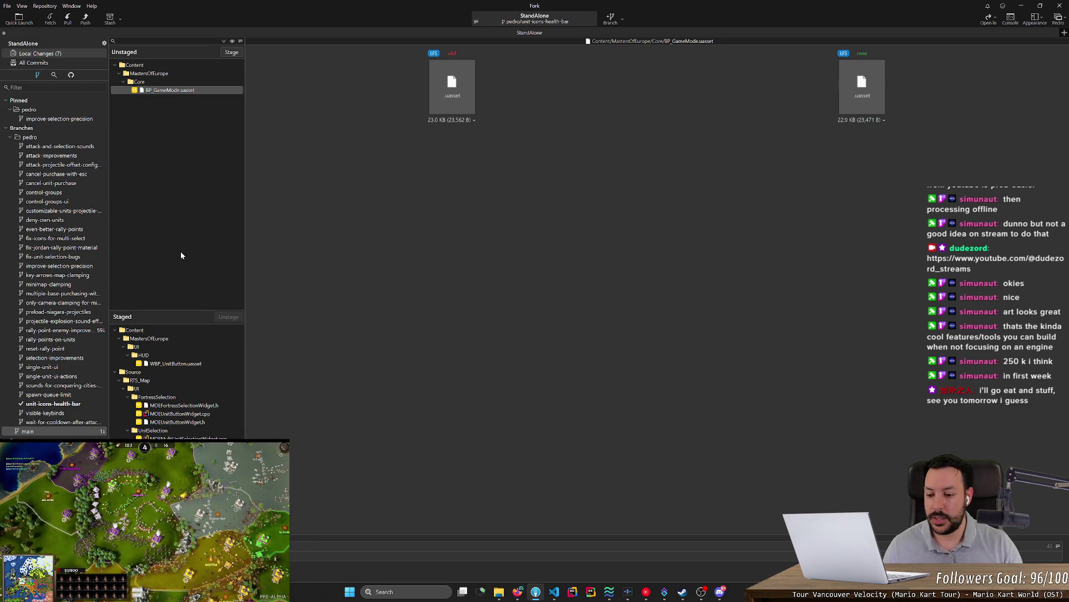
{"action": "type", "text": "ar to "}
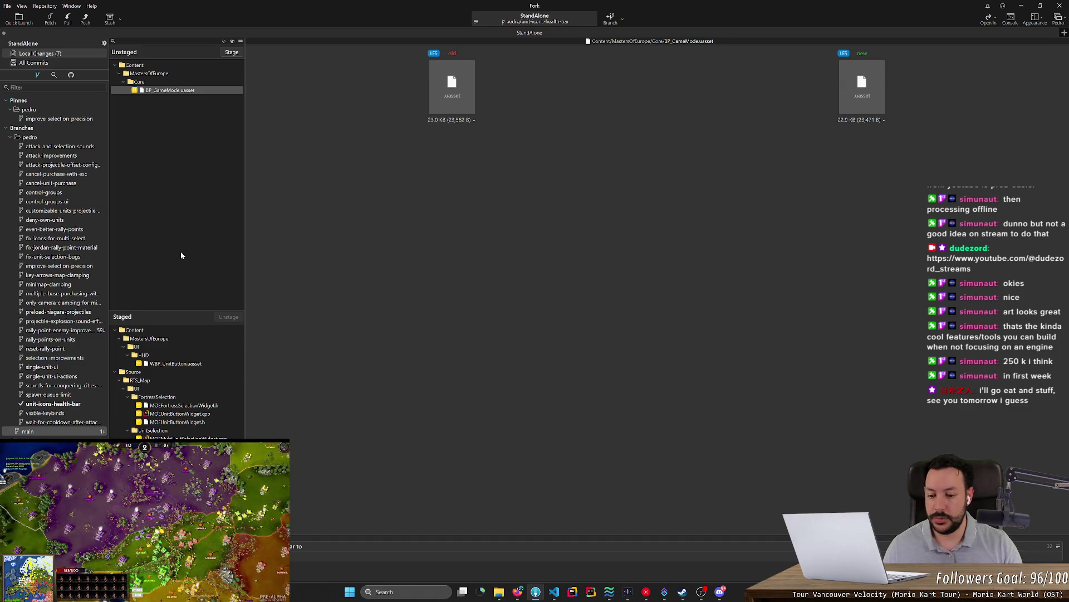
{"action": "type", "text": "WBP_UnitButton"}
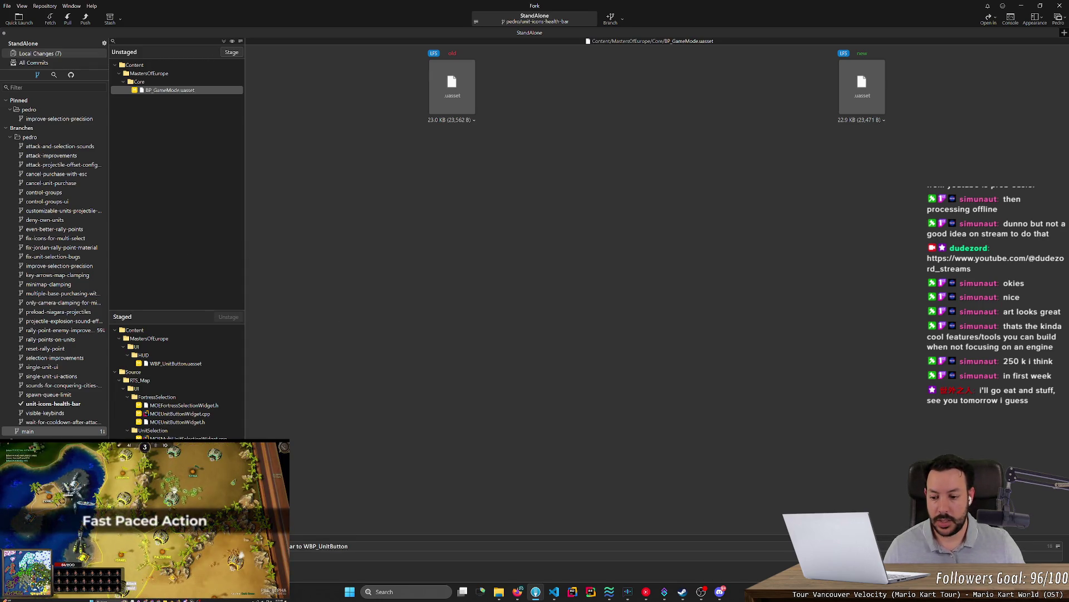
{"action": "key", "text": "Home"}
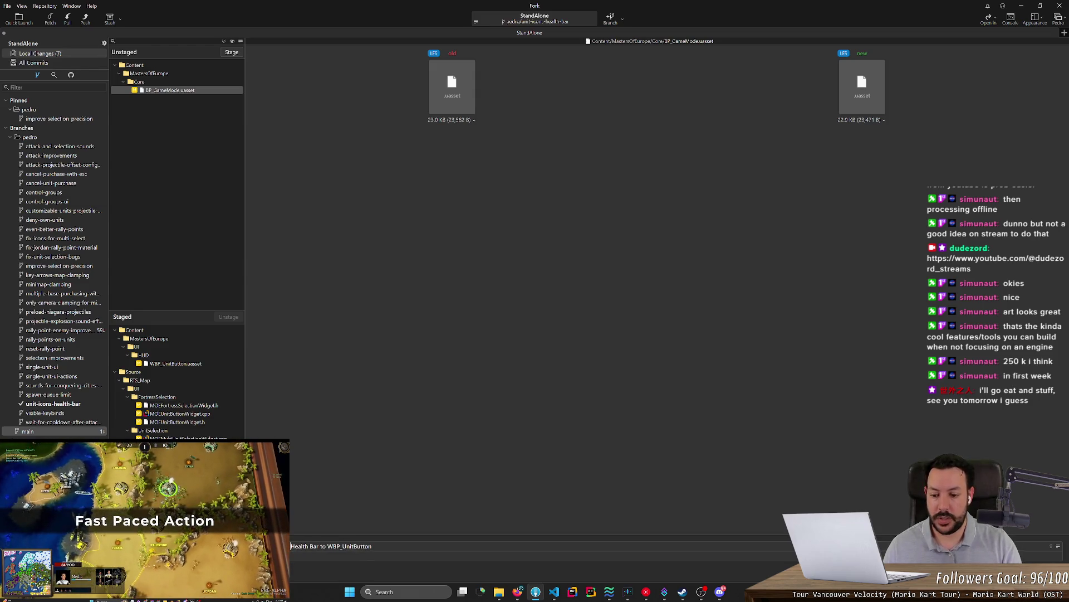
{"action": "key", "text": "ctrl+Return"}
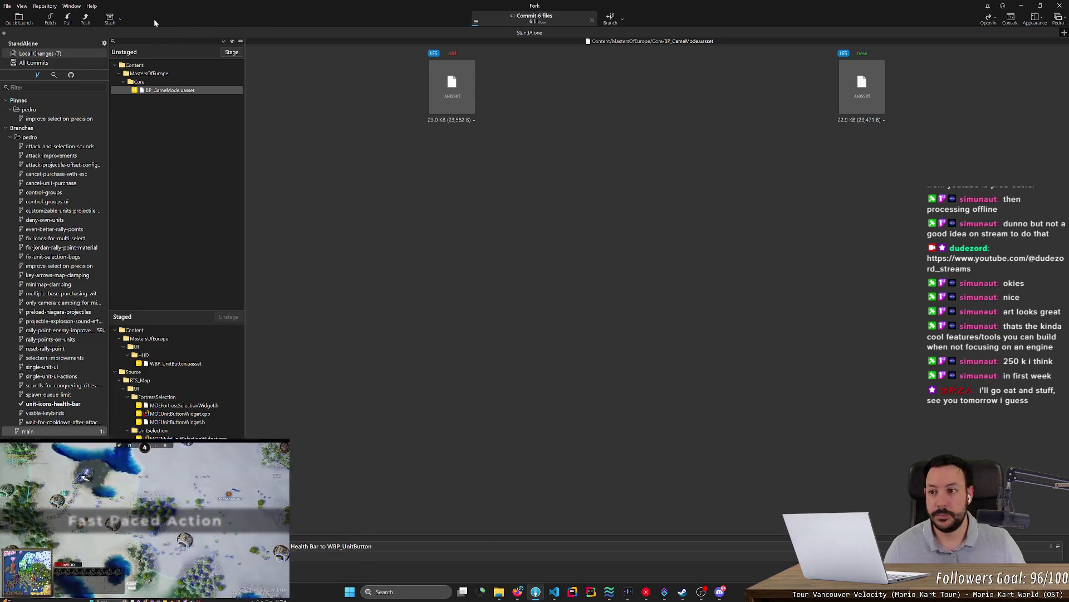
{"action": "left_click", "coordinate": [86, 19]}
{"action": "key", "text": "Return"}
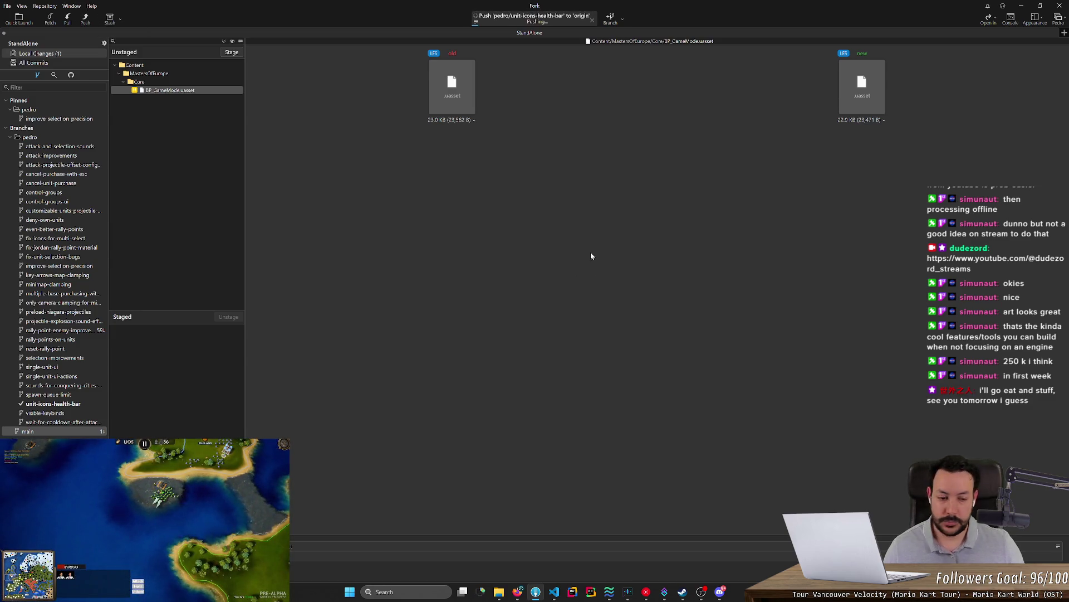
{"action": "left_click", "coordinate": [518, 592]}
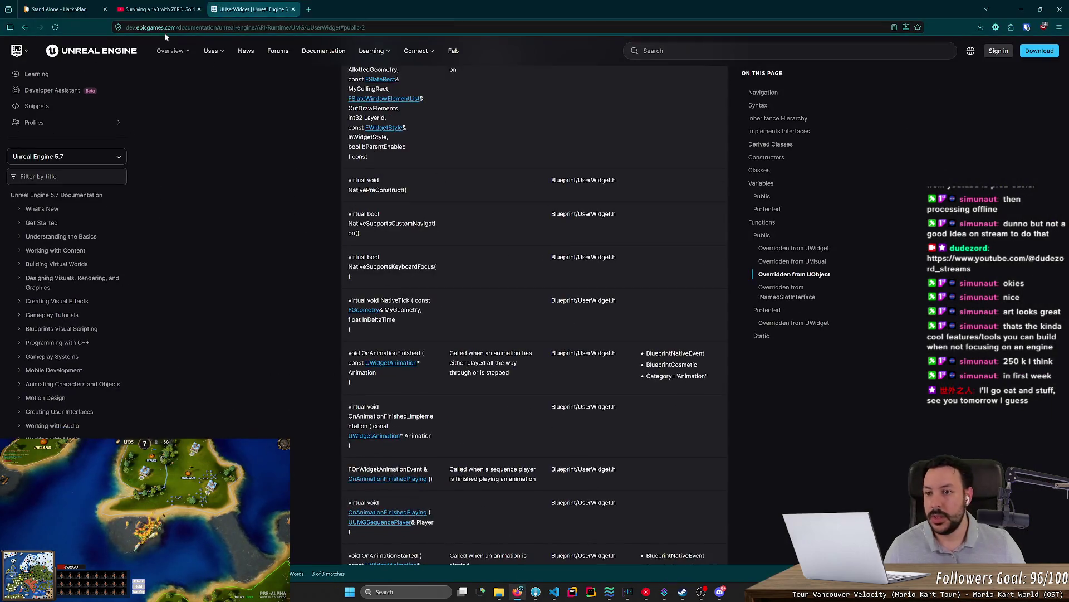
Close the extra browser tabs and drag task #171 from In Progress to Testing.
{"action": "left_click", "coordinate": [282, 12]}
{"action": "left_click", "coordinate": [199, 9]}
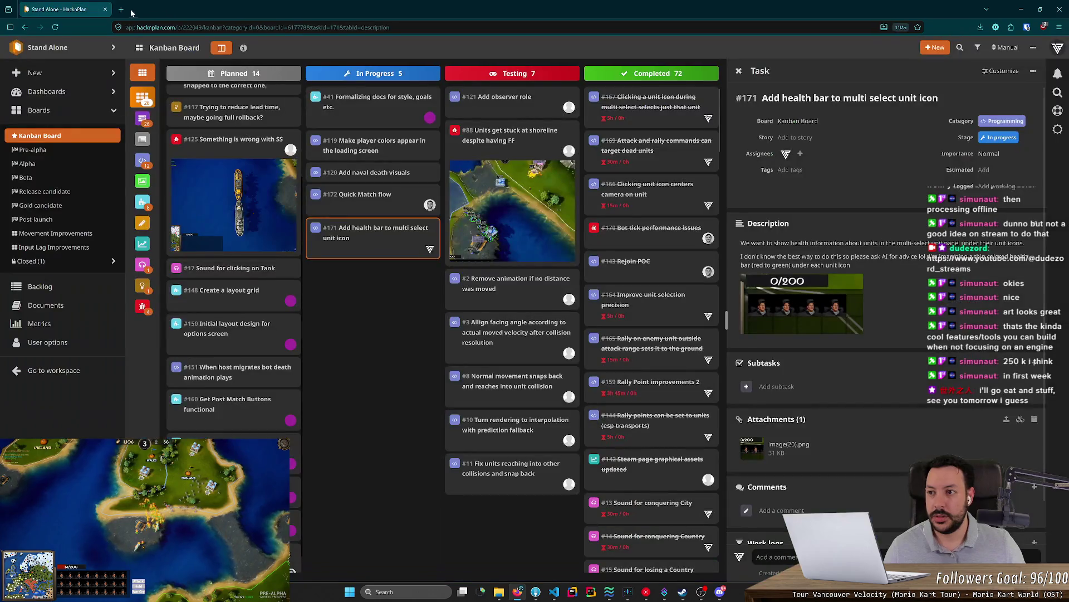
{"action": "mouse_move", "coordinate": [365, 237]}
{"action": "left_mouse_down"}
{"action": "mouse_move", "coordinate": [364, 278]}
{"action": "mouse_move", "coordinate": [509, 532]}
{"action": "left_mouse_up"}
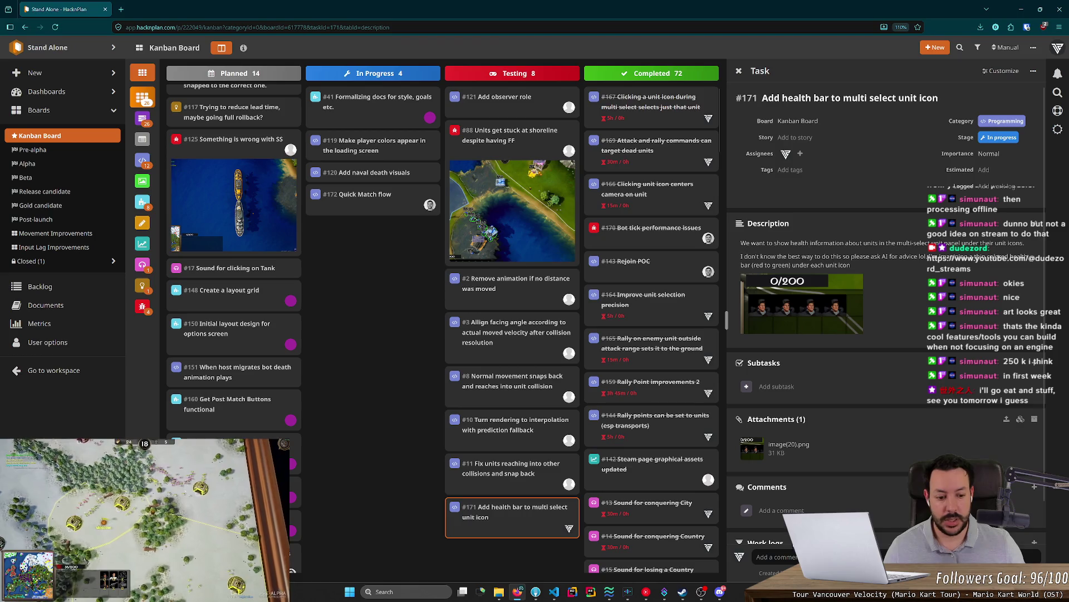
{"action": "scroll", "coordinate": [891, 334], "scroll_direction": "down", "scroll_amount": 1}
Log 2h of work against task #171.
{"action": "left_click", "coordinate": [747, 525]}
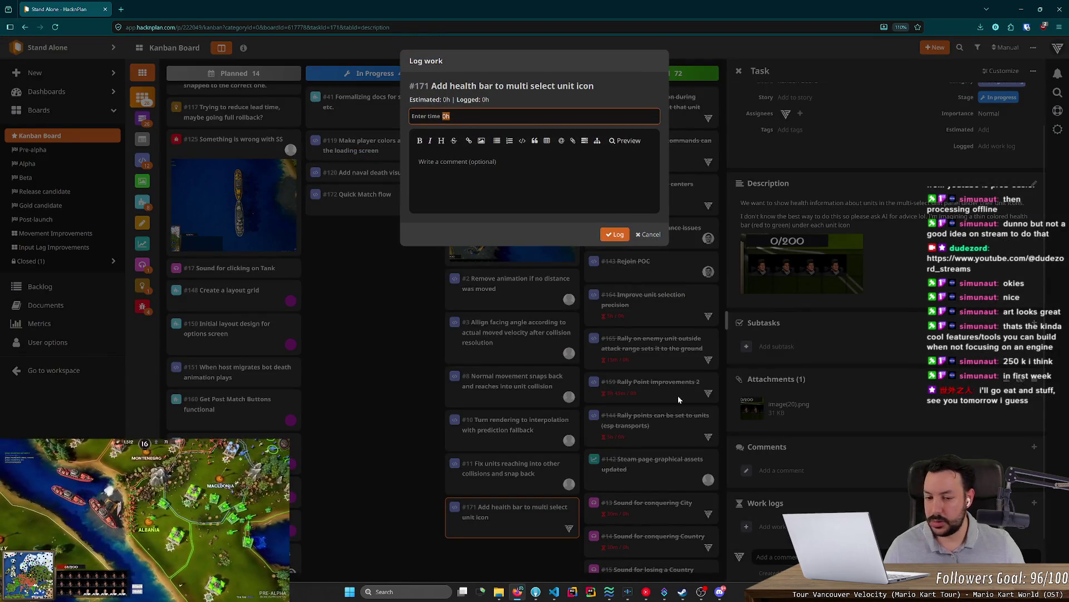
{"action": "type", "text": "2h"}
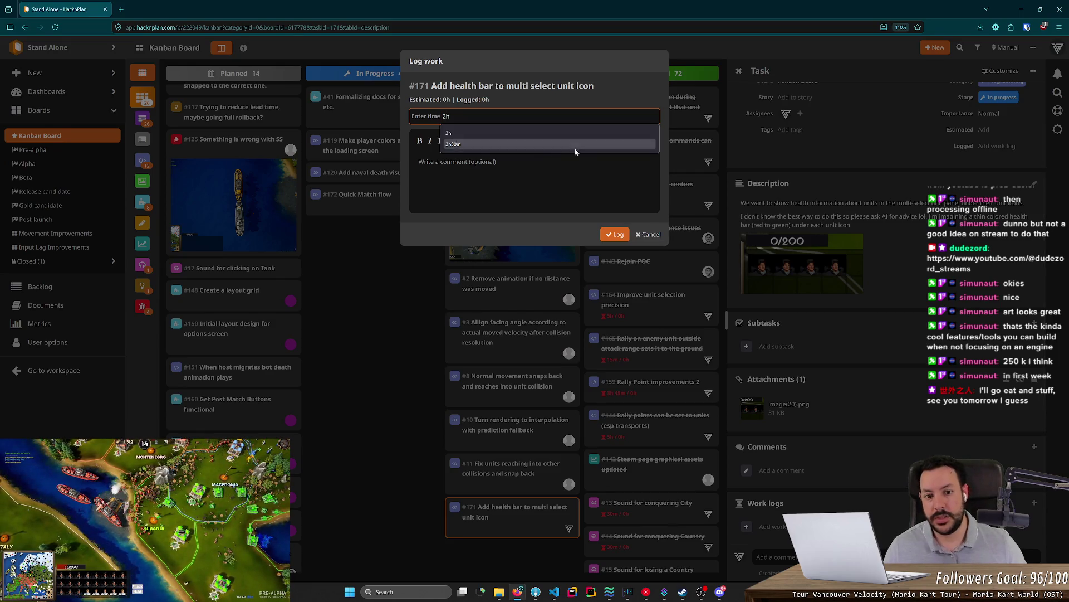
{"action": "left_click", "coordinate": [613, 234]}
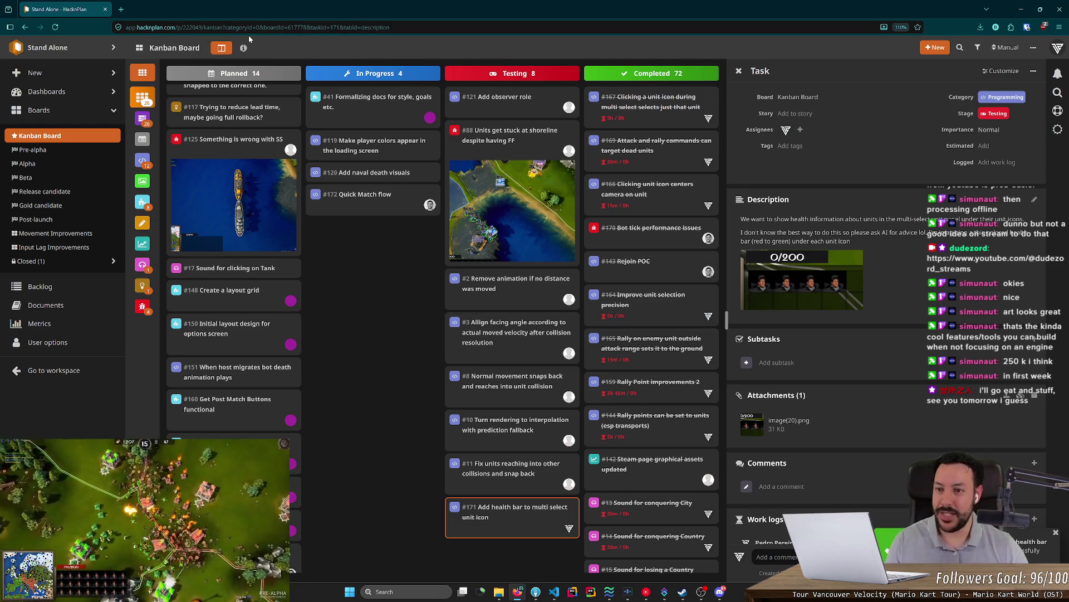
{"action": "left_click", "coordinate": [120, 9]}
Search for 'wordle', pull the results into a separate window, and open the NYT Wordle result.
{"action": "type", "text": "wor"}
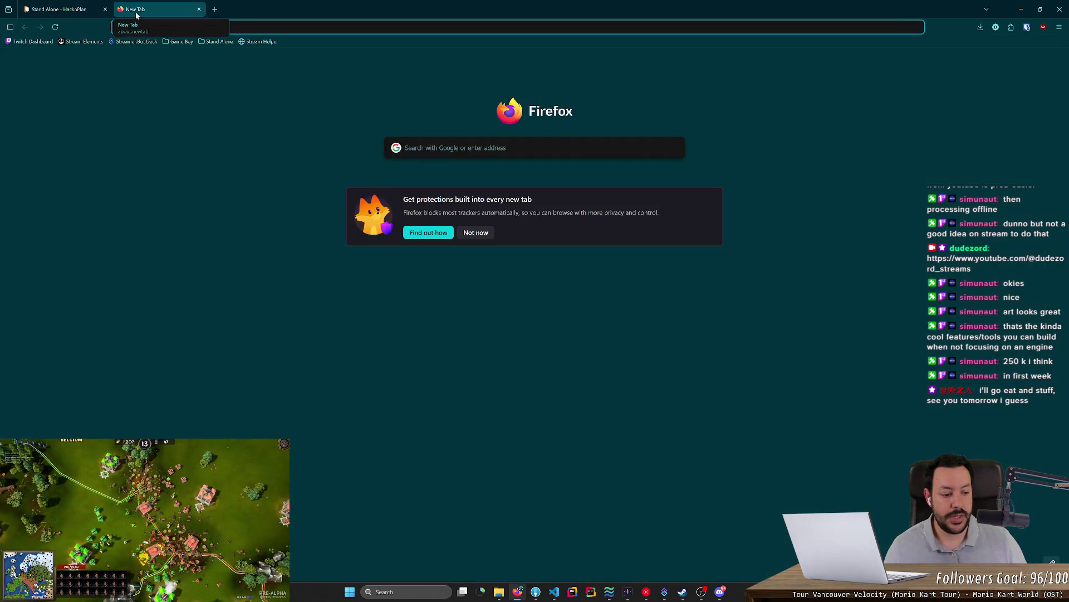
{"action": "type", "text": "dle"}
{"action": "key", "text": "Return"}
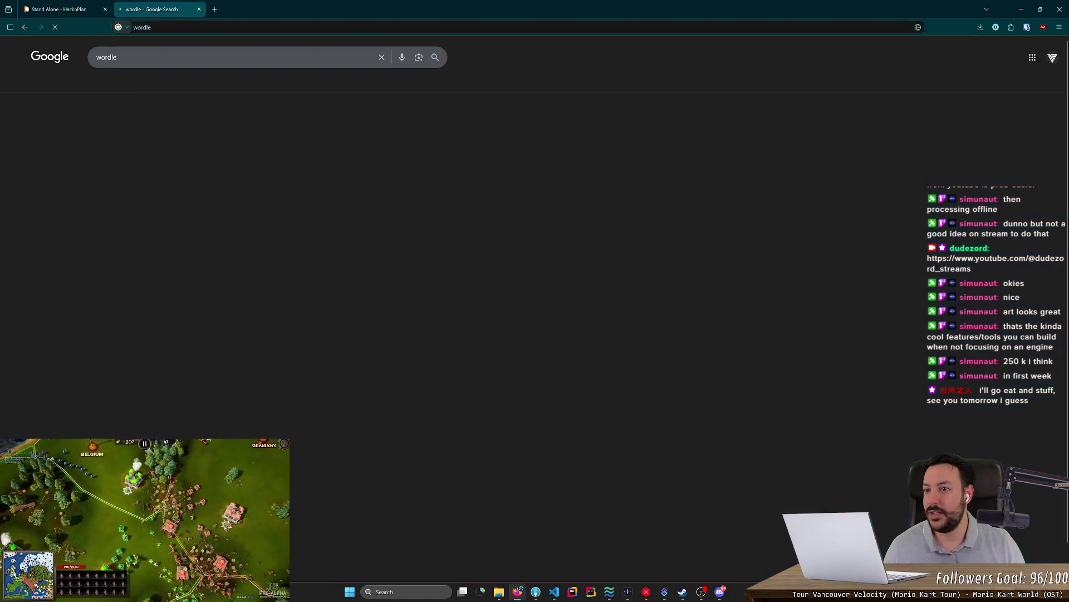
{"action": "mouse_move", "coordinate": [161, 9]}
{"action": "left_mouse_down"}
{"action": "mouse_move", "coordinate": [269, 7]}
{"action": "mouse_move", "coordinate": [529, 59]}
{"action": "mouse_move", "coordinate": [429, 51]}
{"action": "left_mouse_up"}
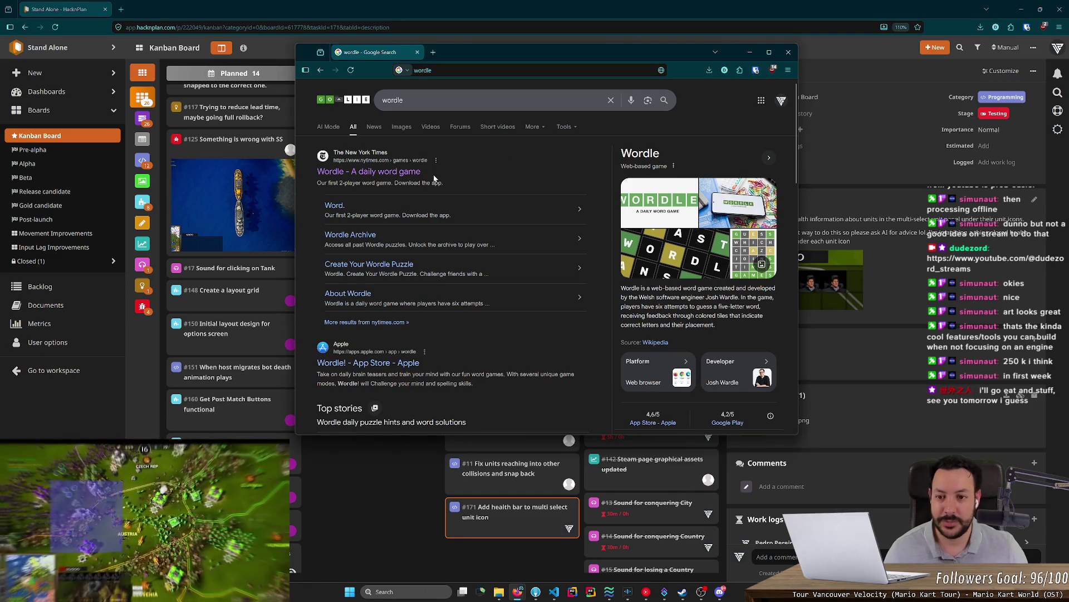
{"action": "left_click", "coordinate": [415, 172]}
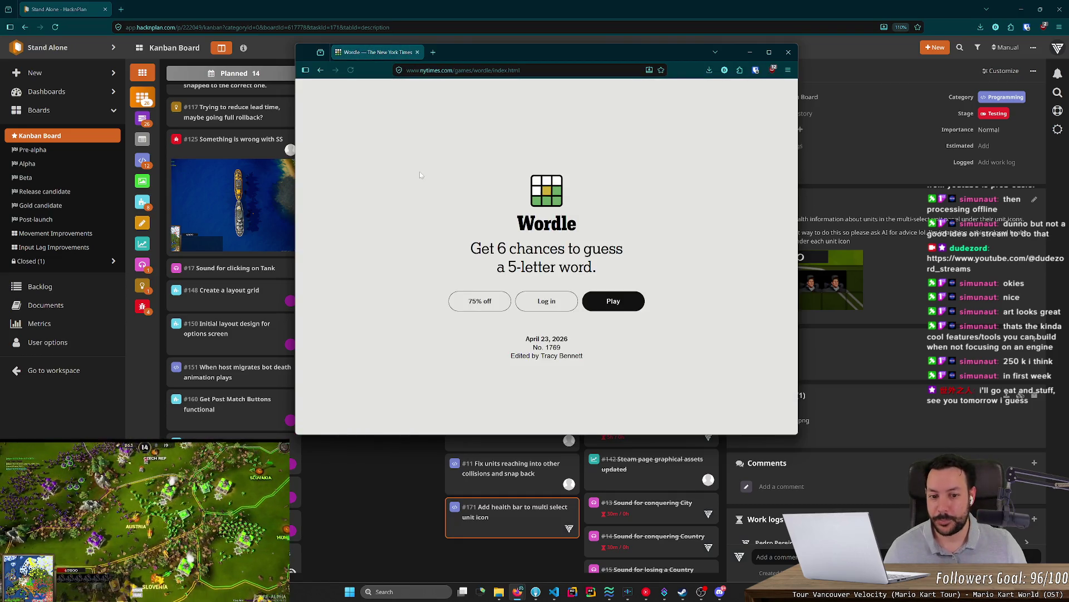
Start today's Wordle, dismiss the sign-up prompt, and submit PENIS as the first guess.
{"action": "left_click", "coordinate": [624, 304]}
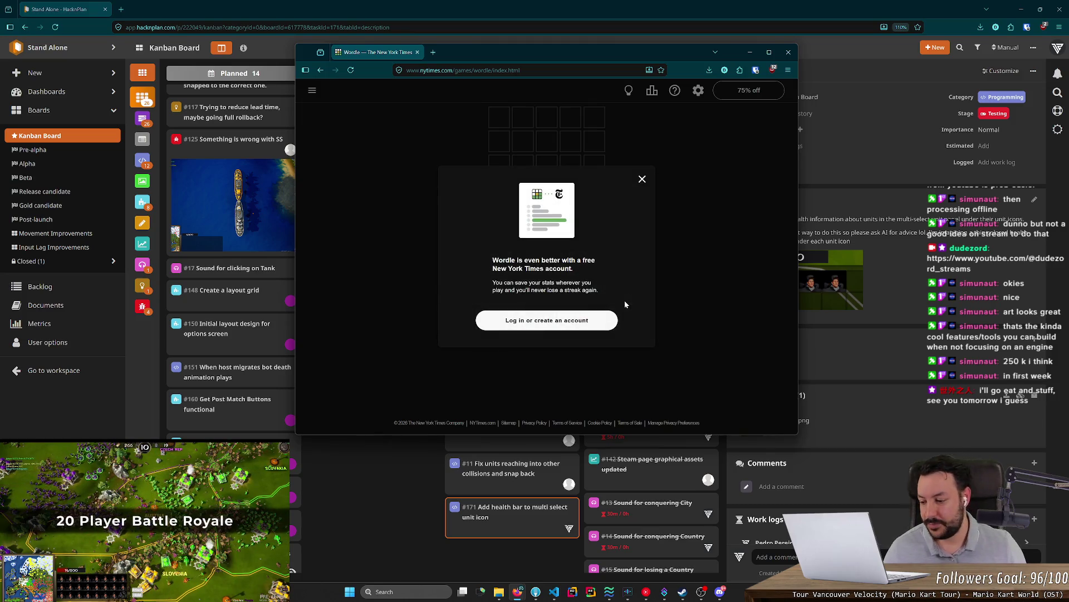
{"action": "left_click", "coordinate": [641, 179]}
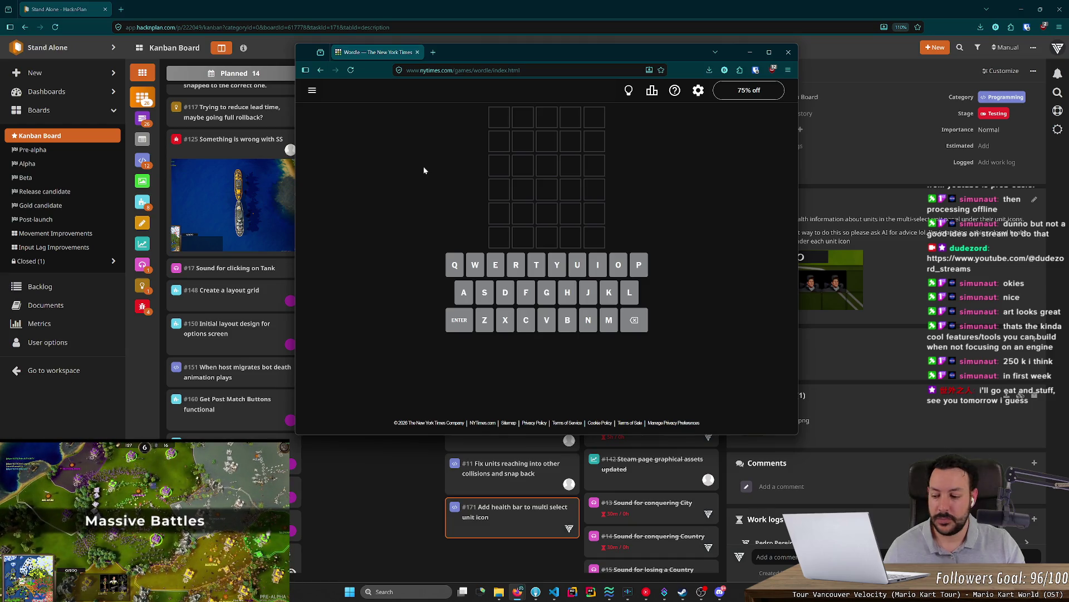
{"action": "type", "text": "penis"}
{"action": "key", "text": "Return"}
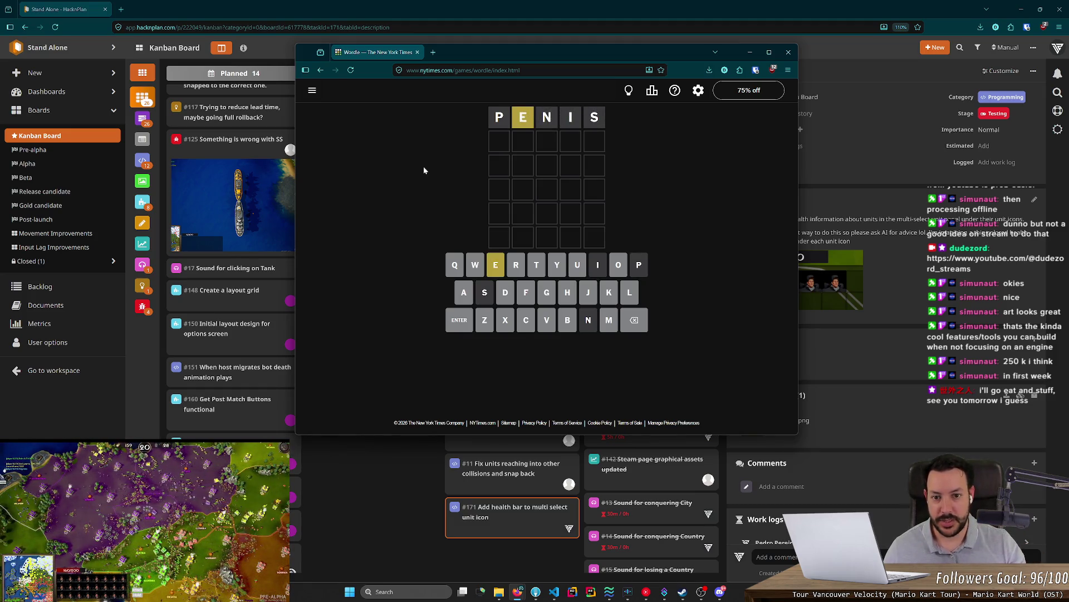
Try and erase second-row candidates (RADIO, DEATH, EAT, OATS, WH), leaving 'AOU' entered.
{"action": "type", "text": "radio"}
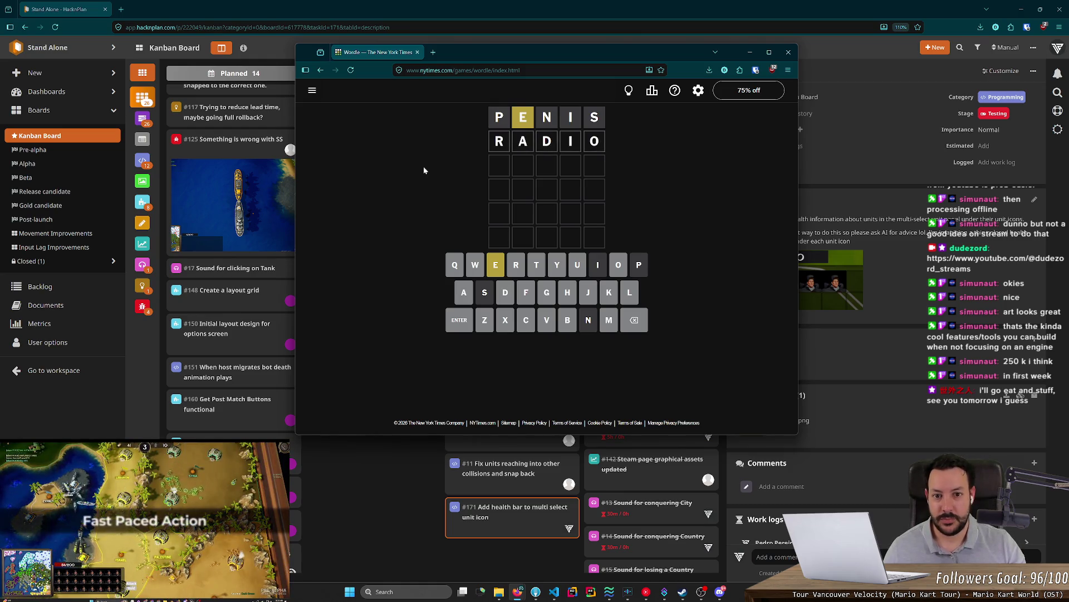
{"action": "key", "text": "BackSpace"}
{"action": "key", "text": "BackSpace"}
{"action": "key", "text": "BackSpace"}
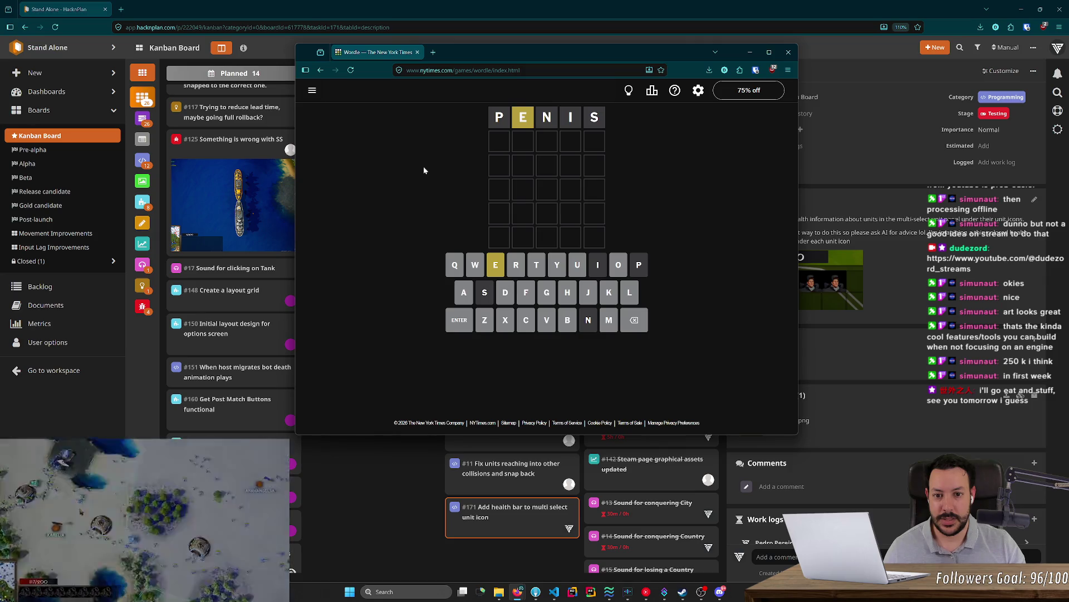
{"action": "type", "text": "de"}
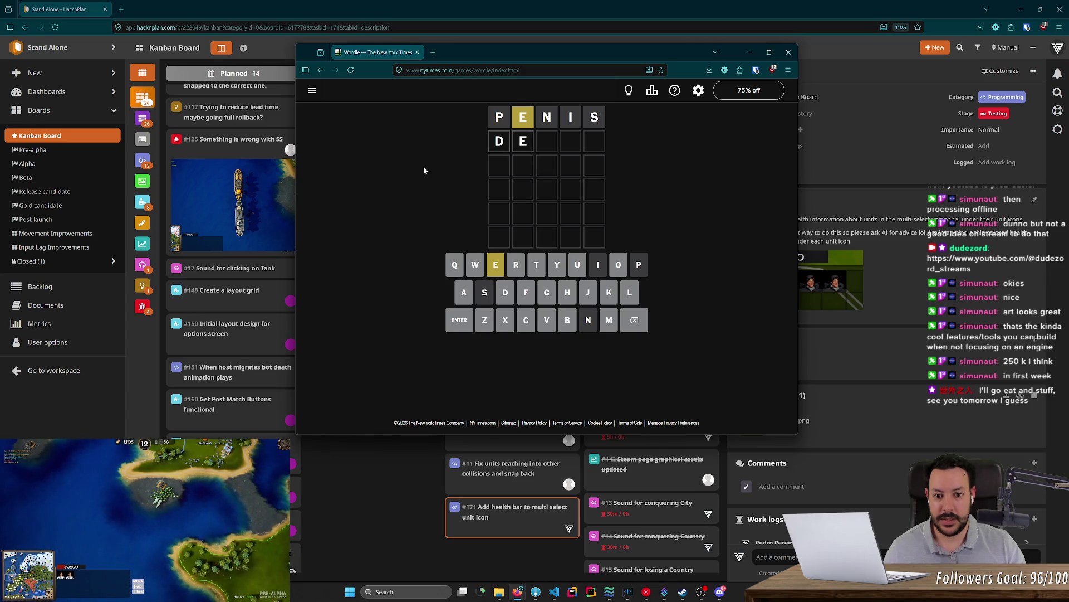
{"action": "type", "text": "o"}
{"action": "key", "text": "BackSpace"}
{"action": "type", "text": "ath"}
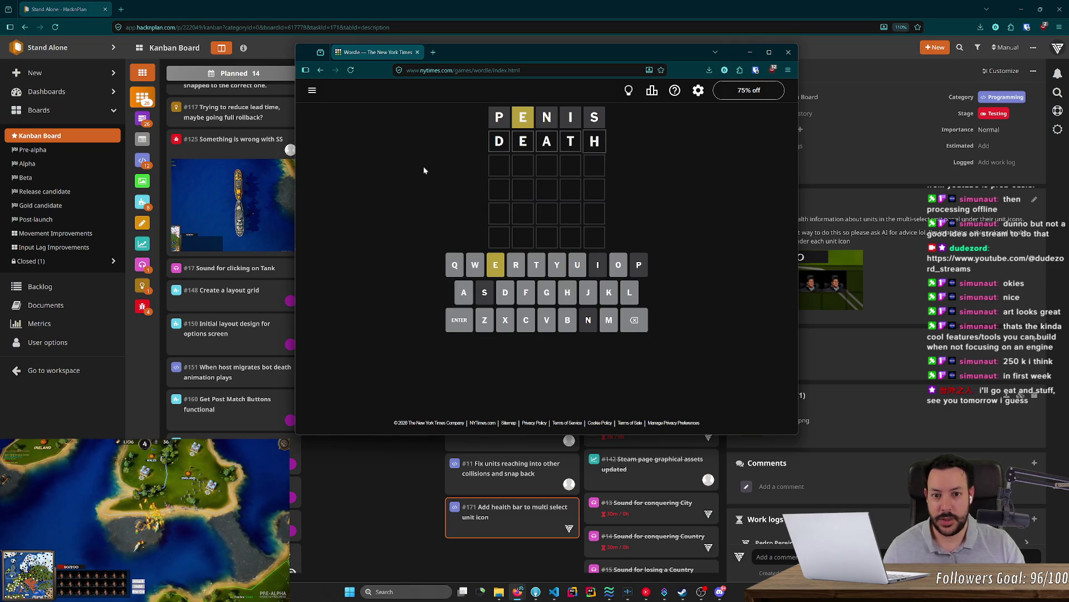
{"action": "key", "text": "BackSpace"}
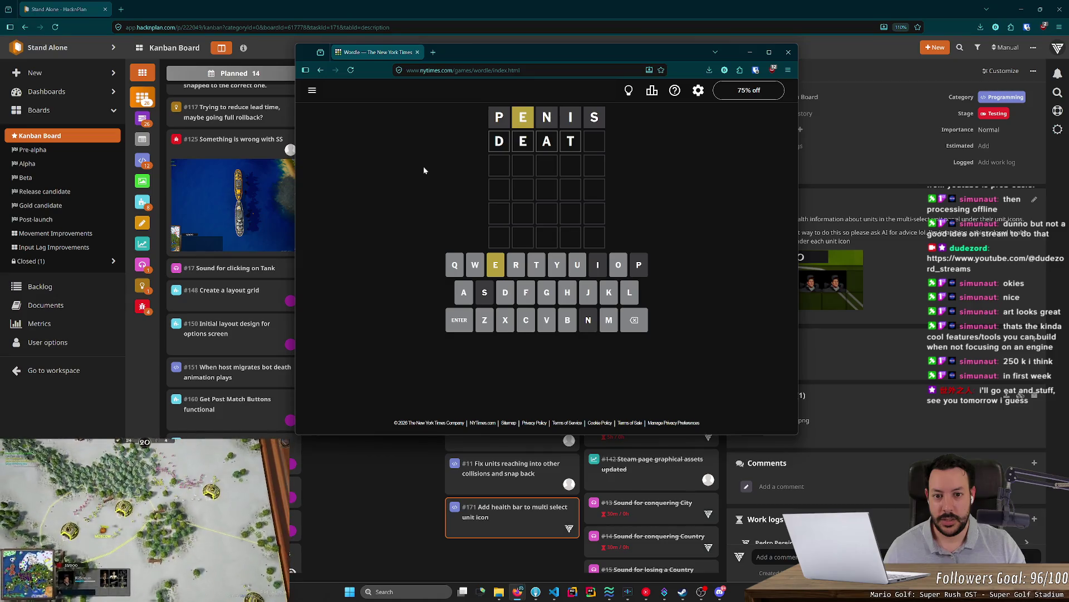
{"action": "key", "text": "BackSpace"}
{"action": "key", "text": "BackSpace"}
{"action": "key", "text": "BackSpace"}
{"action": "type", "text": "eat"}
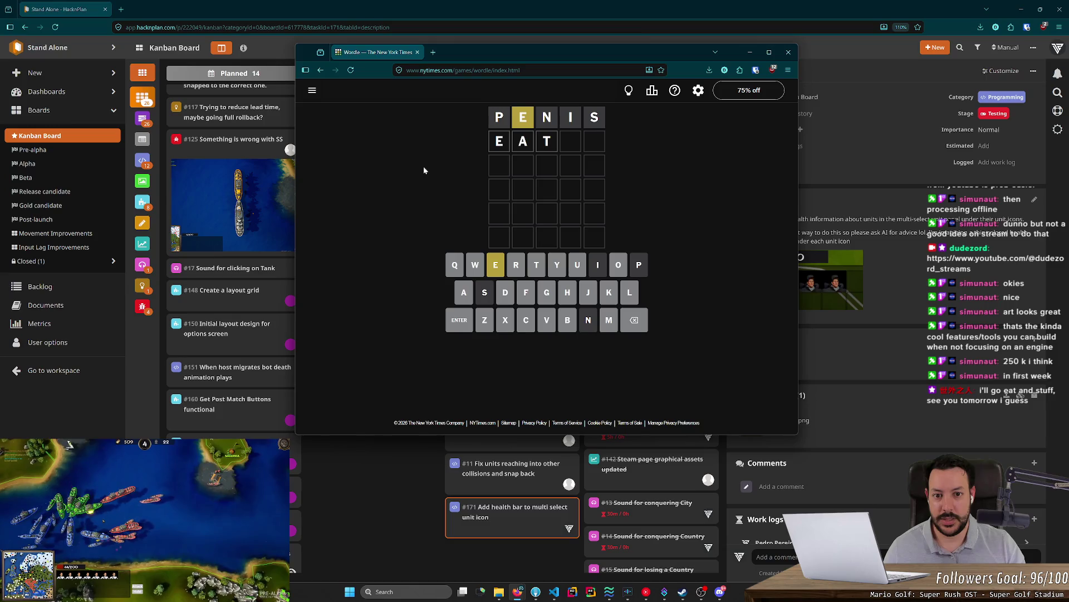
{"action": "key", "text": "BackSpace"}
{"action": "key", "text": "BackSpace"}
{"action": "key", "text": "BackSpace"}
{"action": "type", "text": "oats"}
{"action": "key", "text": "BackSpace"}
{"action": "key", "text": "BackSpace"}
{"action": "key", "text": "BackSpace"}
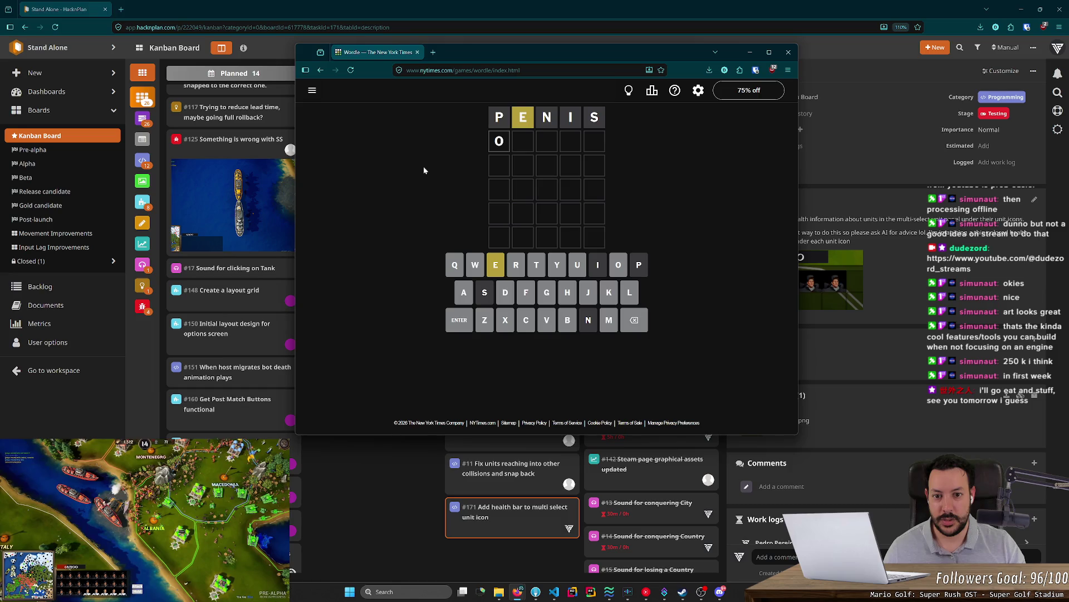
{"action": "type", "text": "wh"}
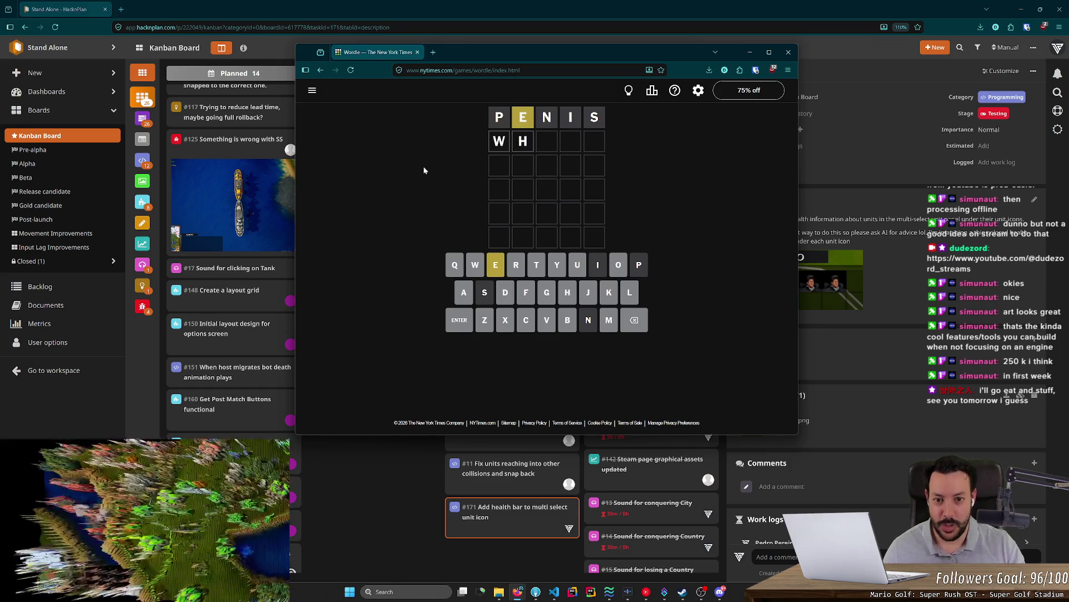
{"action": "key", "text": "BackSpace"}
{"action": "key", "text": "BackSpace"}
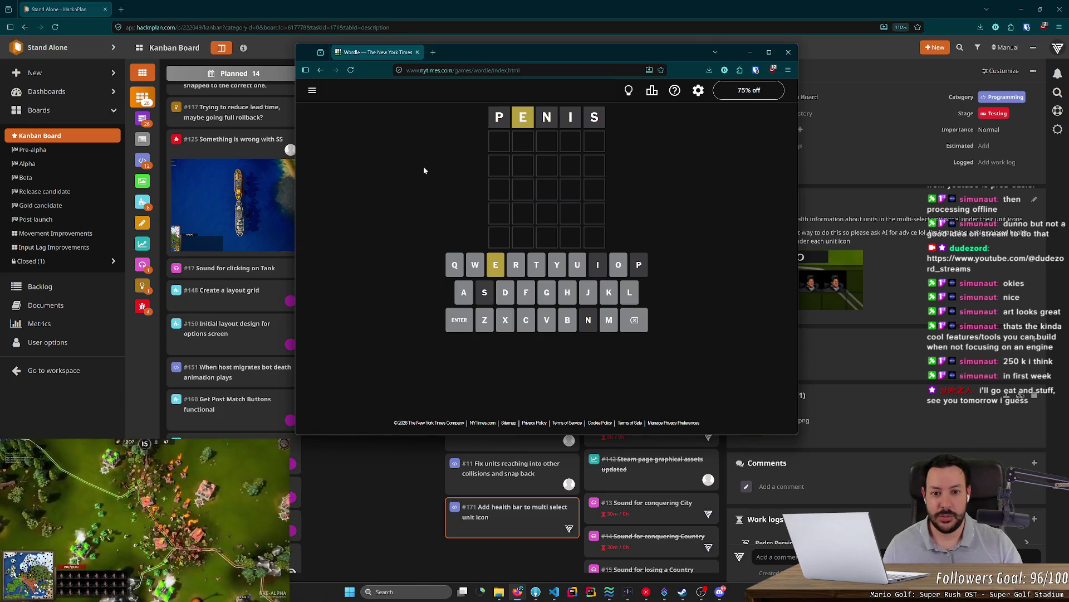
{"action": "type", "text": "aou"}
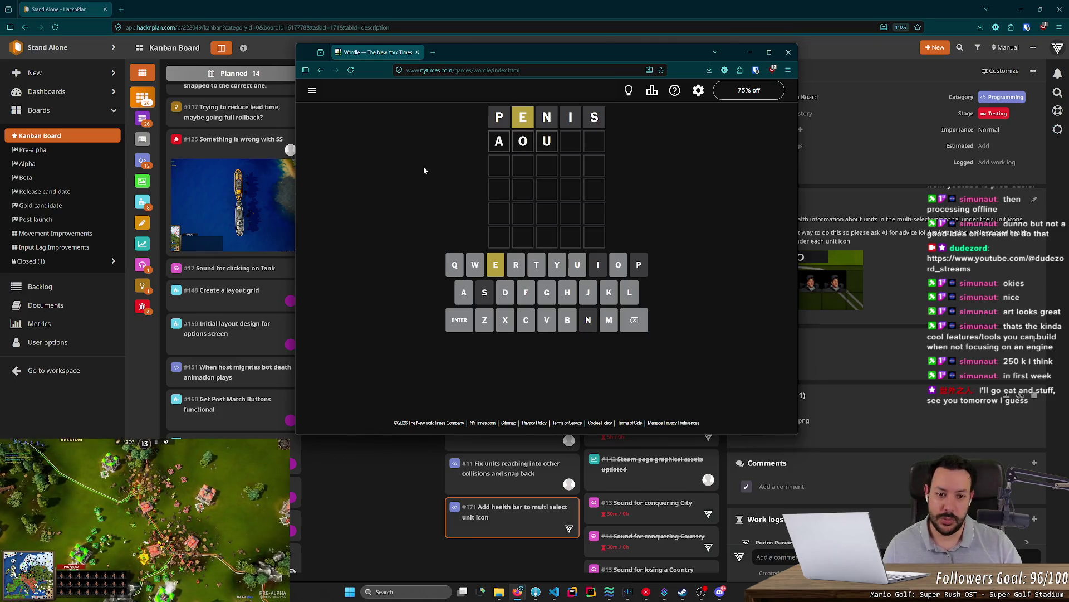
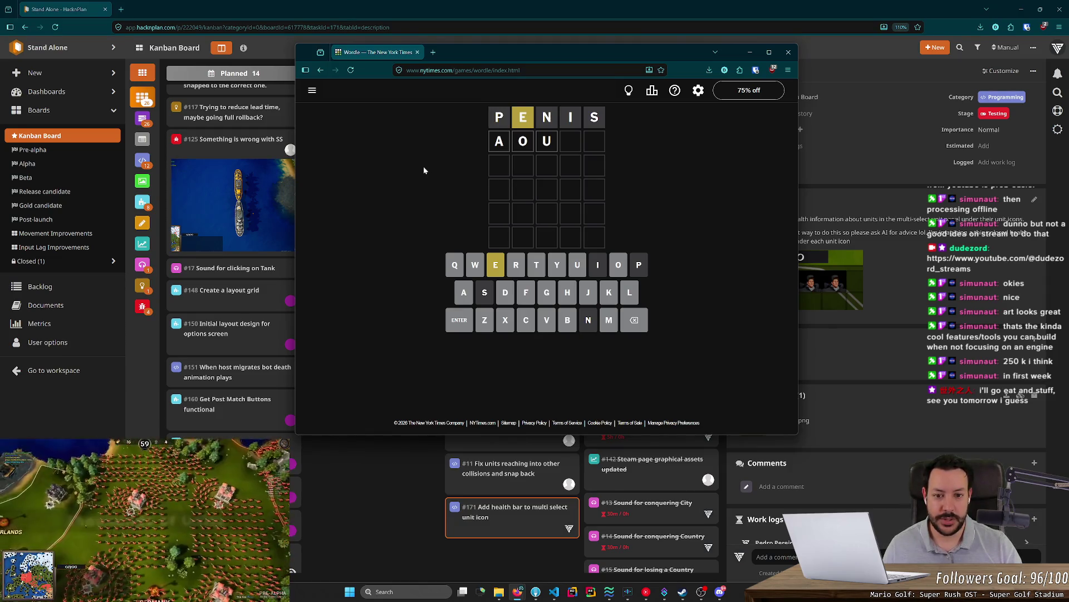
Enter BROAD as the second Wordle guess.
{"action": "type", "text": "n"}
{"action": "key", "text": "BackSpace"}
{"action": "key", "text": "BackSpace"}
{"action": "key", "text": "BackSpace"}
{"action": "type", "text": "boar"}
{"action": "key", "text": "BackSpace"}
{"action": "key", "text": "BackSpace"}
{"action": "key", "text": "BackSpace"}
{"action": "type", "text": "road"}
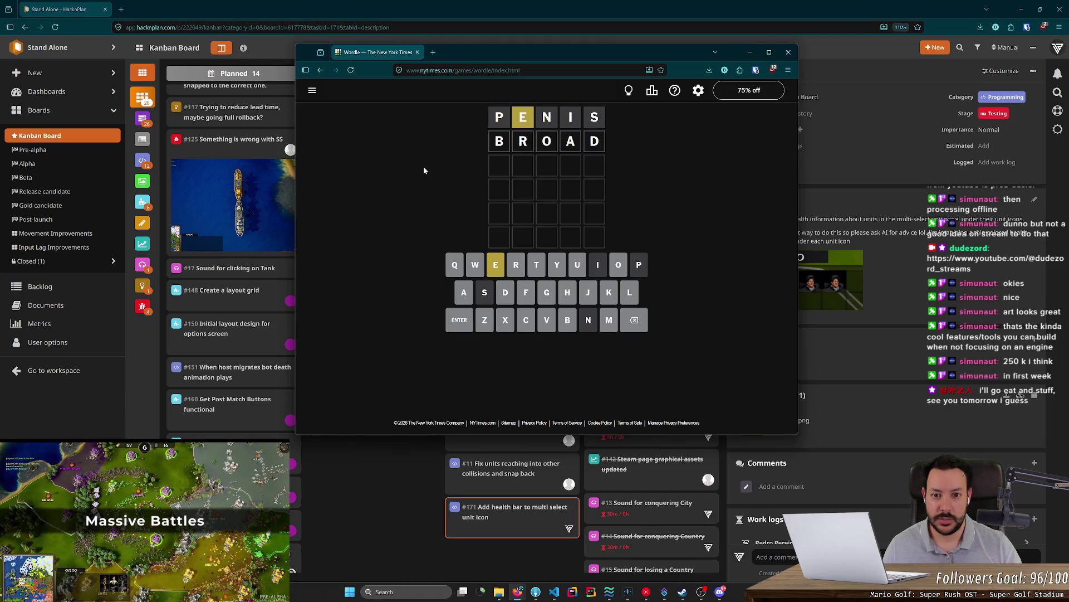
{"action": "key", "text": "Return"}
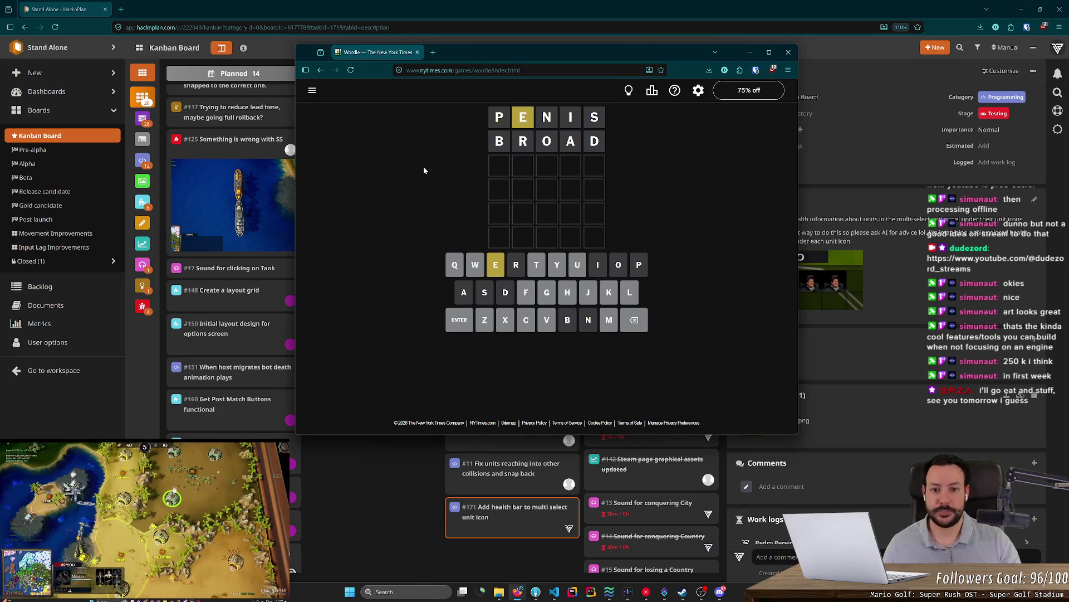
Try and erase trial third-row words such as UWYE and WULED, leaving only T.
{"action": "type", "text": "u"}
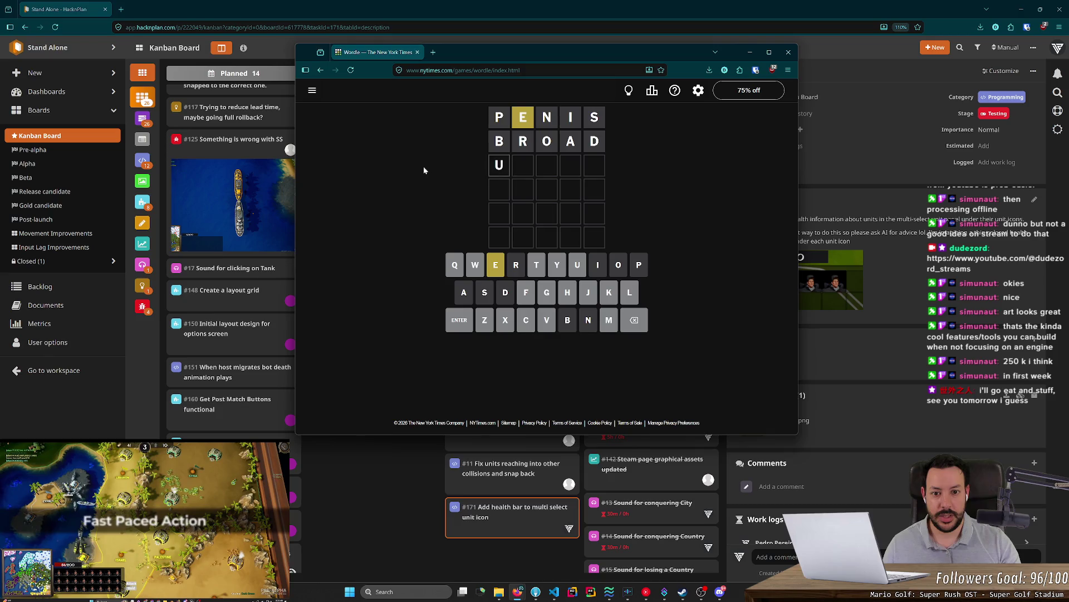
{"action": "type", "text": "wy"}
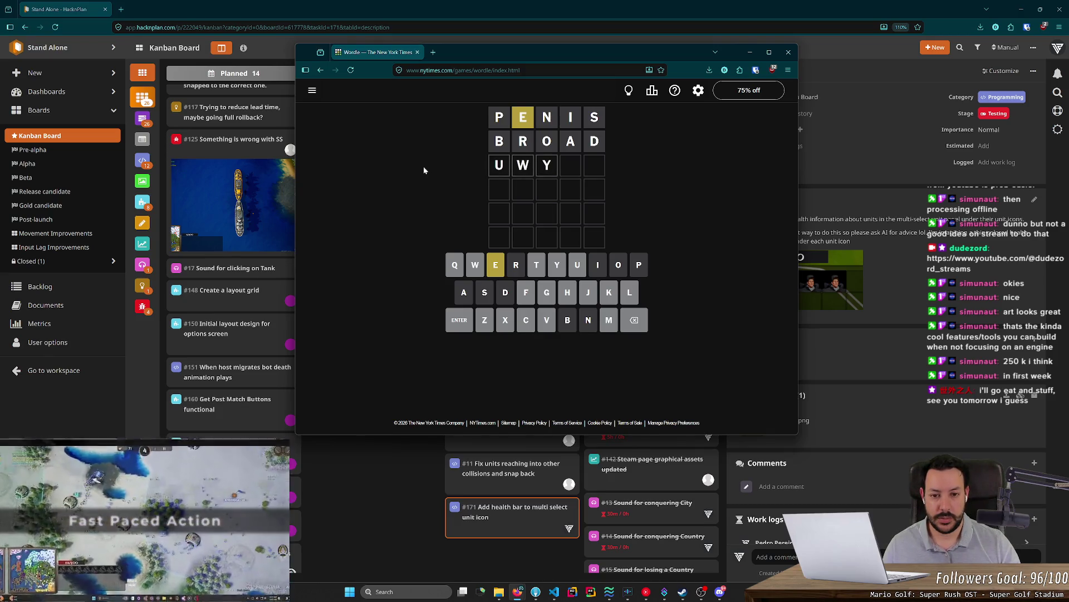
{"action": "type", "text": "e"}
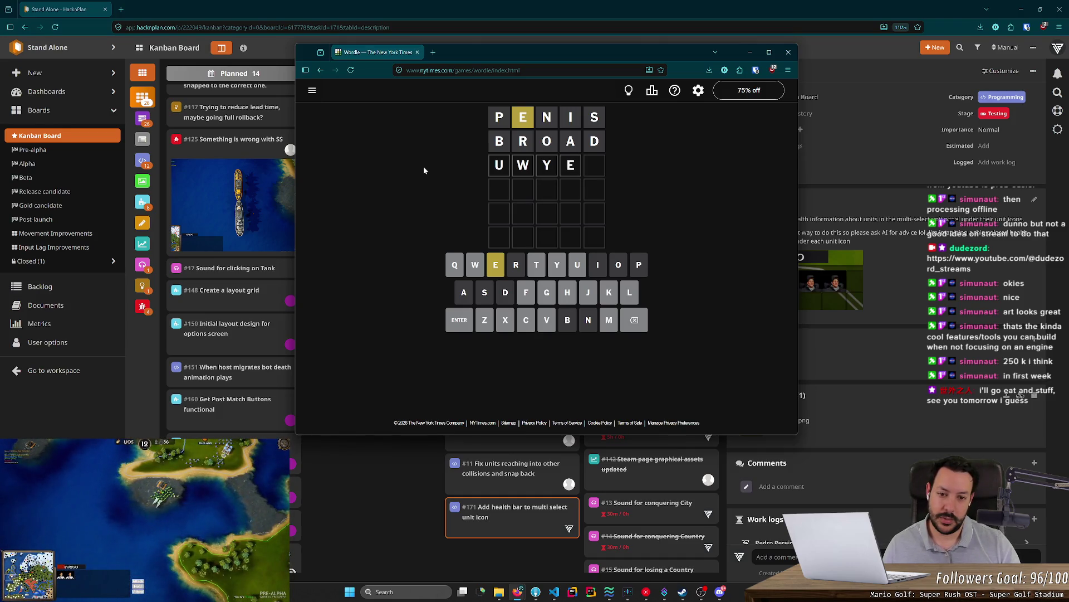
{"action": "key", "text": "BackSpace"}
{"action": "key", "text": "BackSpace"}
{"action": "key", "text": "BackSpace"}
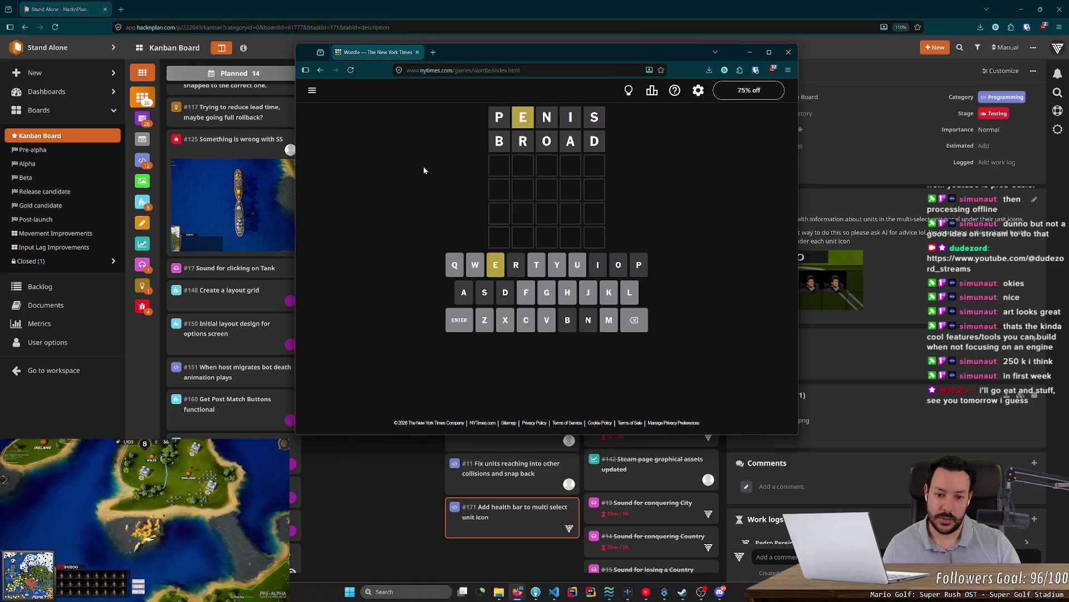
{"action": "type", "text": "b"}
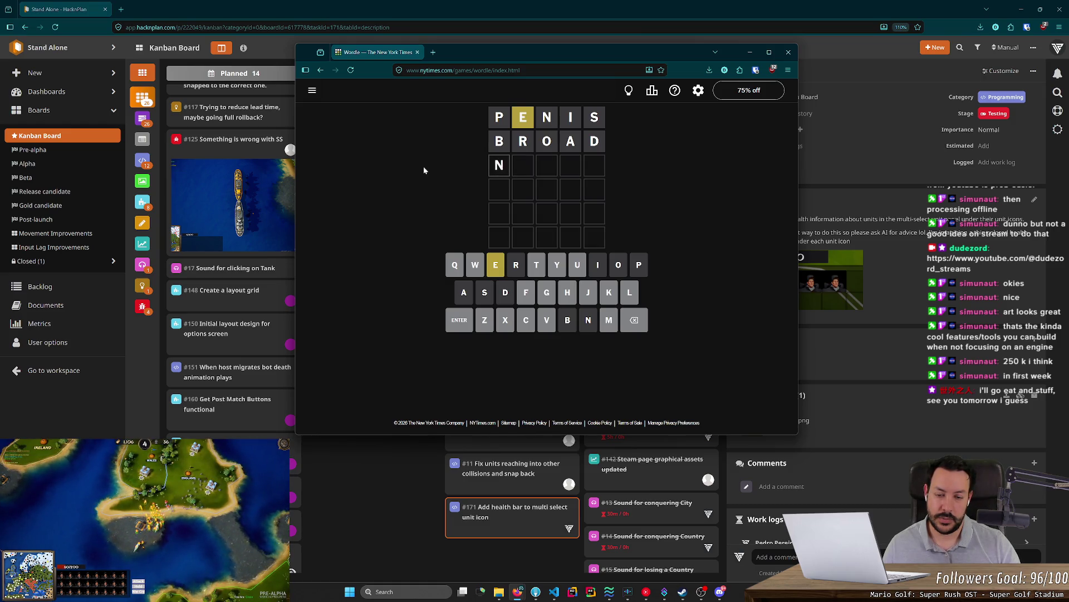
{"action": "key", "text": "BackSpace"}
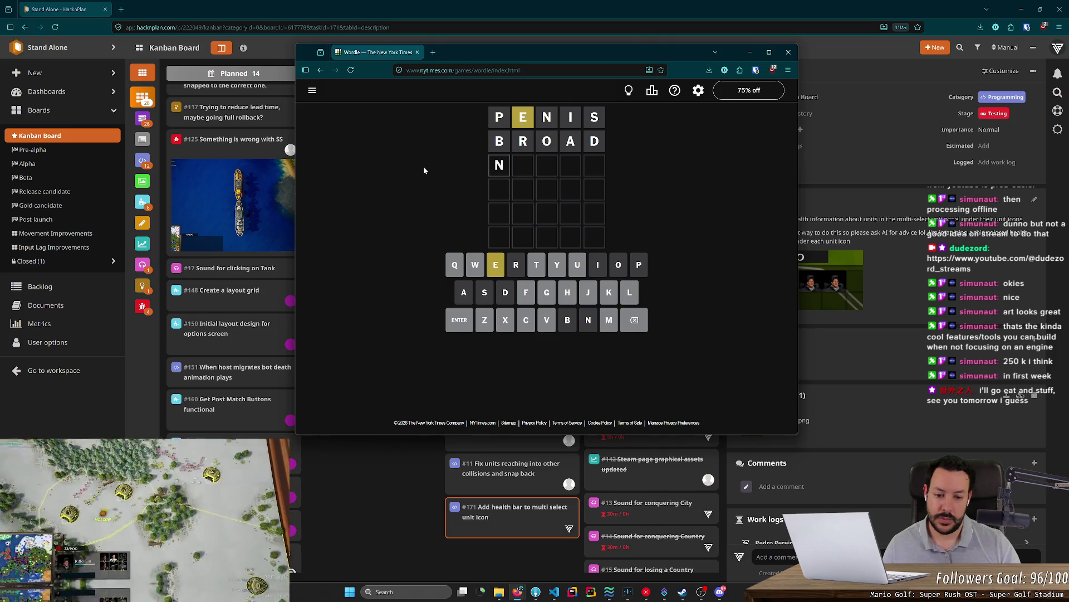
{"action": "key", "text": "BackSpace"}
{"action": "type", "text": "m"}
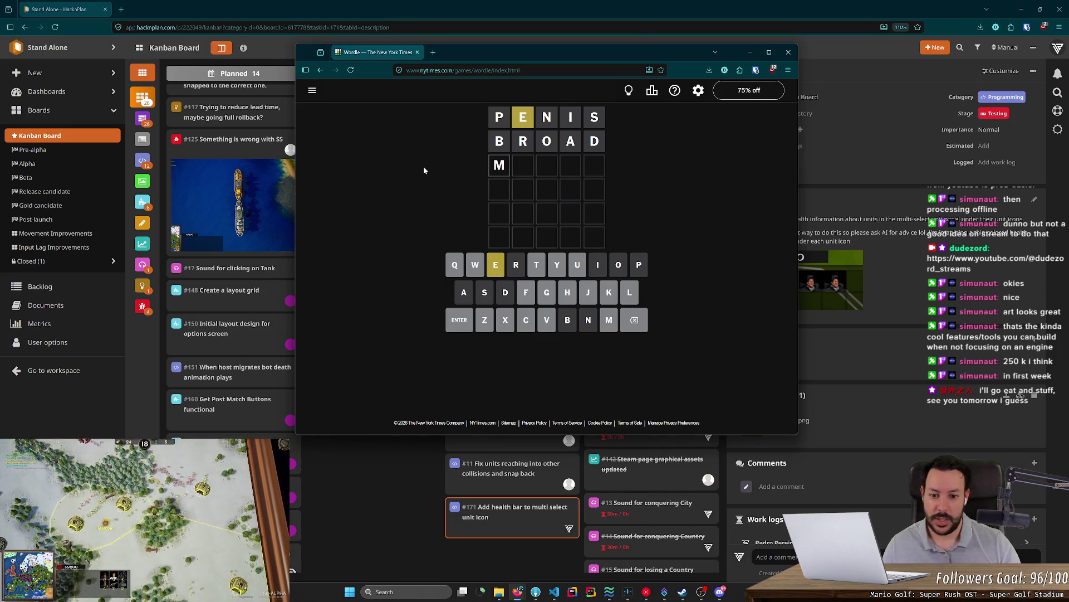
{"action": "key", "text": "BackSpace"}
{"action": "type", "text": "ce"}
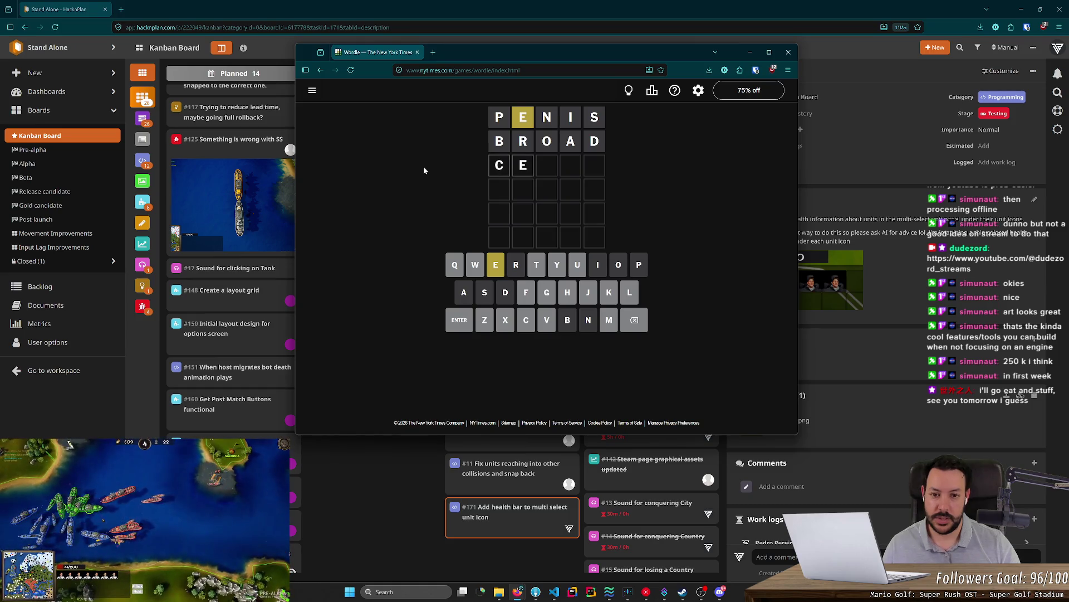
{"action": "key", "text": "BackSpace"}
{"action": "type", "text": "e"}
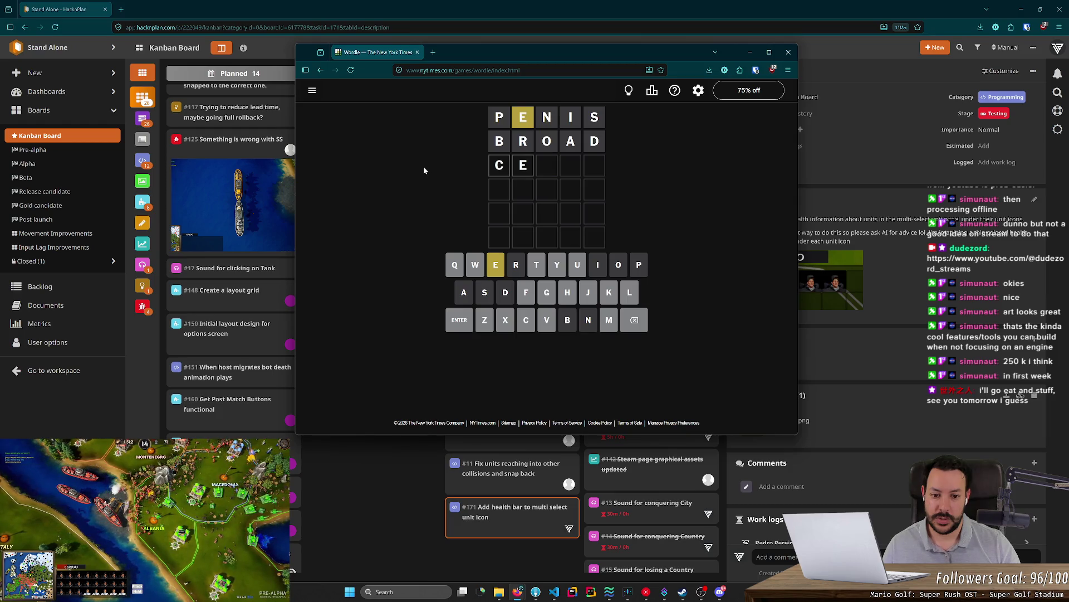
{"action": "type", "text": "d"}
{"action": "key", "text": "BackSpace"}
{"action": "type", "text": "f"}
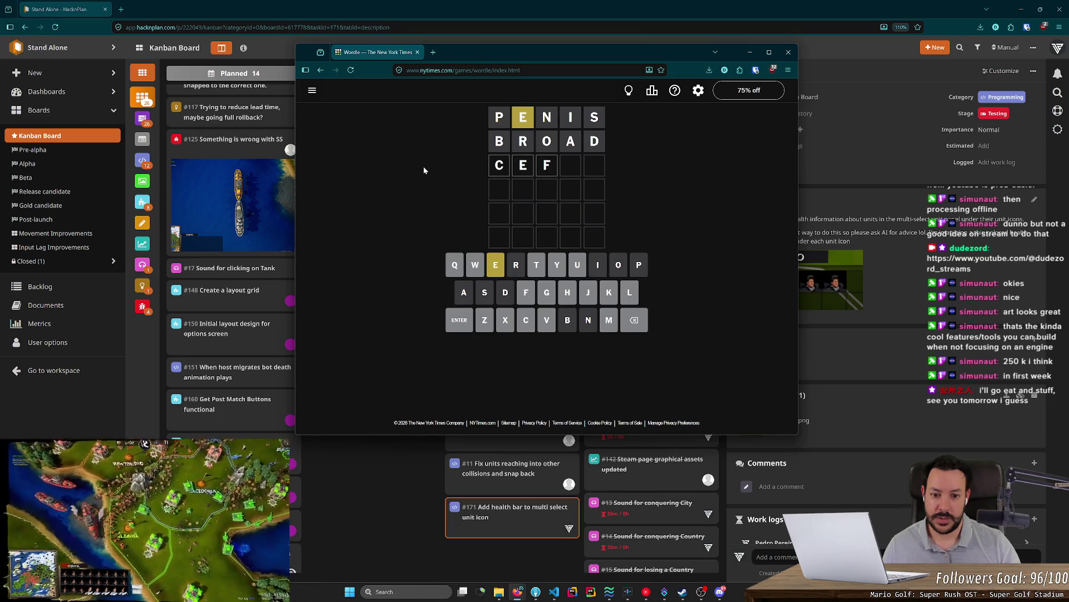
{"action": "key", "text": "BackSpace"}
{"action": "type", "text": "g"}
{"action": "key", "text": "BackSpace"}
{"action": "key", "text": "BackSpace"}
{"action": "type", "text": "w"}
{"action": "key", "text": "BackSpace"}
{"action": "type", "text": "ew"}
{"action": "key", "text": "BackSpace"}
{"action": "key", "text": "BackSpace"}
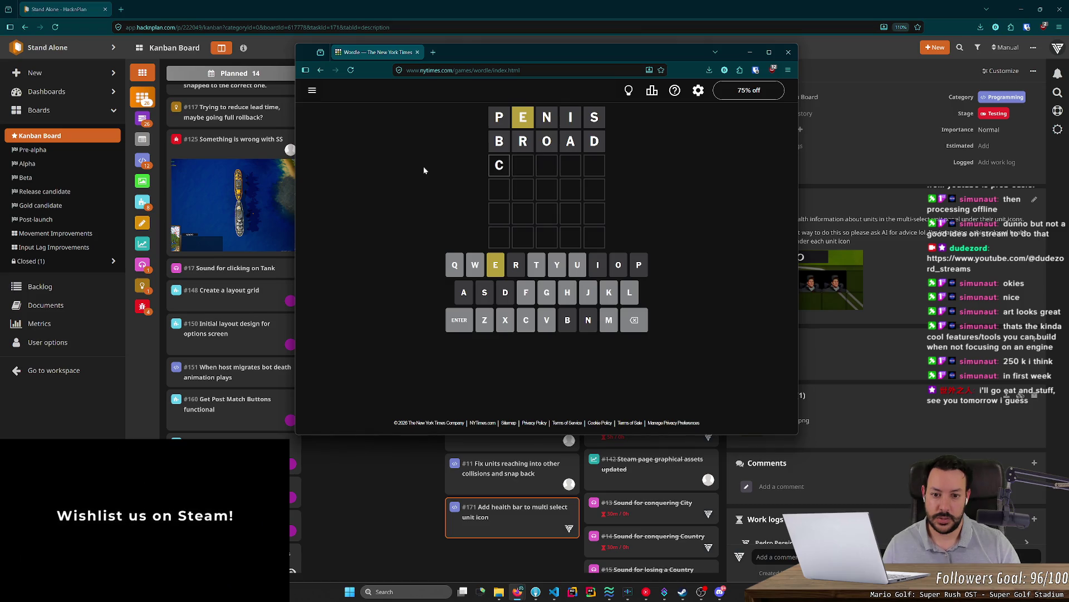
{"action": "type", "text": "eti"}
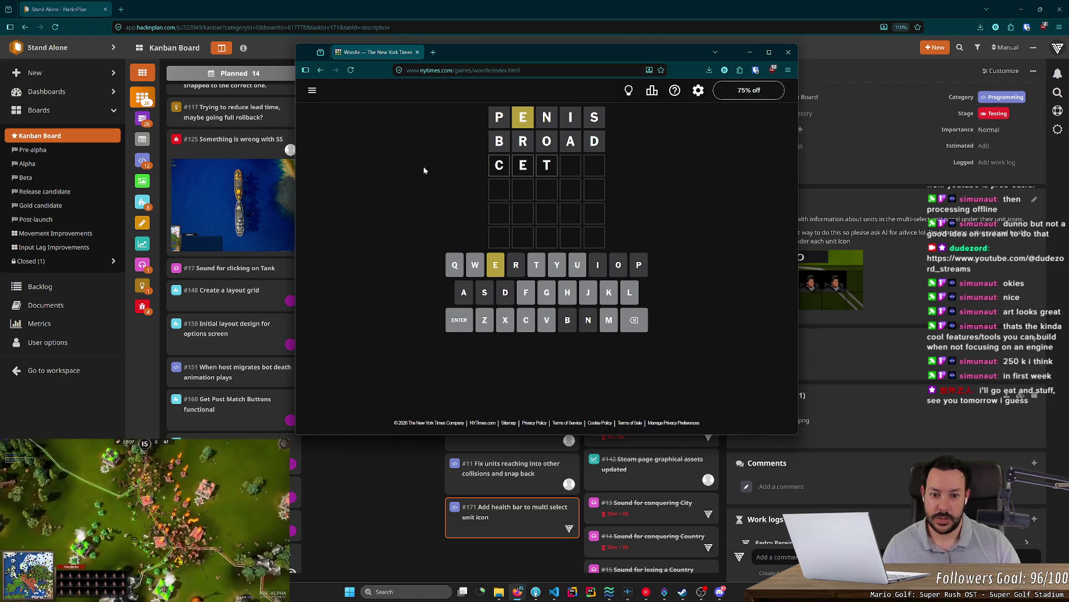
{"action": "key", "text": "BackSpace"}
{"action": "type", "text": "u"}
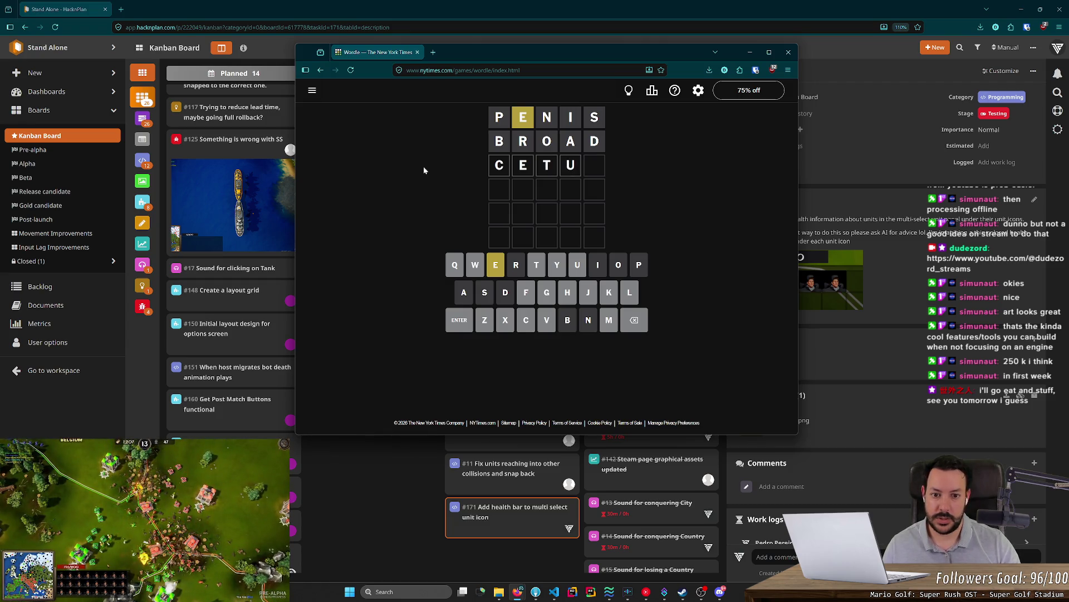
{"action": "key", "text": "BackSpace"}
{"action": "key", "text": "BackSpace"}
{"action": "key", "text": "BackSpace"}
{"action": "key", "text": "BackSpace"}
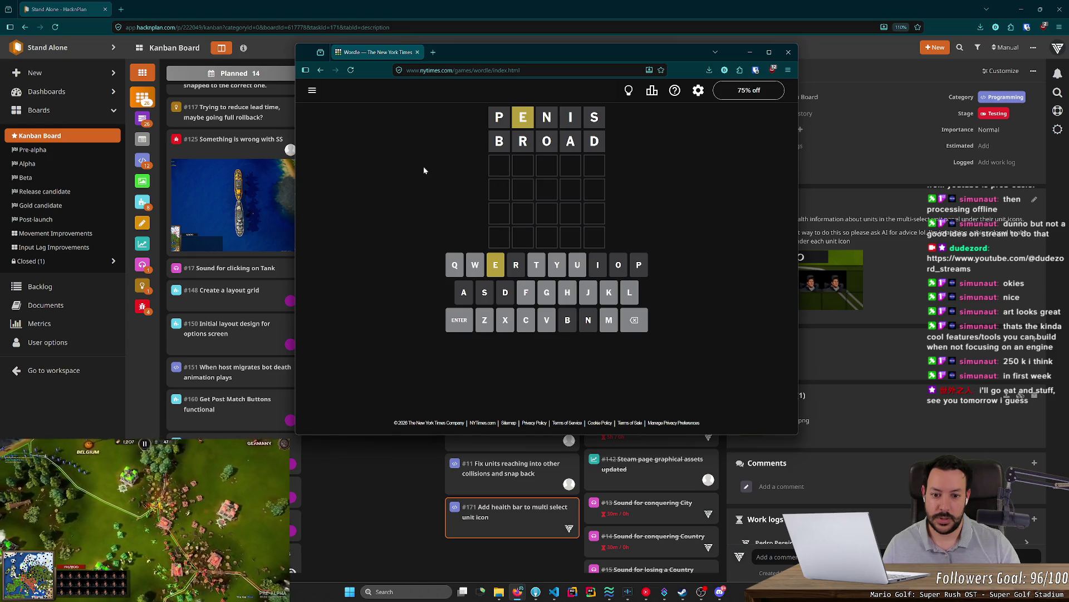
{"action": "type", "text": "w"}
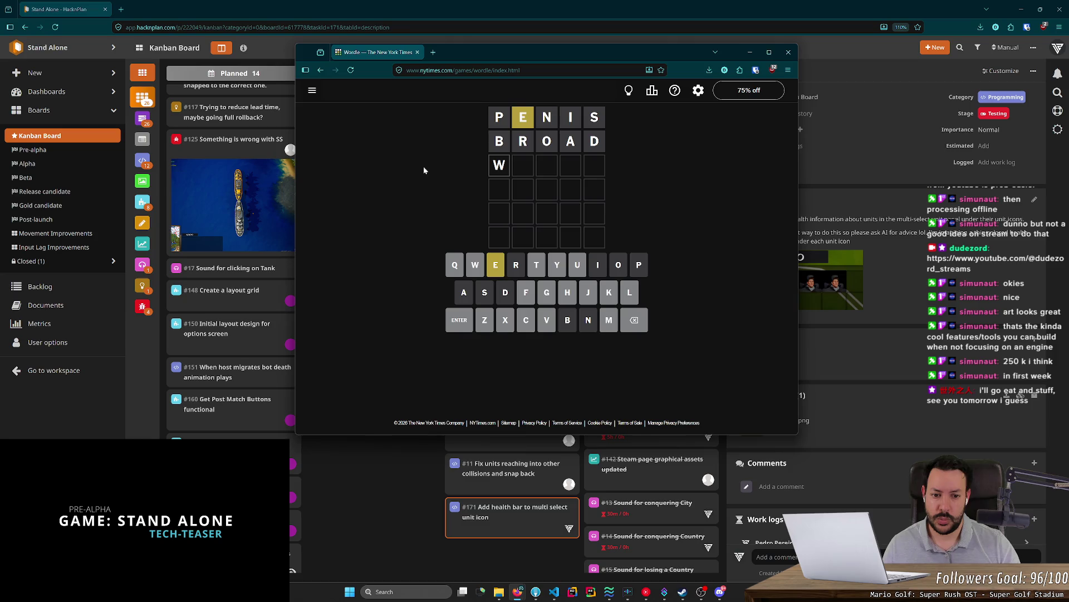
{"action": "type", "text": "u"}
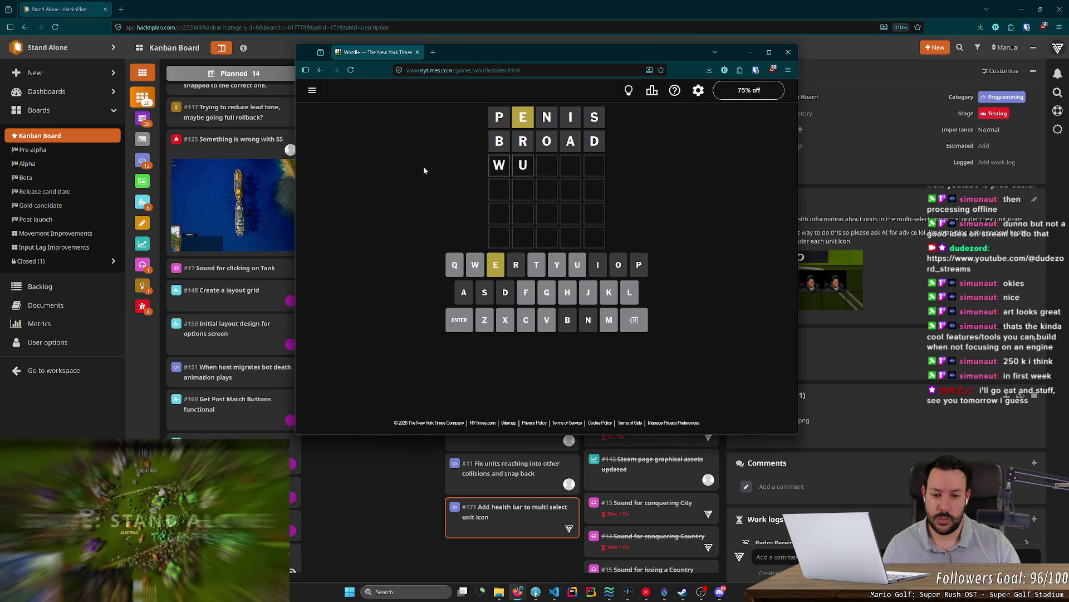
{"action": "type", "text": "led"}
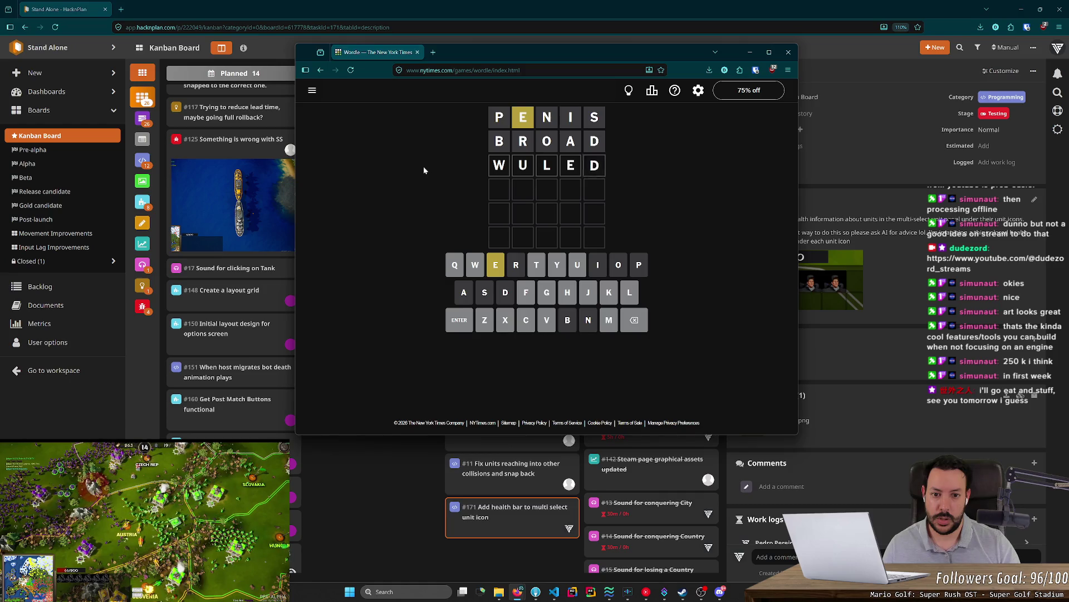
{"action": "key", "text": "BackSpace"}
{"action": "key", "text": "BackSpace"}
{"action": "key", "text": "BackSpace"}
{"action": "key", "text": "BackSpace"}
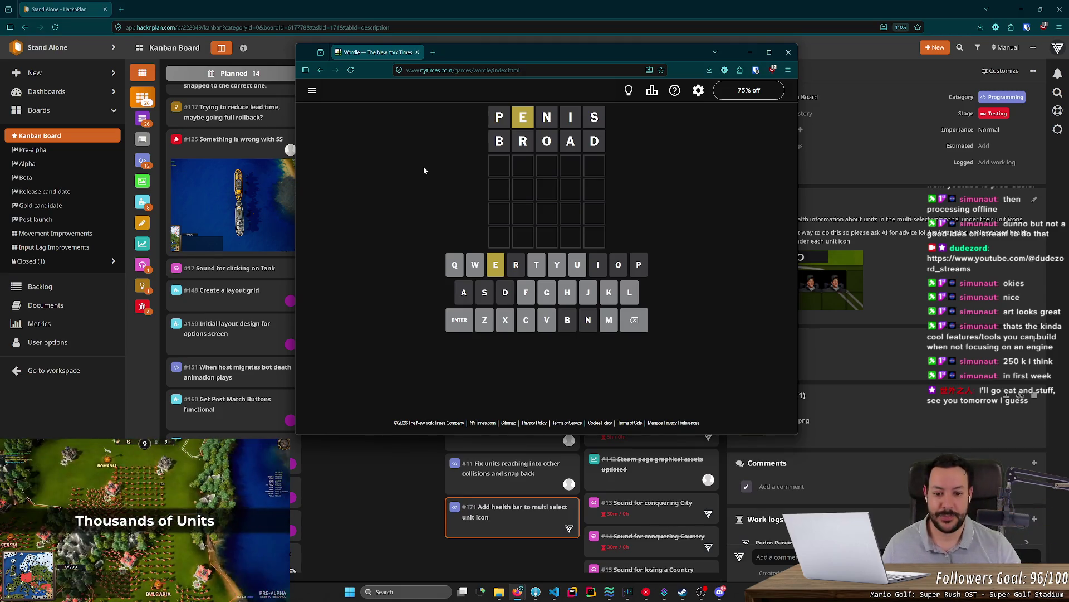
{"action": "type", "text": "t"}
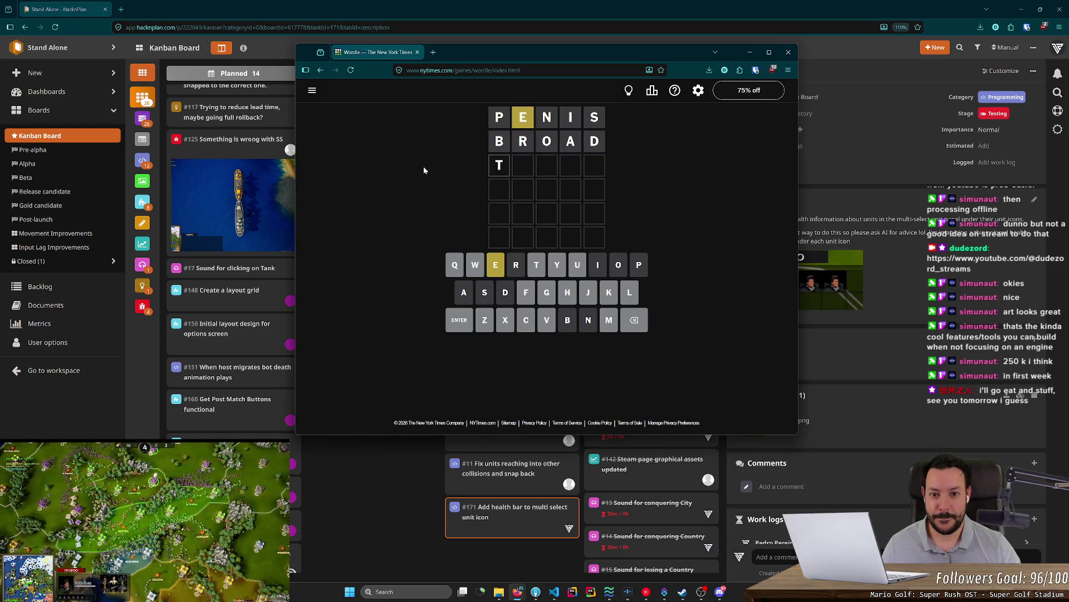
Settle on TWEED in the third row after trying TWEEN, and submit it.
{"action": "key", "text": "BackSpace"}
{"action": "type", "text": "t"}
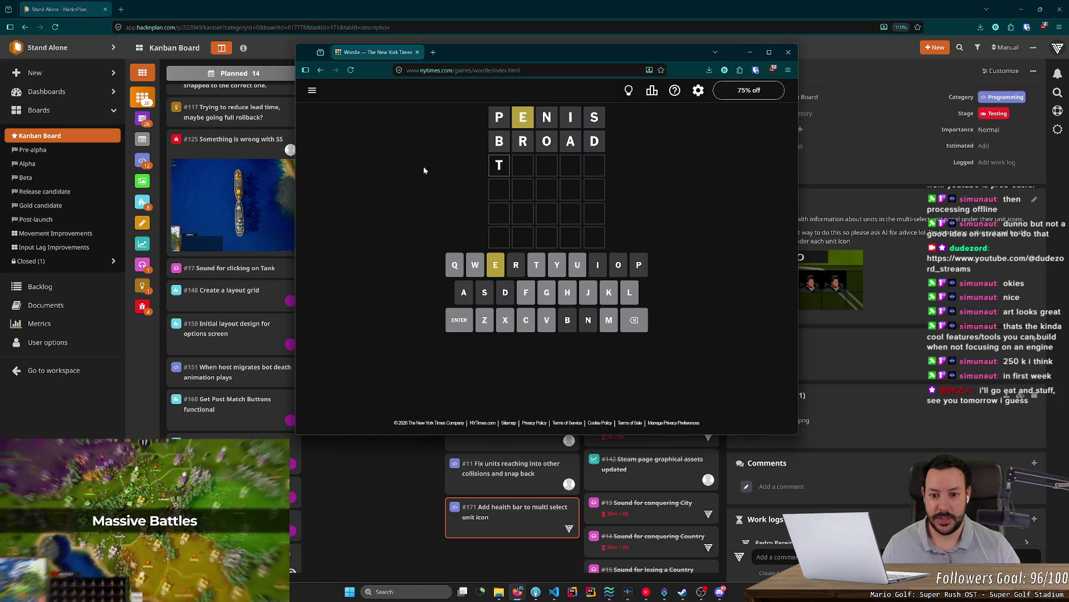
{"action": "type", "text": "w"}
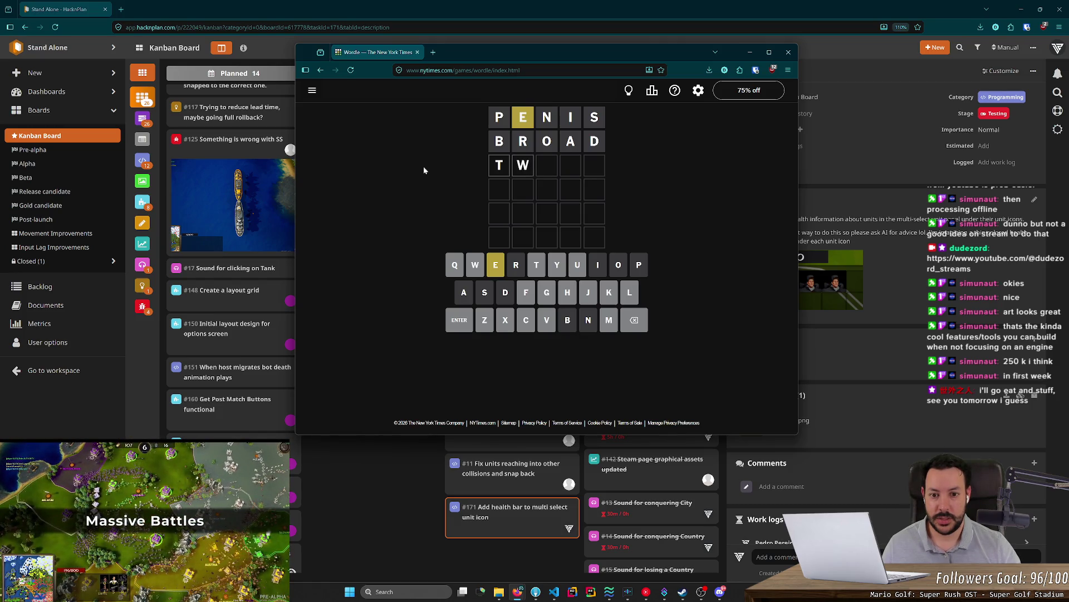
{"action": "type", "text": "eed"}
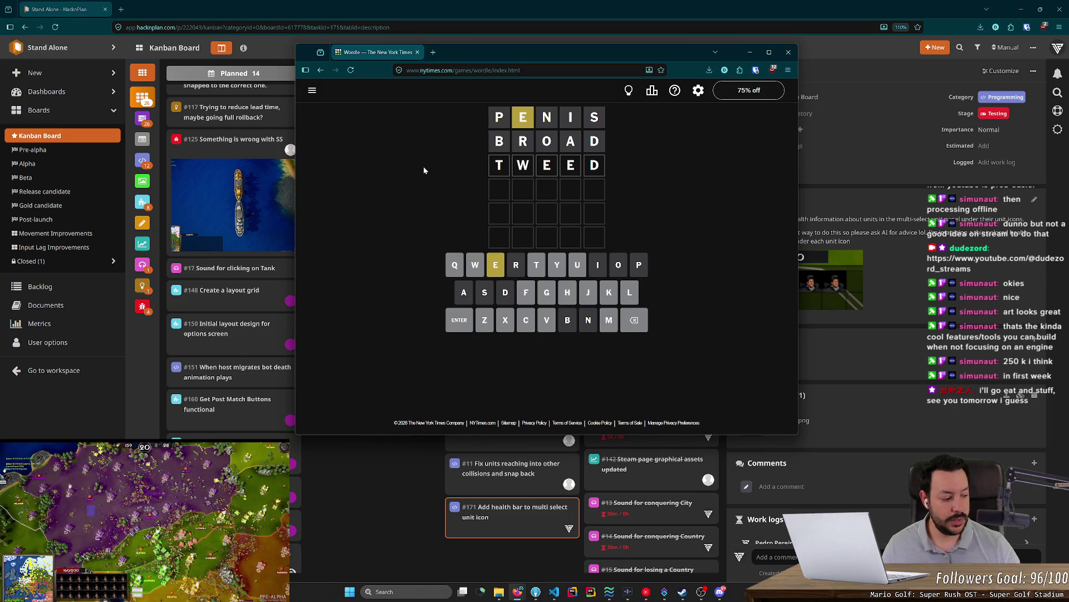
{"action": "key", "text": "BackSpace"}
{"action": "key", "text": "BackSpace"}
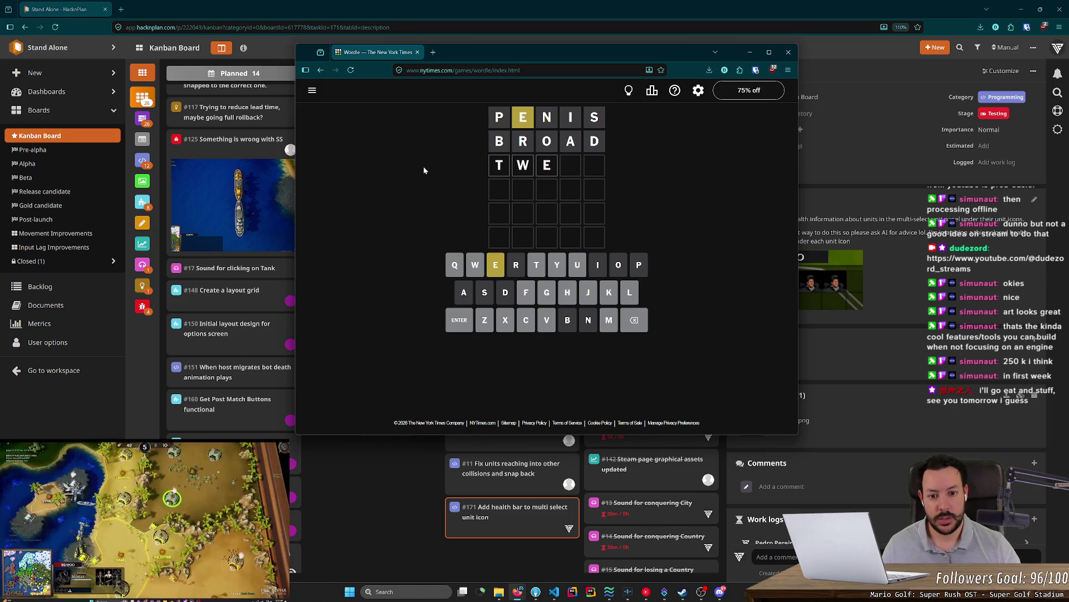
{"action": "type", "text": "n"}
{"action": "key", "text": "BackSpace"}
{"action": "type", "text": "rn"}
{"action": "key", "text": "BackSpace"}
{"action": "key", "text": "BackSpace"}
{"action": "type", "text": "en"}
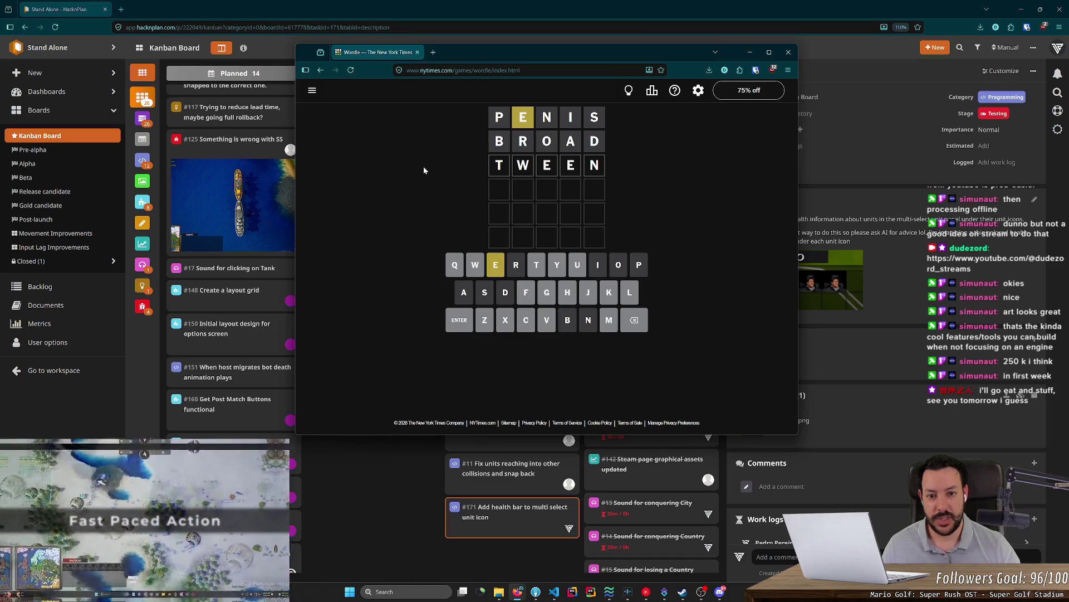
{"action": "key", "text": "BackSpace"}
{"action": "key", "text": "BackSpace"}
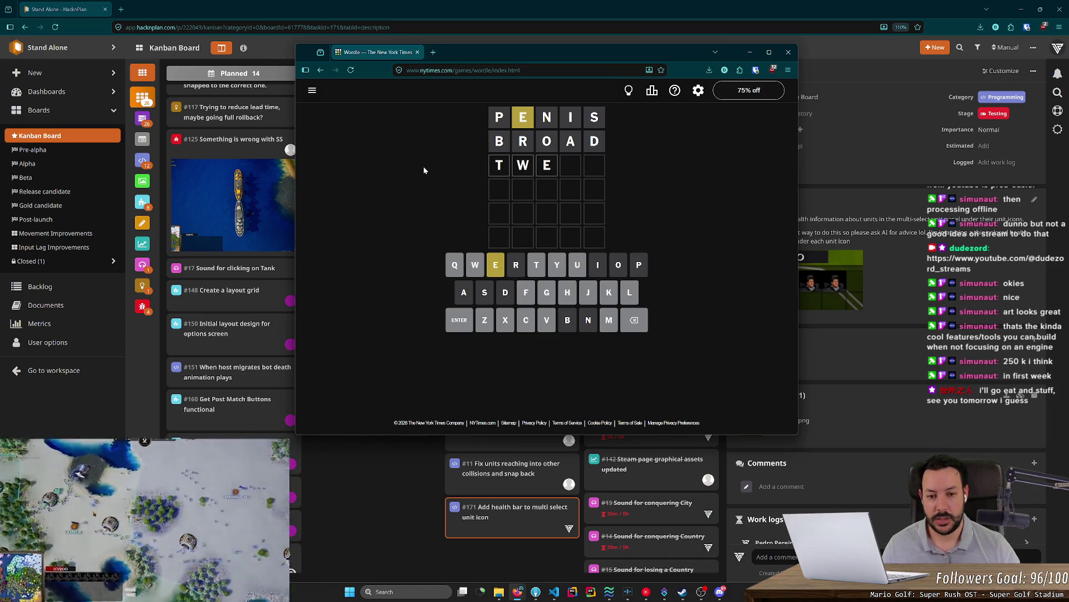
{"action": "type", "text": "d"}
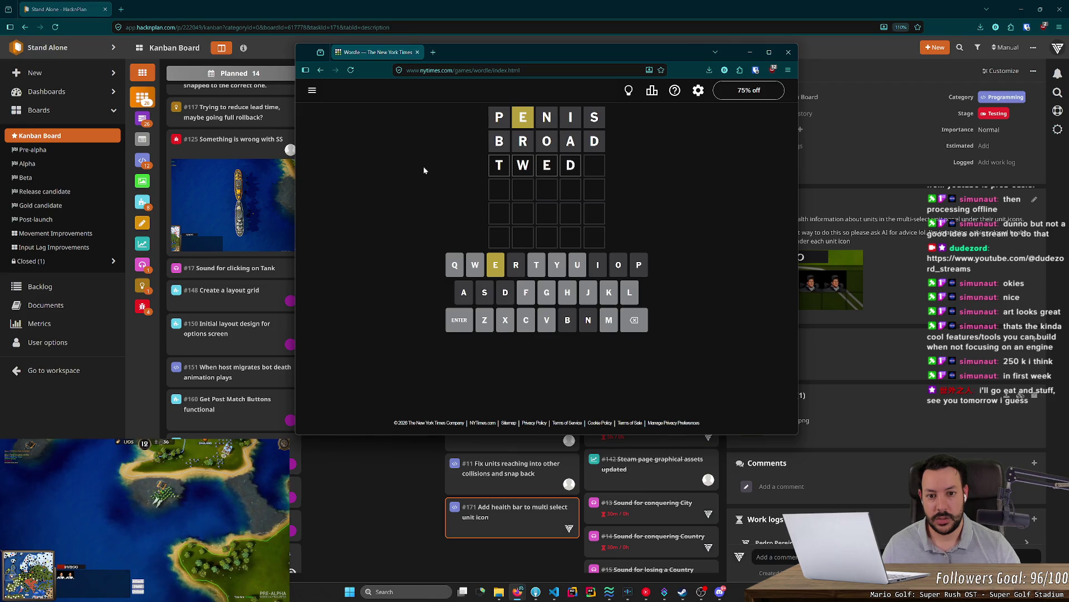
{"action": "key", "text": "BackSpace"}
{"action": "key", "text": "BackSpace"}
{"action": "key", "text": "BackSpace"}
{"action": "type", "text": "weed"}
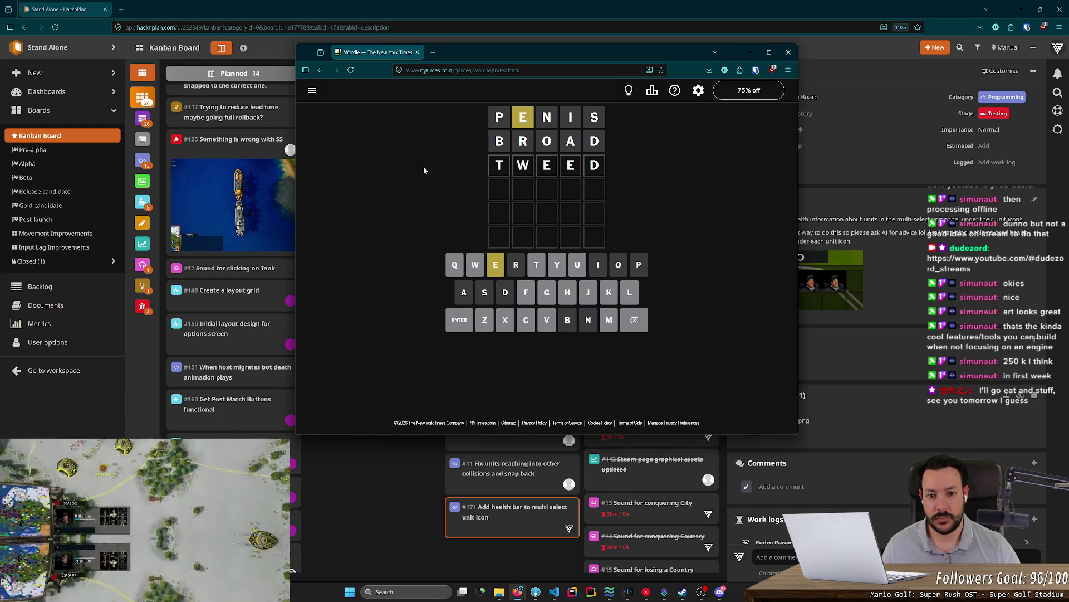
{"action": "key", "text": "Return"}
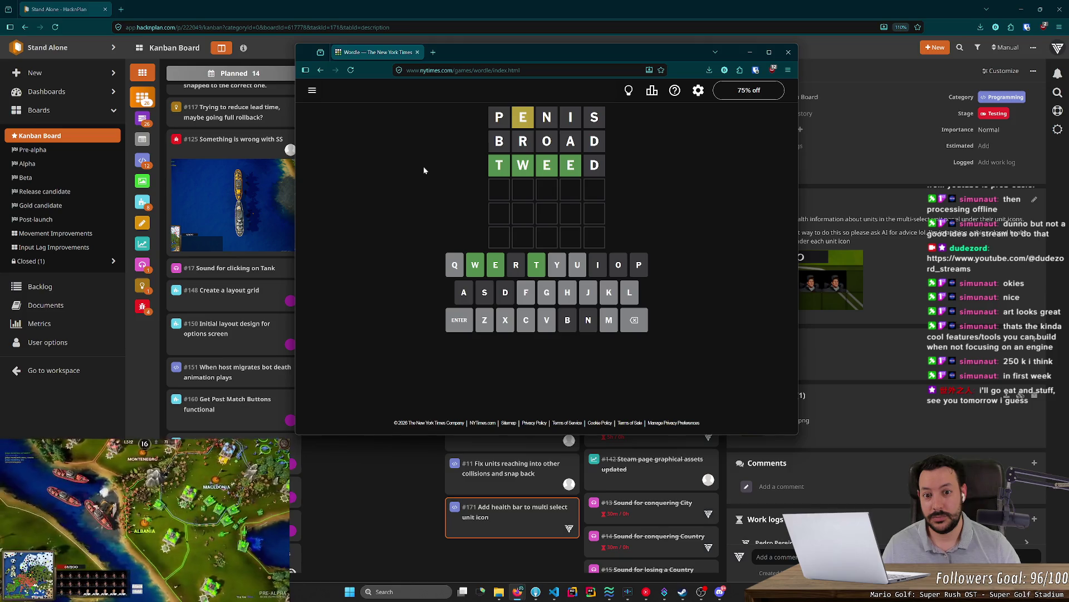
Submit TWEEL as the fourth guess and start the fifth row with TWEEQ.
{"action": "type", "text": "twee"}
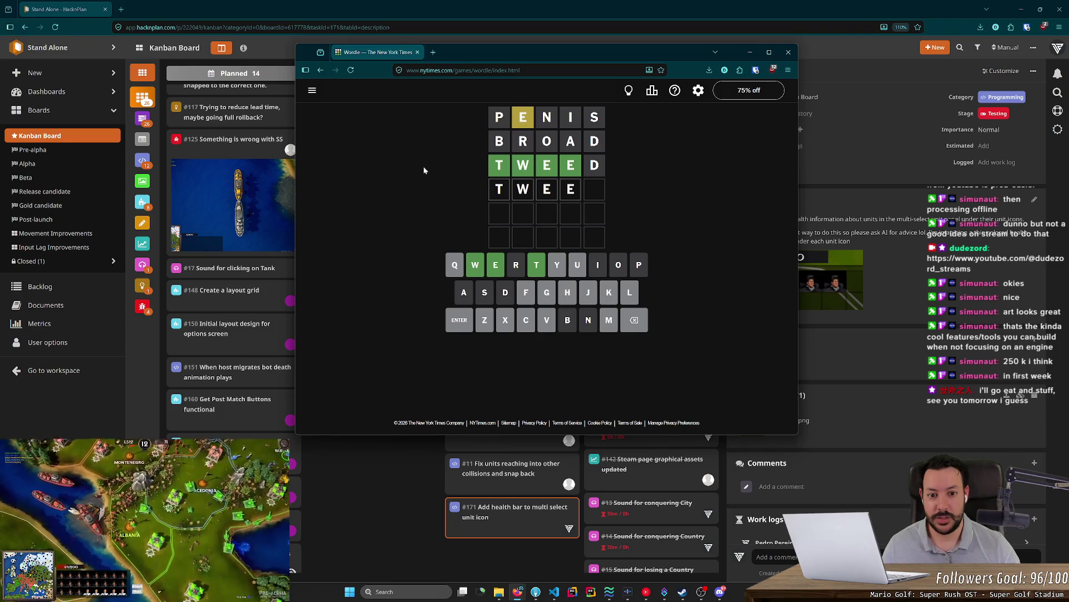
{"action": "type", "text": "l"}
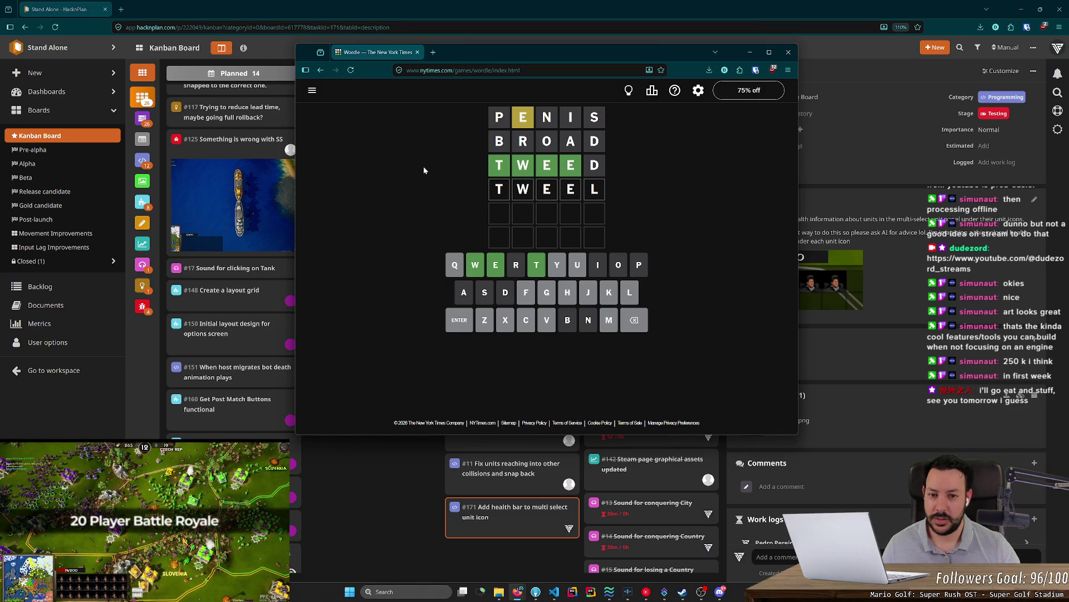
{"action": "key", "text": "Return"}
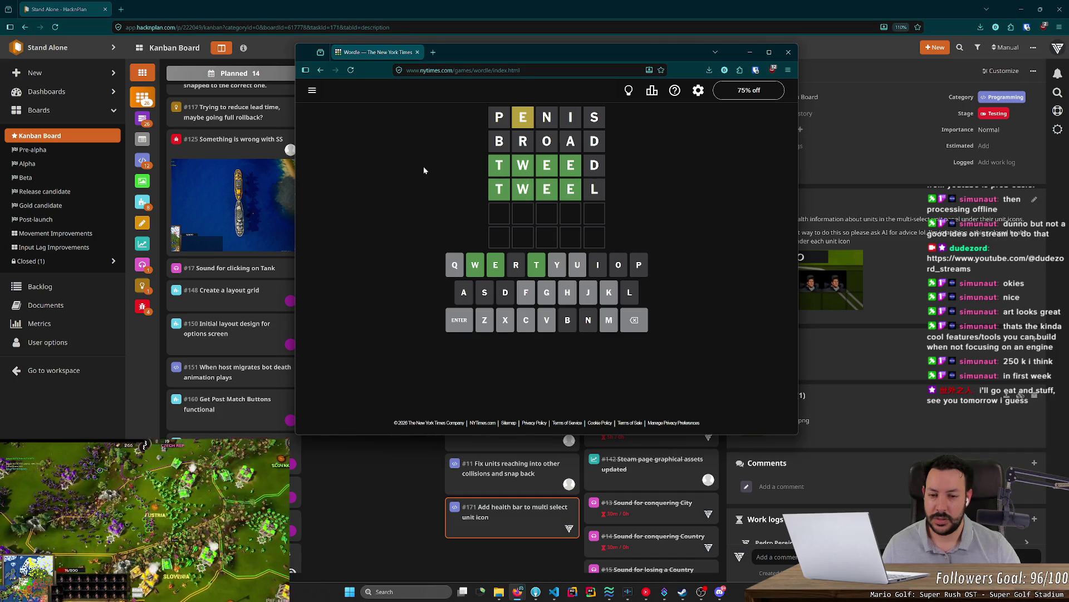
{"action": "type", "text": "twee"}
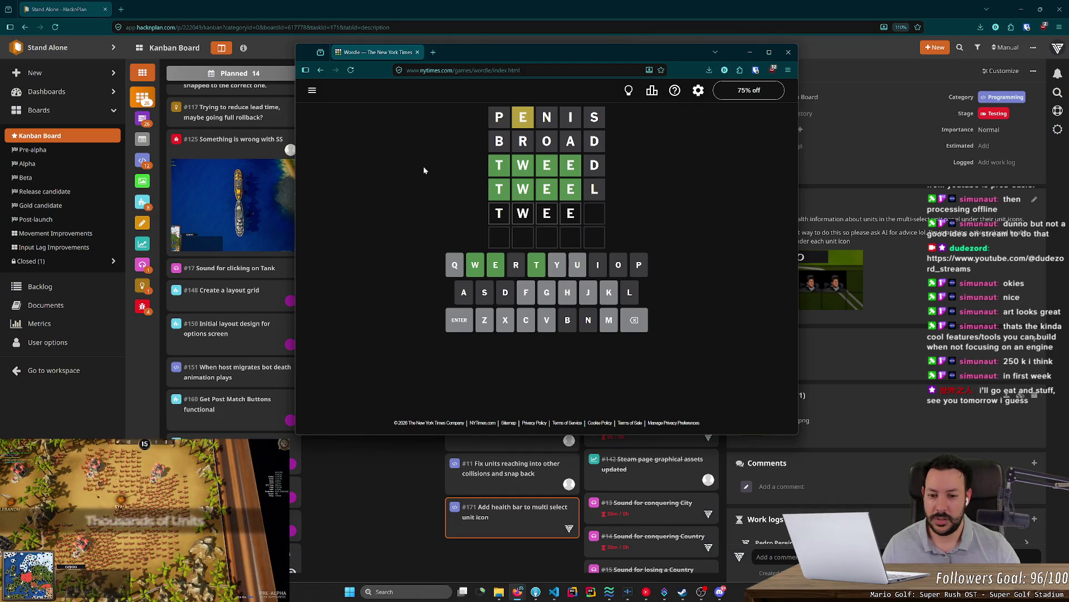
{"action": "type", "text": "q"}
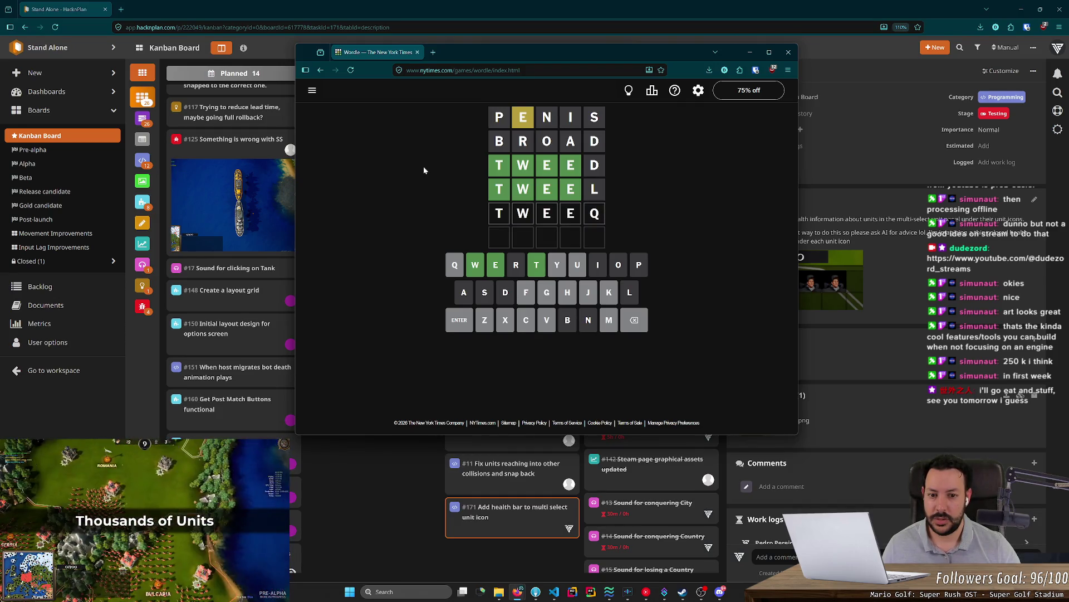
Cycle fifth-row endings T, Y, U, K, H, F, G, X, C and attempt TWEEZ, which is rejected.
{"action": "key", "text": "BackSpace"}
{"action": "type", "text": "t"}
{"action": "key", "text": "BackSpace"}
{"action": "type", "text": "y"}
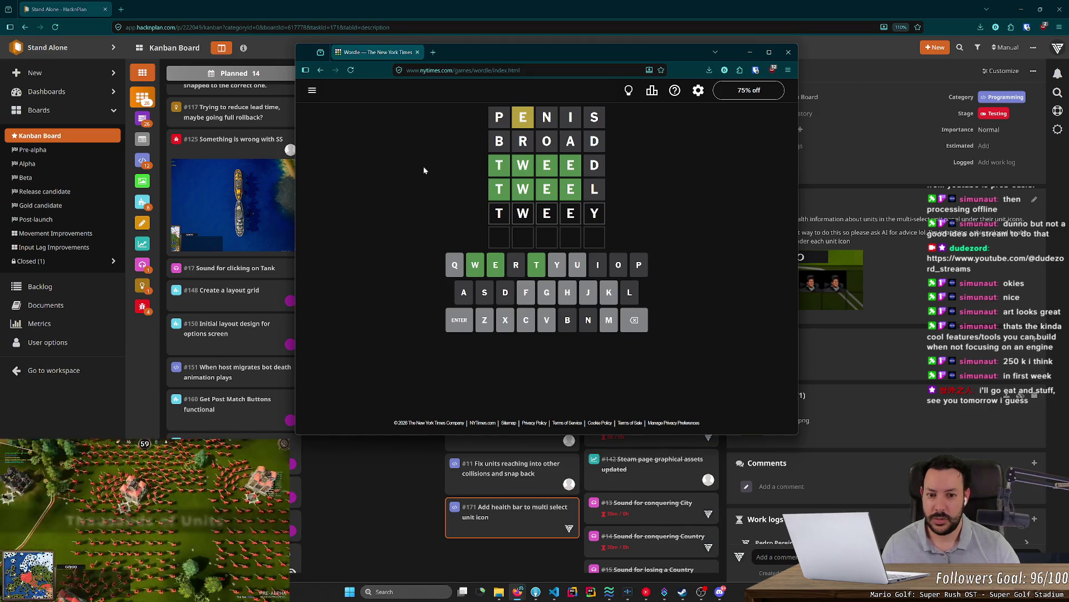
{"action": "key", "text": "BackSpace"}
{"action": "type", "text": "u"}
{"action": "key", "text": "BackSpace"}
{"action": "type", "text": "k"}
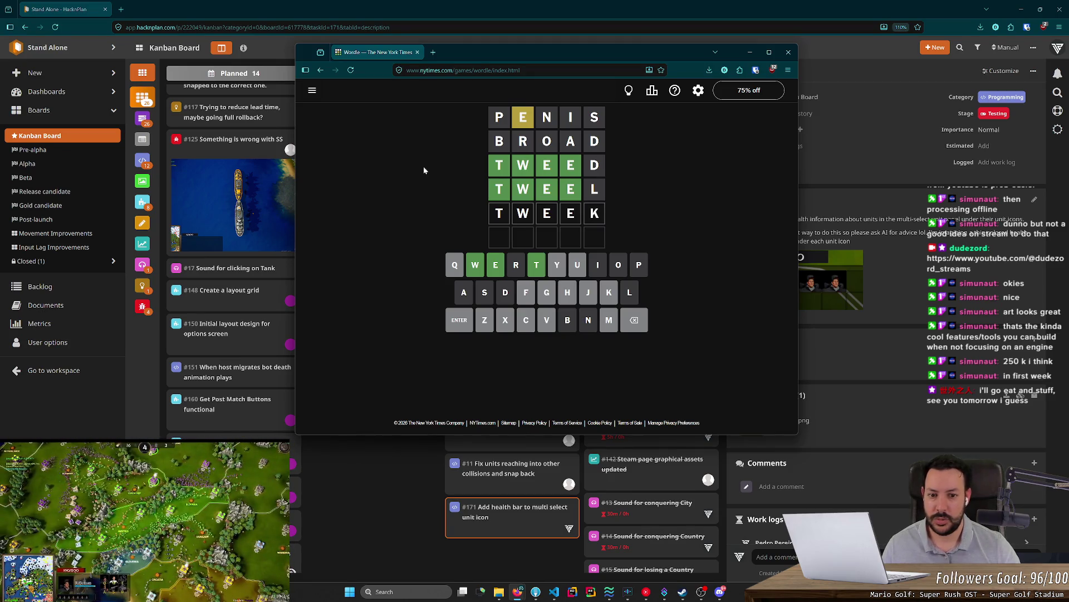
{"action": "key", "text": "BackSpace"}
{"action": "type", "text": "h"}
{"action": "key", "text": "BackSpace"}
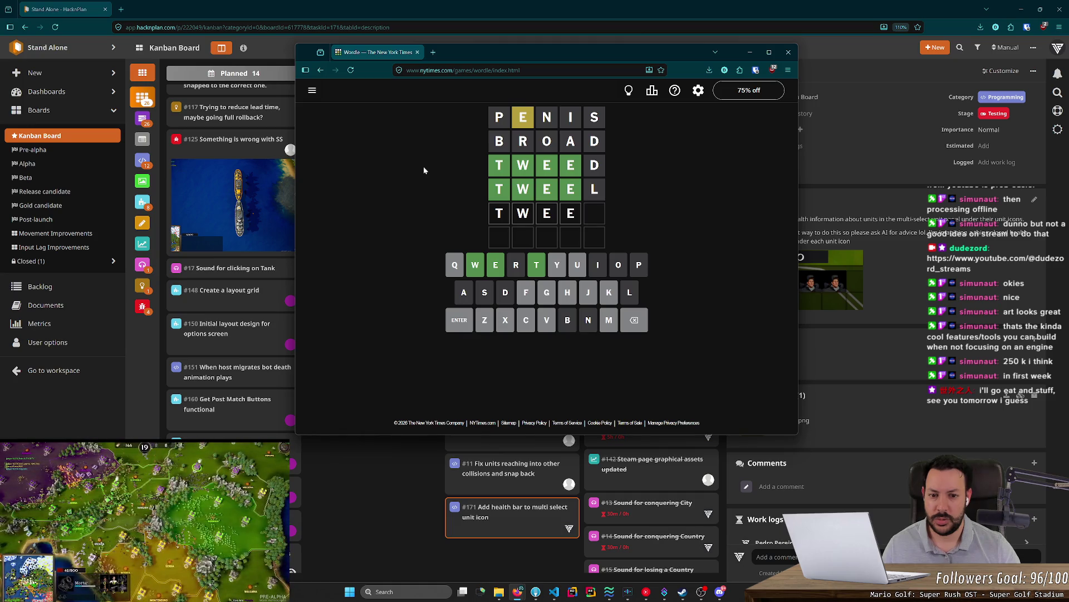
{"action": "type", "text": "f"}
{"action": "key", "text": "BackSpace"}
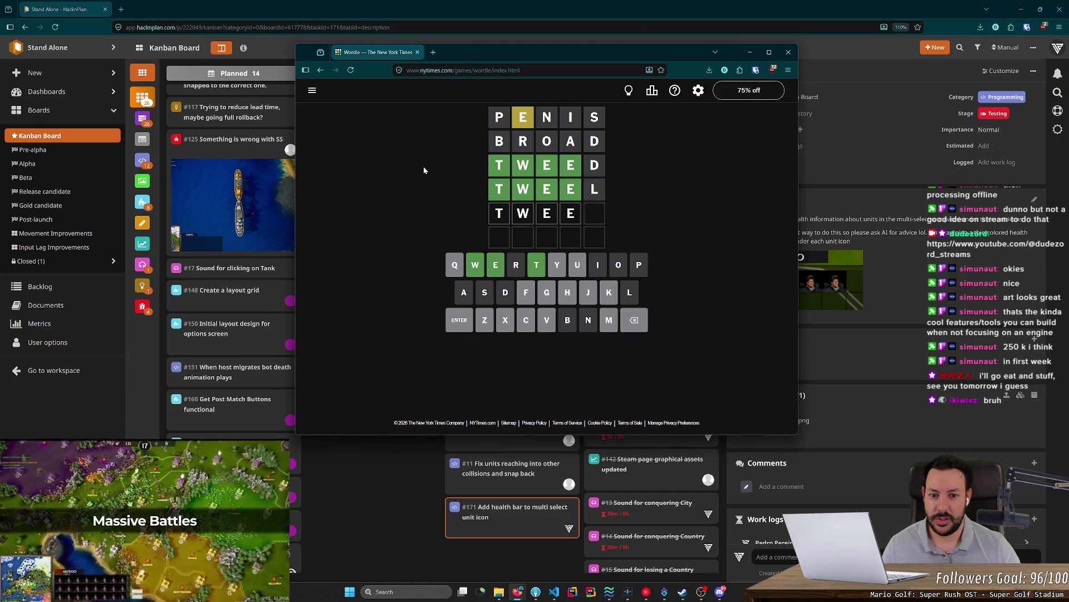
{"action": "type", "text": "g"}
{"action": "key", "text": "BackSpace"}
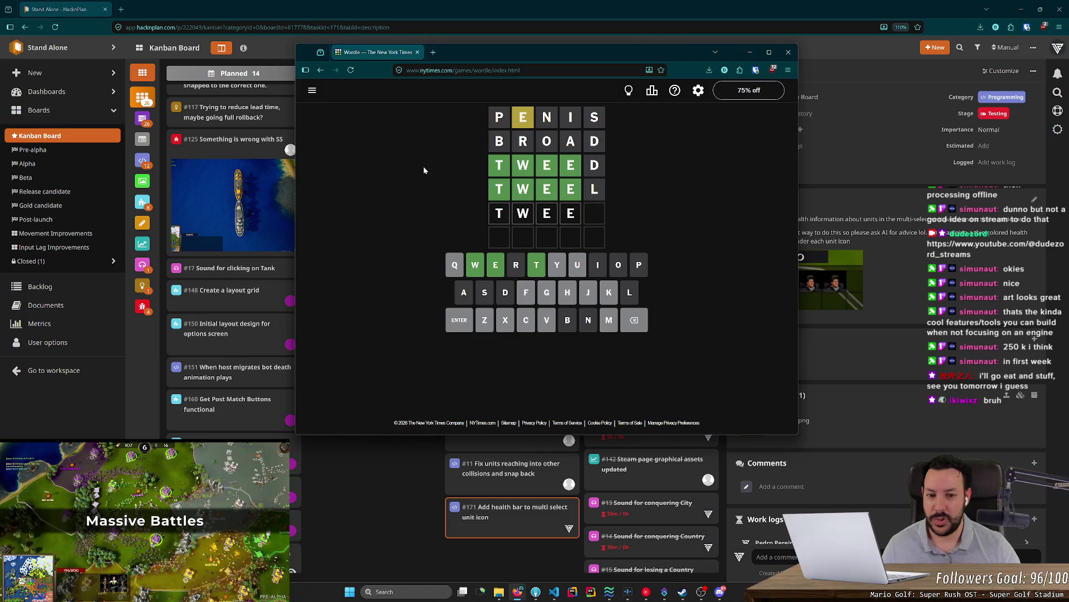
{"action": "type", "text": "x"}
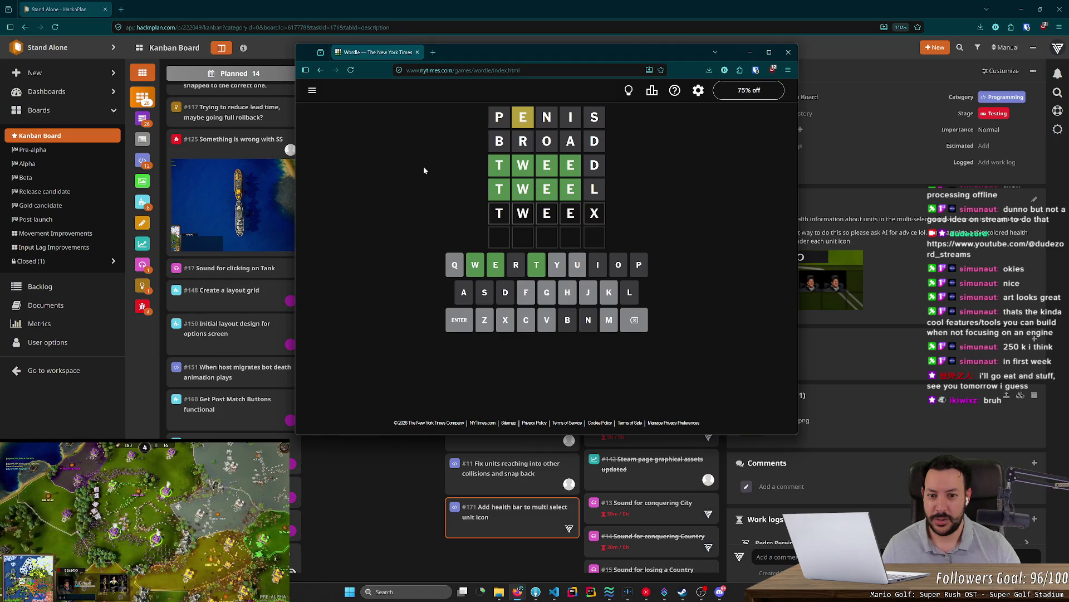
{"action": "key", "text": "BackSpace"}
{"action": "type", "text": "z"}
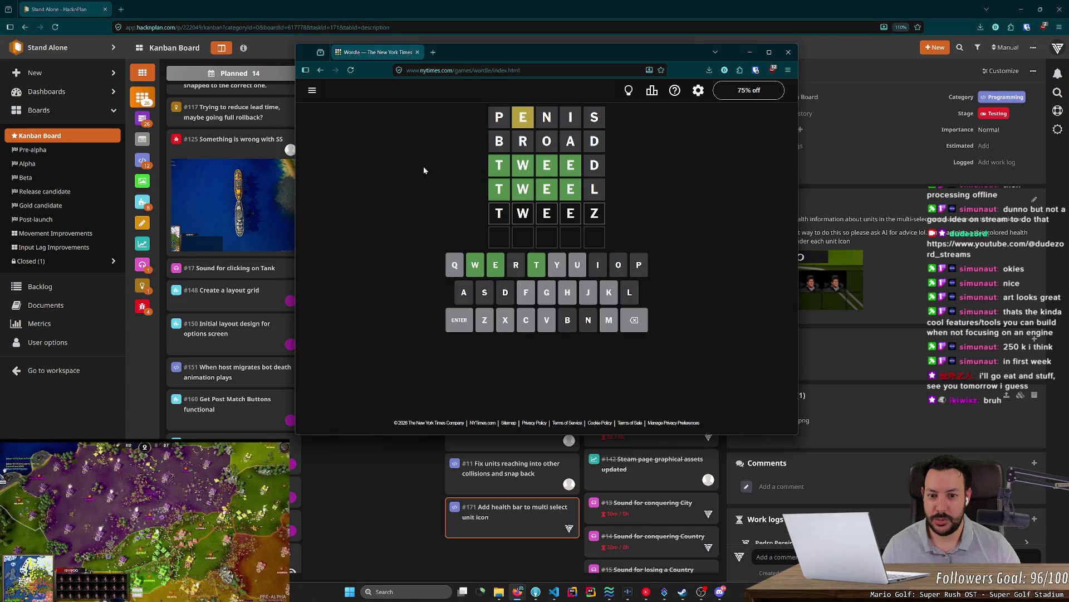
{"action": "key", "text": "BackSpace"}
{"action": "type", "text": "c"}
{"action": "key", "text": "BackSpace"}
{"action": "type", "text": "z"}
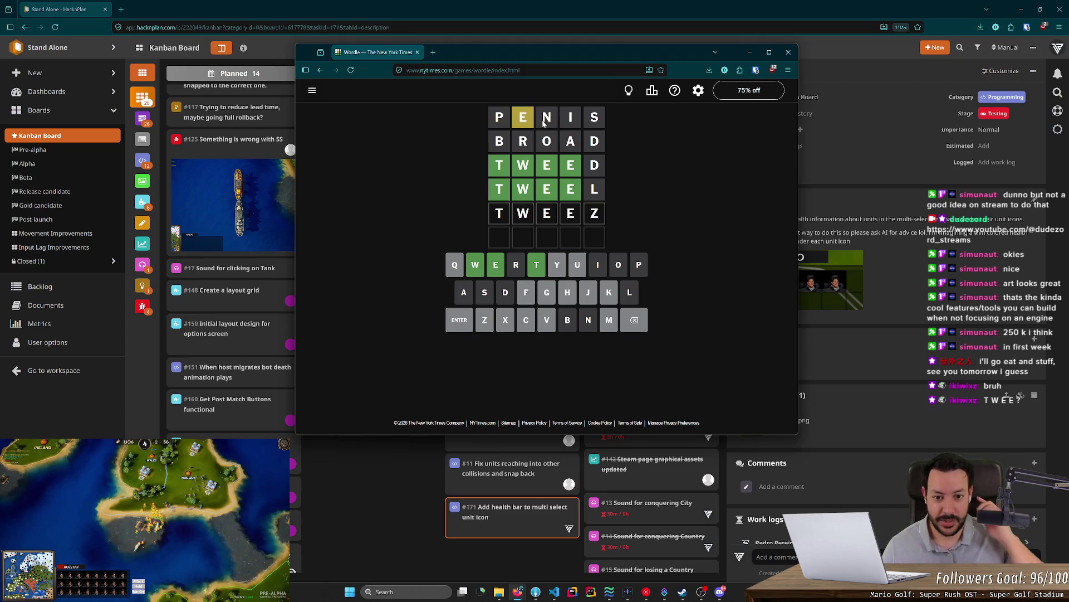
{"action": "key", "text": "Return"}
Replace the rejected Z with T and submit TWEET as the fifth guess.
{"action": "key", "text": "BackSpace"}
{"action": "type", "text": "c"}
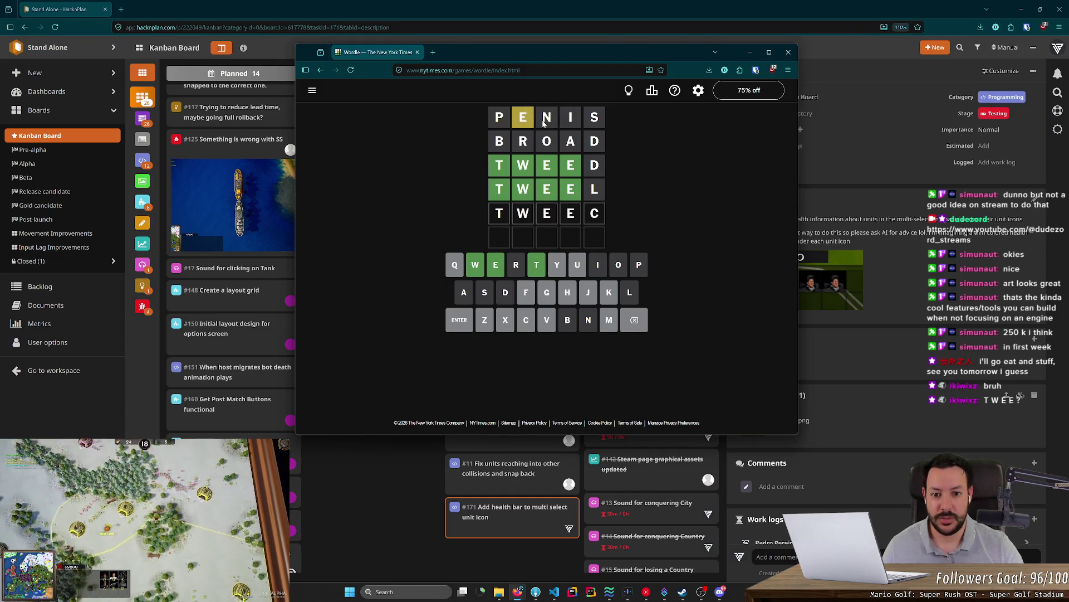
{"action": "key", "text": "BackSpace"}
{"action": "type", "text": "e"}
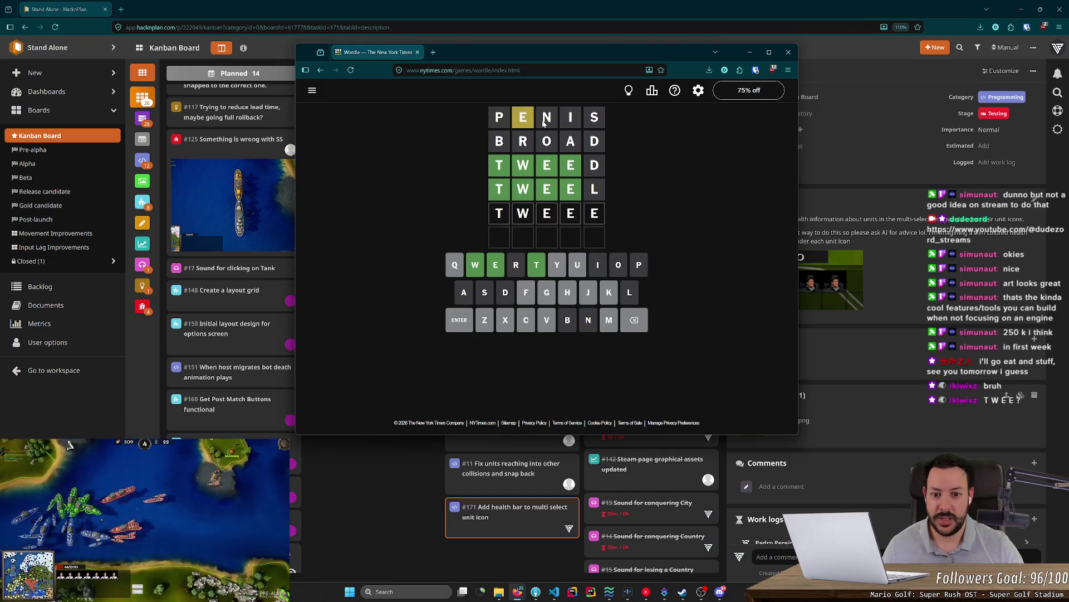
{"action": "key", "text": "BackSpace"}
{"action": "type", "text": "t"}
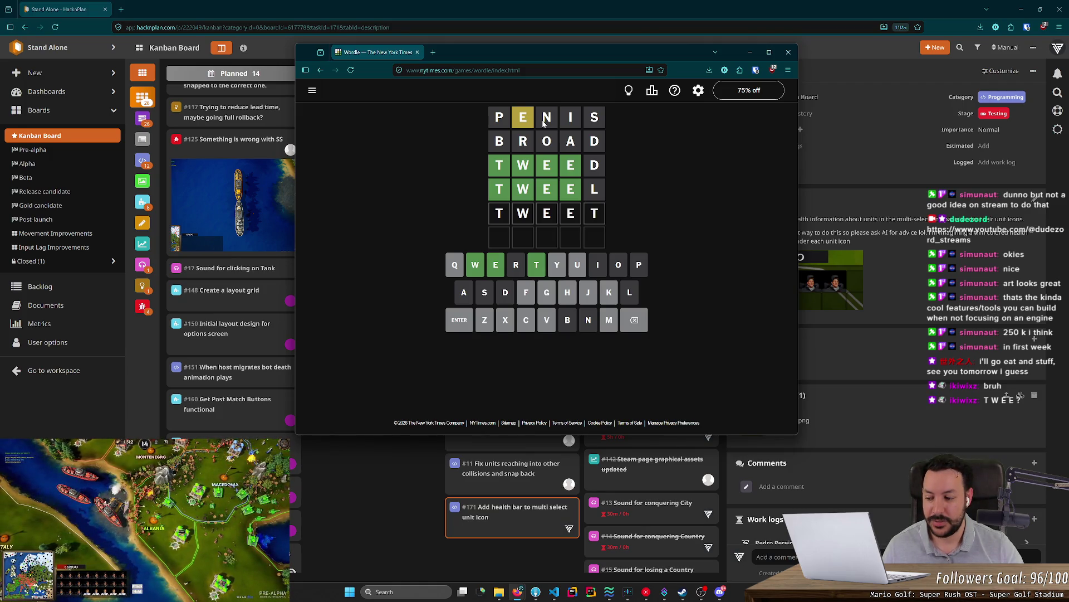
{"action": "key", "text": "Return"}
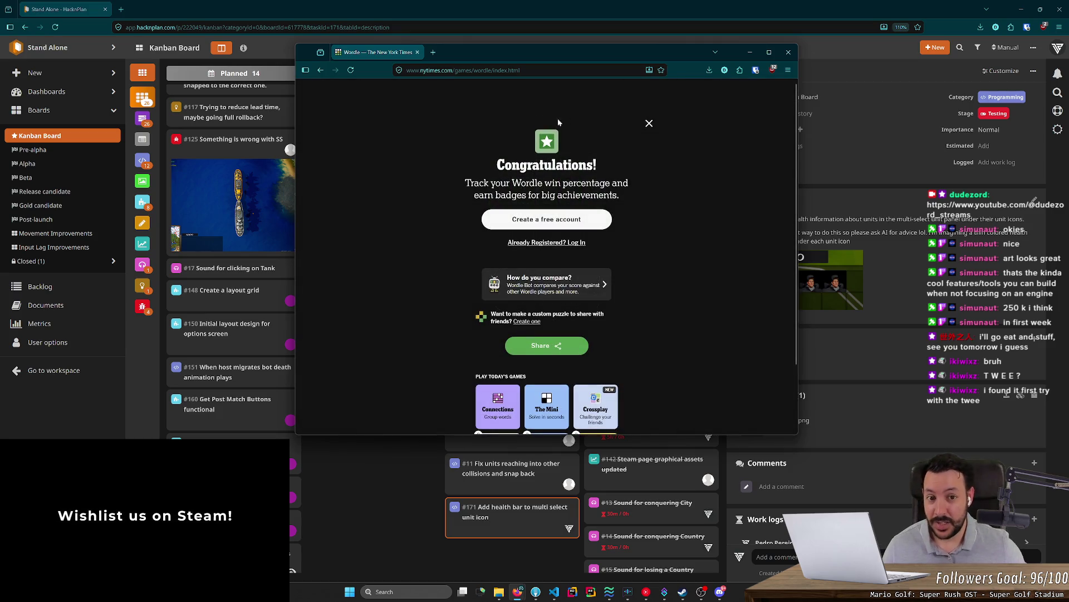
Close the Congratulations message and open a new browser tab.
{"action": "left_click", "coordinate": [650, 127]}
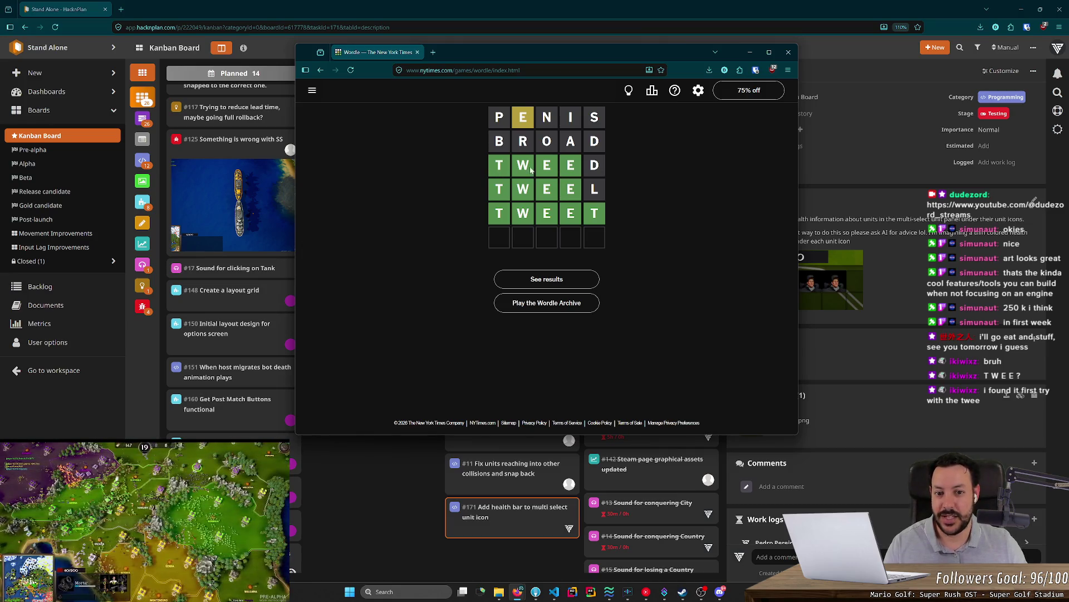
{"action": "left_click", "coordinate": [432, 52]}
Search Google for 'tweel', scroll the results, and close the search tab.
{"action": "type", "text": "yw"}
{"action": "key", "text": "BackSpace"}
{"action": "key", "text": "BackSpace"}
{"action": "type", "text": "tweel"}
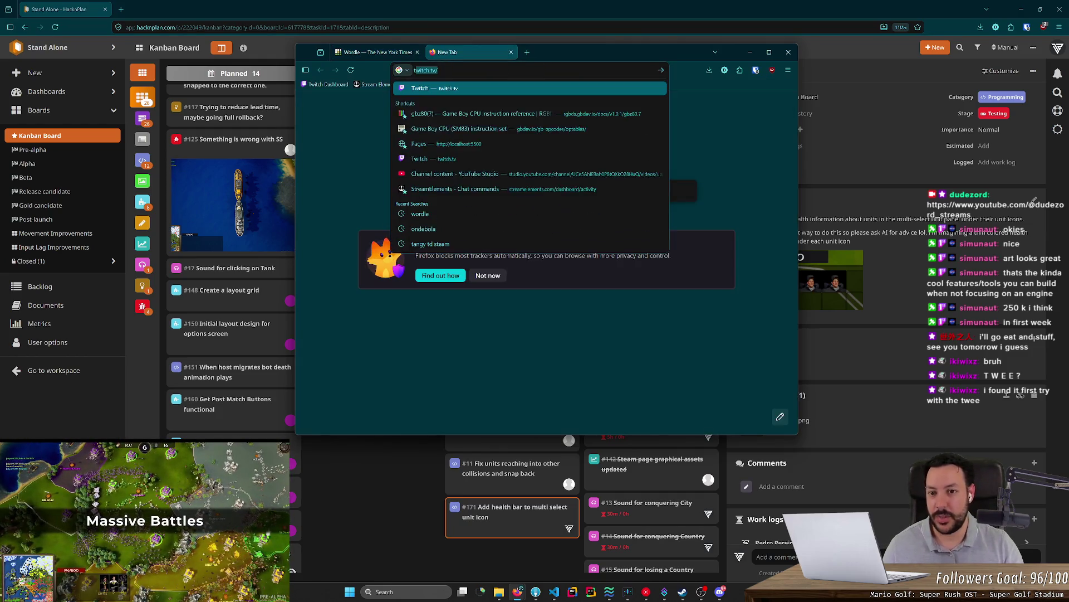
{"action": "key", "text": "Return"}
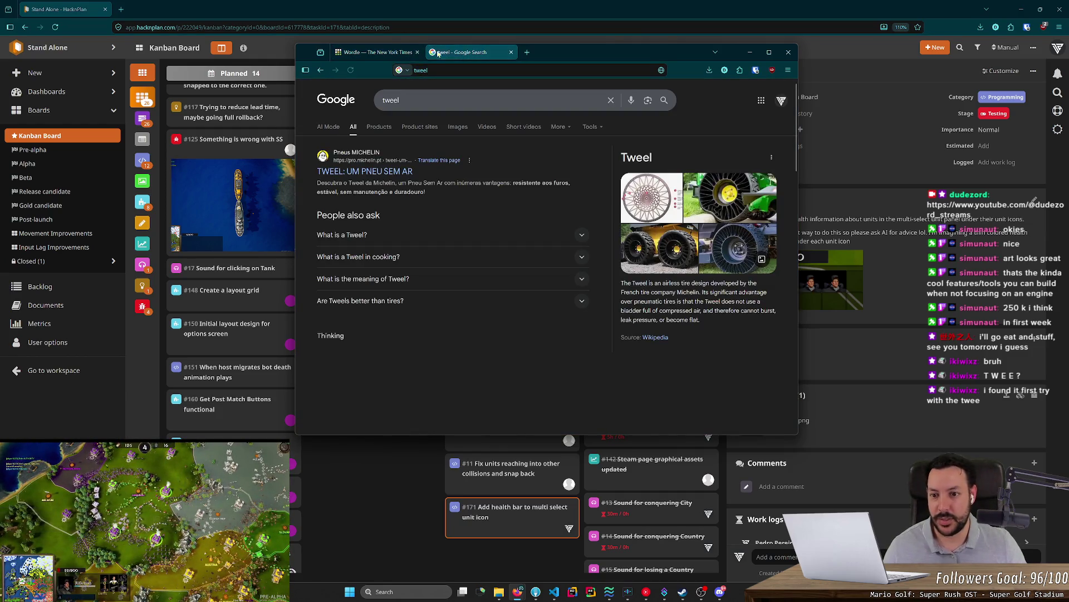
{"action": "scroll", "coordinate": [512, 192], "scroll_direction": "down", "scroll_amount": 1}
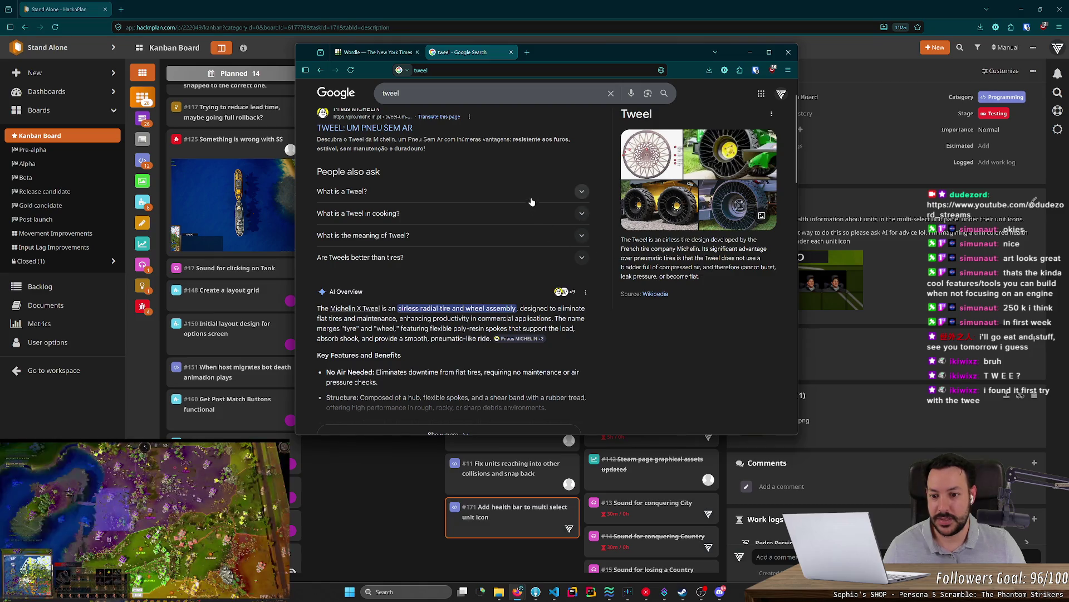
{"action": "left_click", "coordinate": [511, 52]}
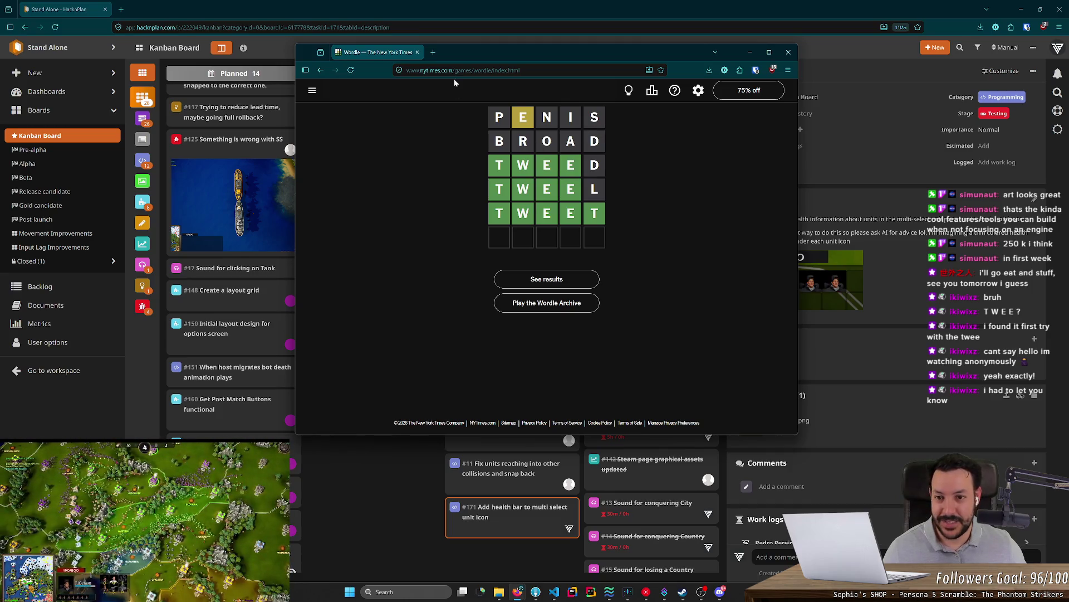
{"action": "left_click", "coordinate": [433, 52]}
Search Google for 'game wordle', open the Gamedle site, and close the Wordle tab.
{"action": "type", "text": "g"}
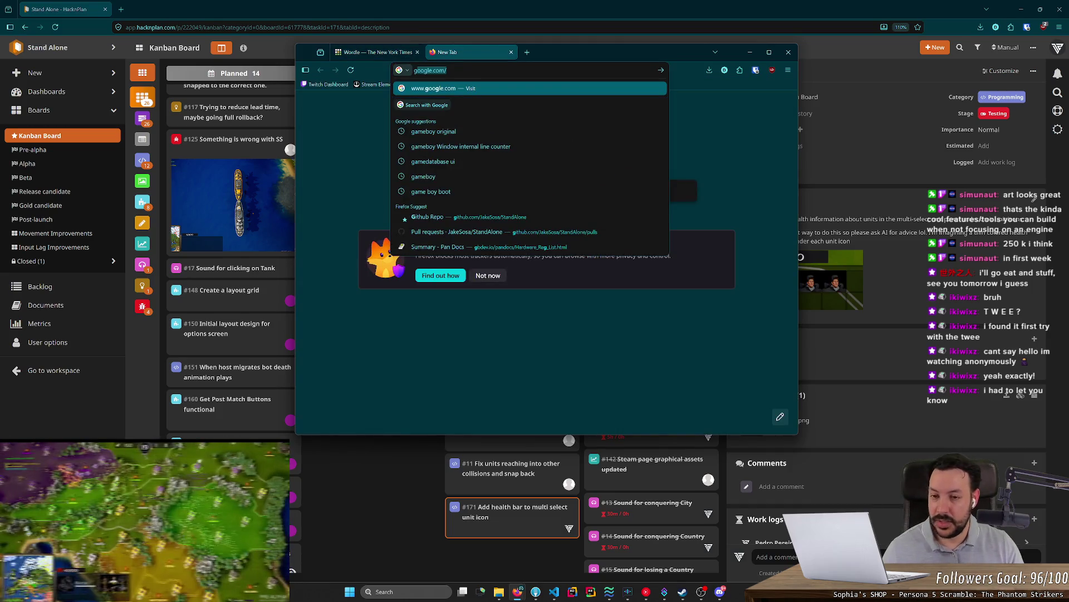
{"action": "type", "text": "ame wordle"}
{"action": "key", "text": "Return"}
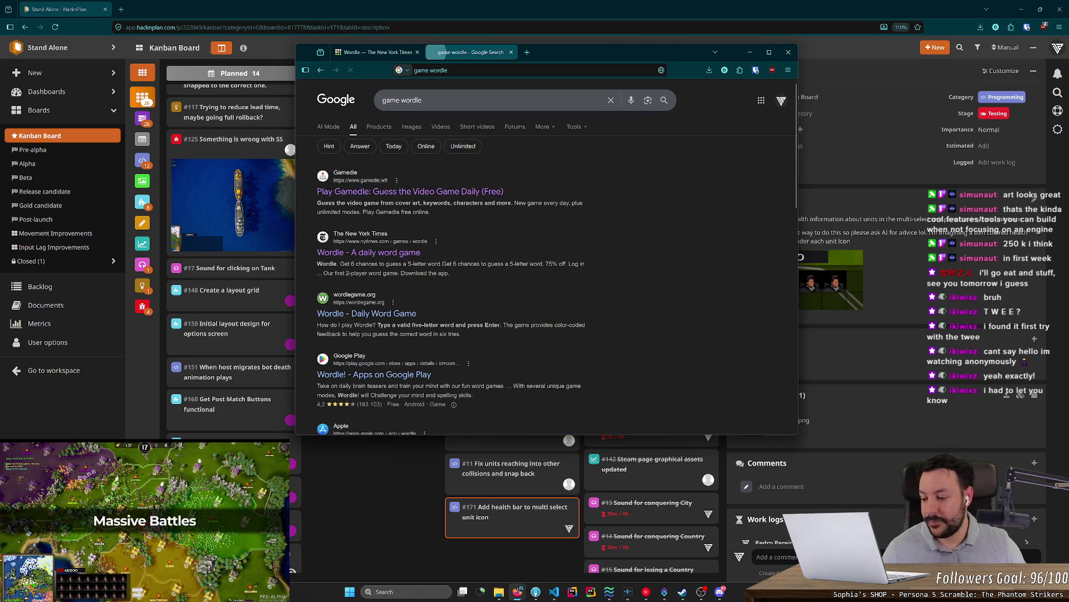
{"action": "left_click", "coordinate": [390, 192]}
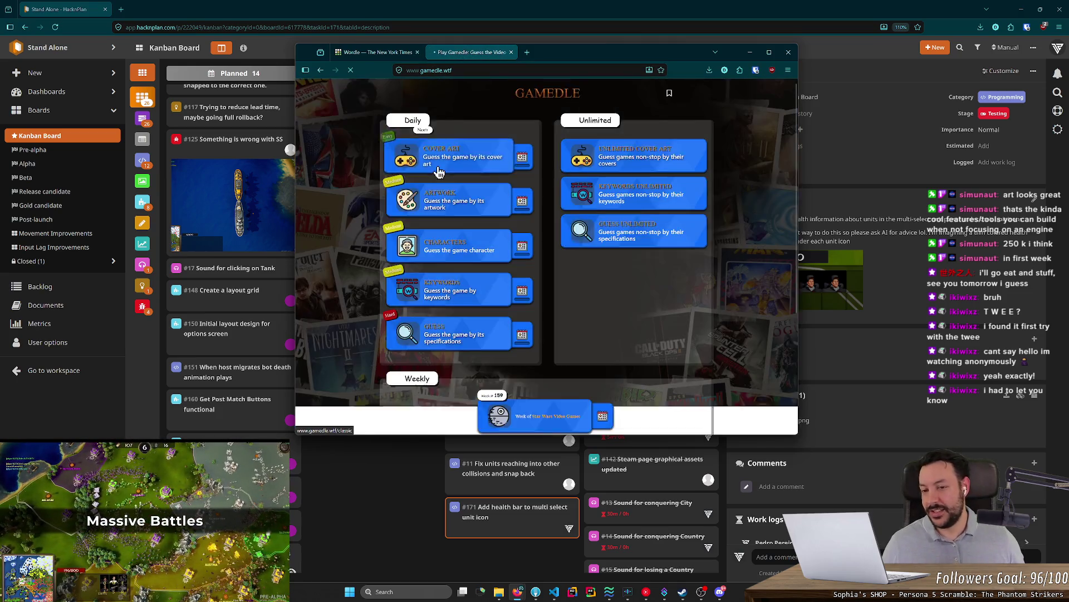
{"action": "left_click", "coordinate": [416, 51]}
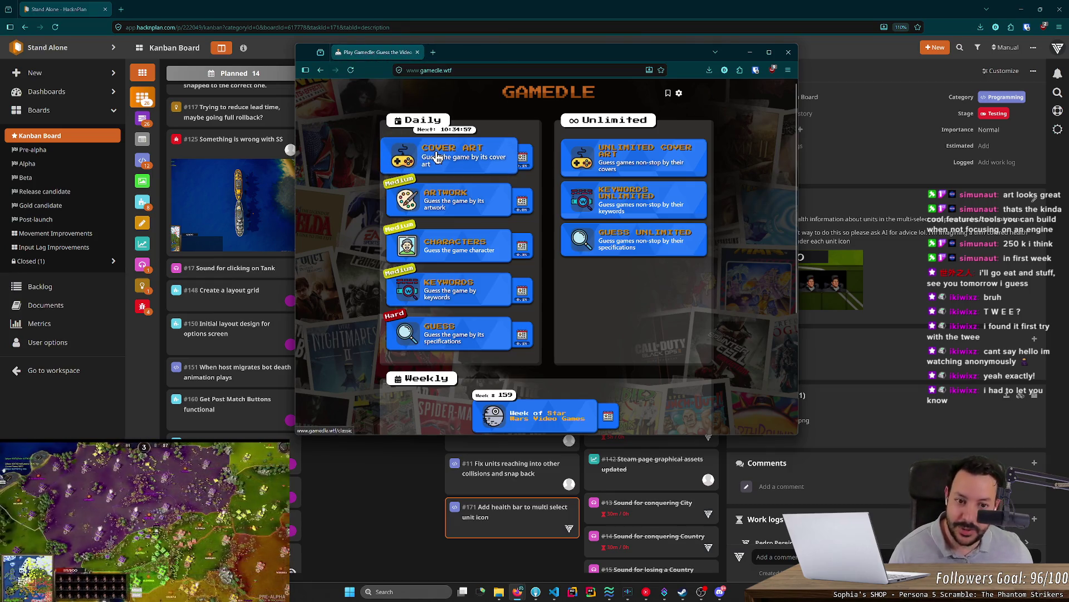
Preview the Cover Art daily puzzle in a background tab, then close it.
{"action": "middle_click", "coordinate": [437, 158]}
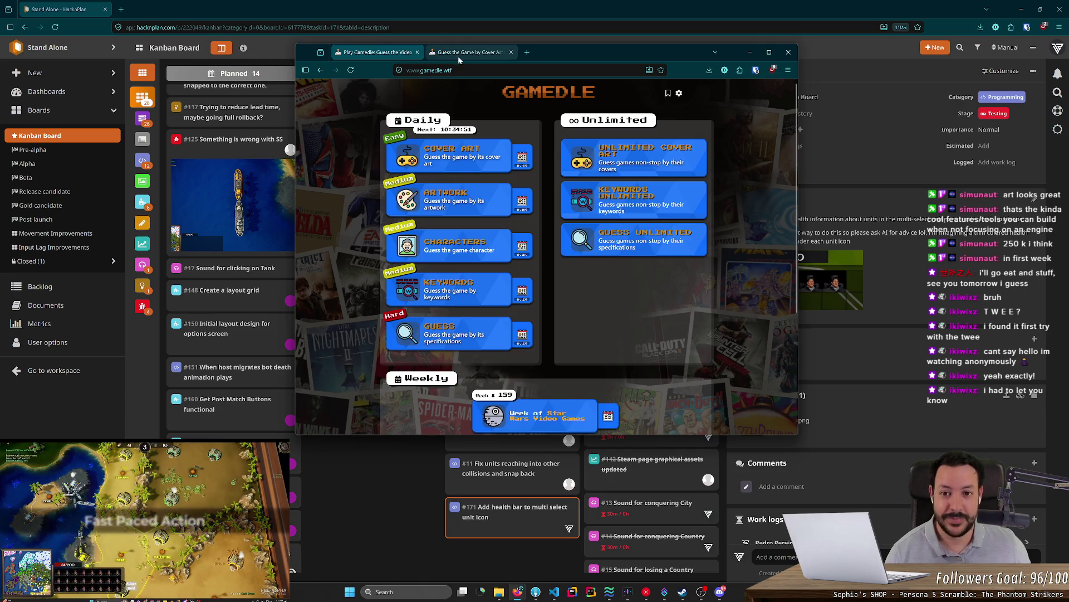
{"action": "left_click", "coordinate": [460, 55]}
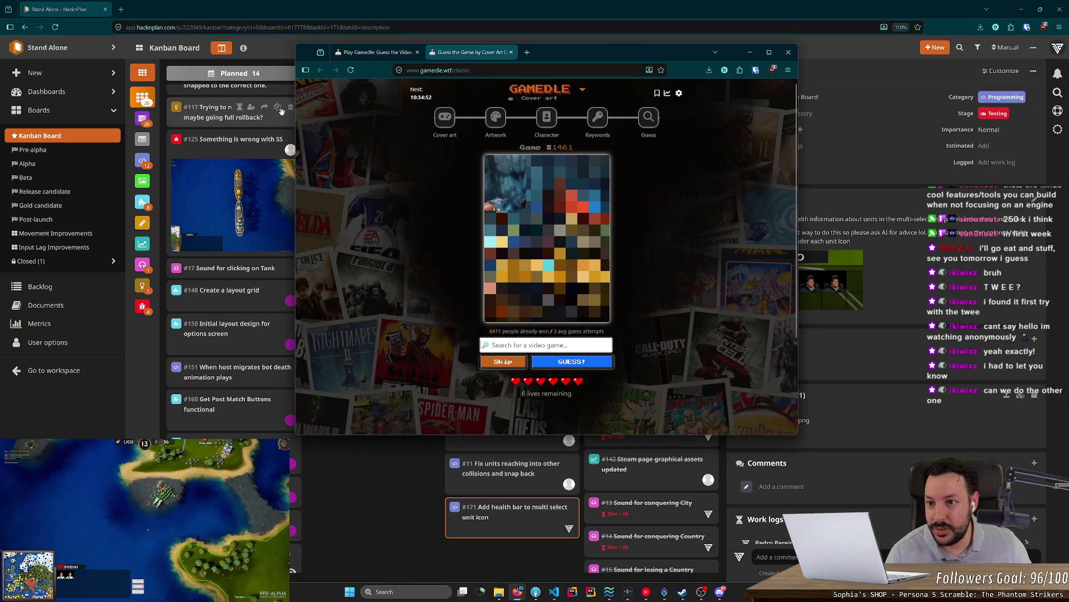
{"action": "middle_click", "coordinate": [472, 54]}
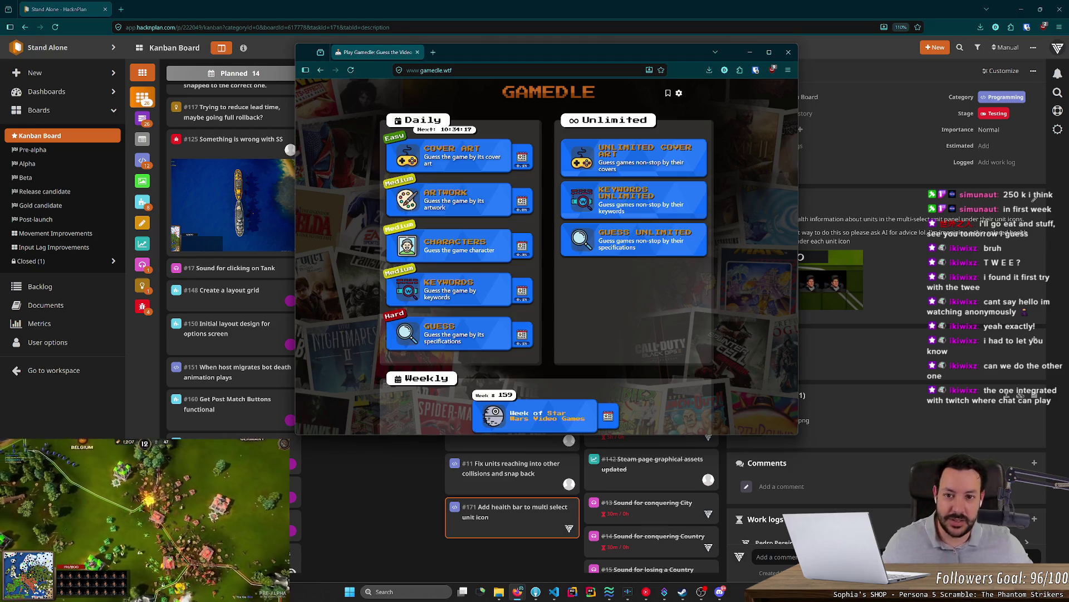
Search Google for 'words with friends', then refine it to 'words with friends twitch'.
{"action": "left_click", "coordinate": [433, 53]}
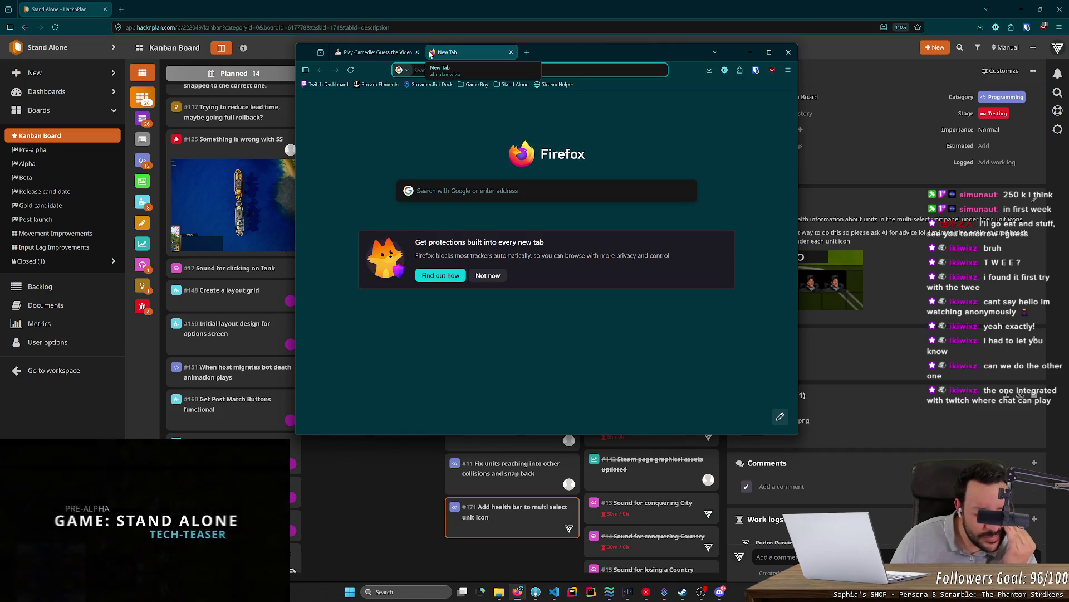
{"action": "type", "text": "words with friends"}
{"action": "key", "text": "Return"}
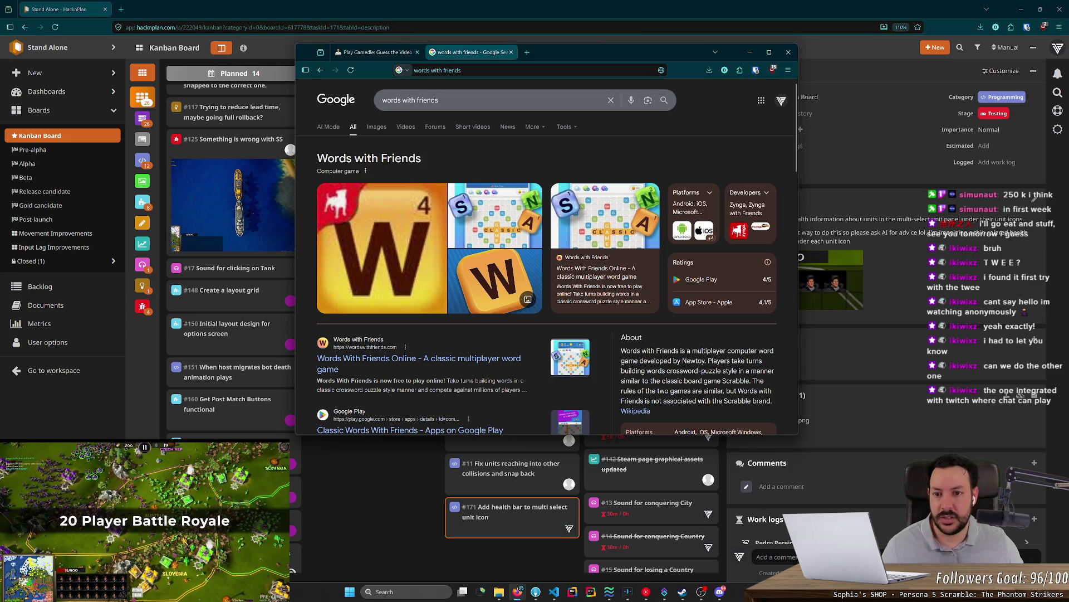
{"action": "left_click", "coordinate": [438, 100]}
{"action": "type", "text": "twitch"}
{"action": "key", "text": "Return"}
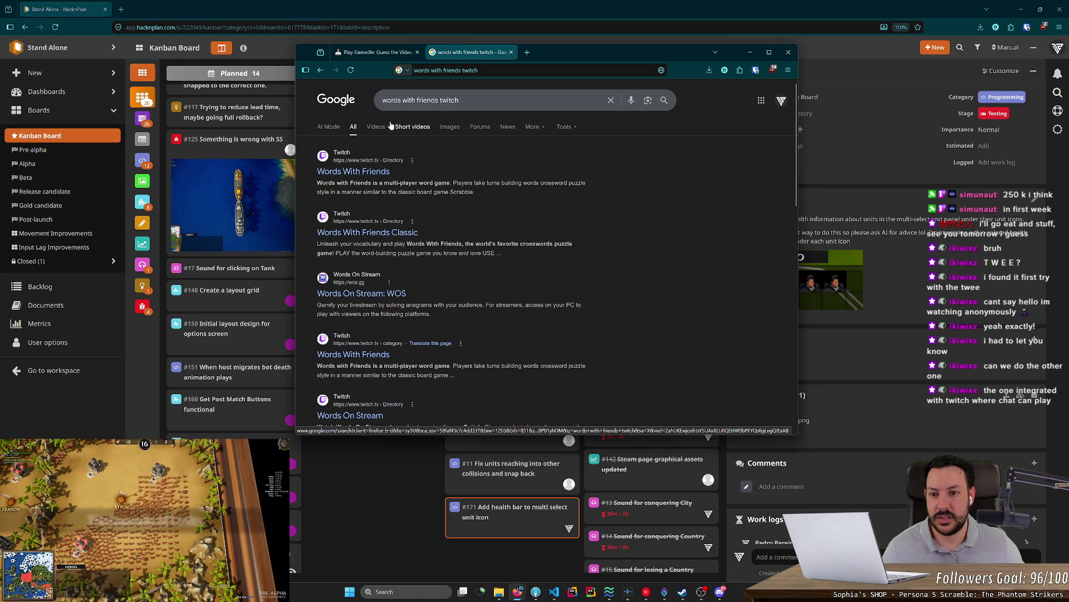
Show image results for 'words on stream', preview the Amazon image, and close the Google tab.
{"action": "left_click", "coordinate": [448, 128]}
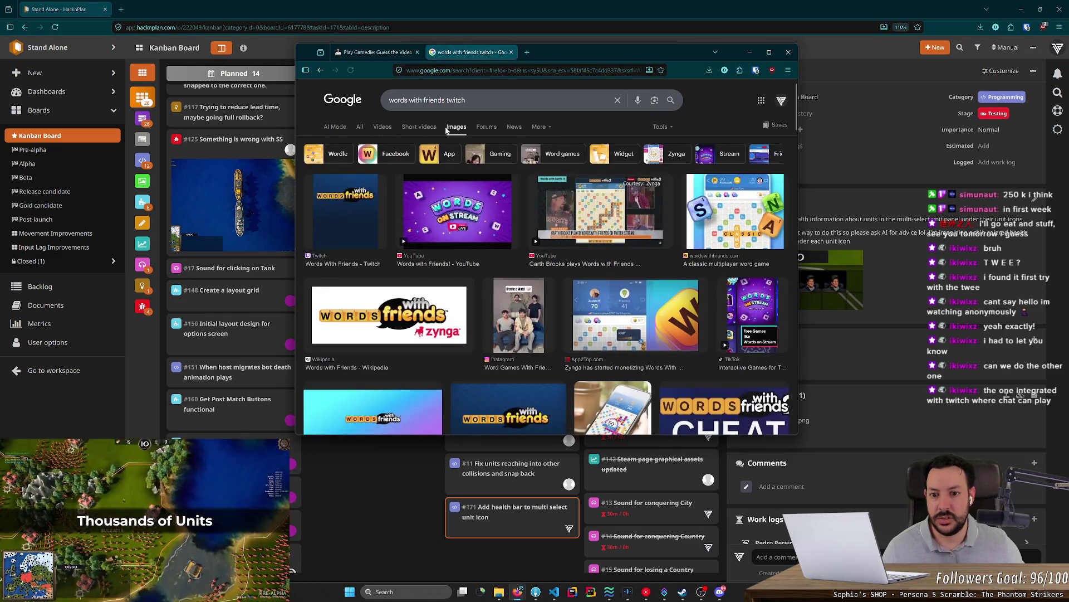
{"action": "left_click", "coordinate": [465, 101]}
{"action": "key", "text": "BackSpace"}
{"action": "key", "text": "BackSpace"}
{"action": "key", "text": "BackSpace"}
{"action": "type", "text": "o"}
{"action": "type", "text": "n stream"}
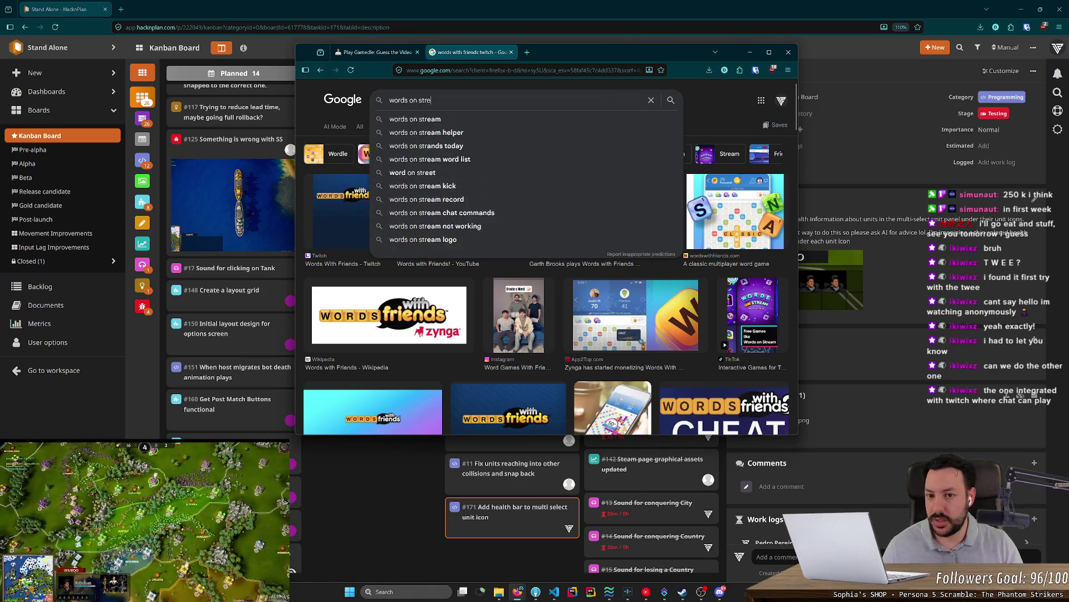
{"action": "key", "text": "Return"}
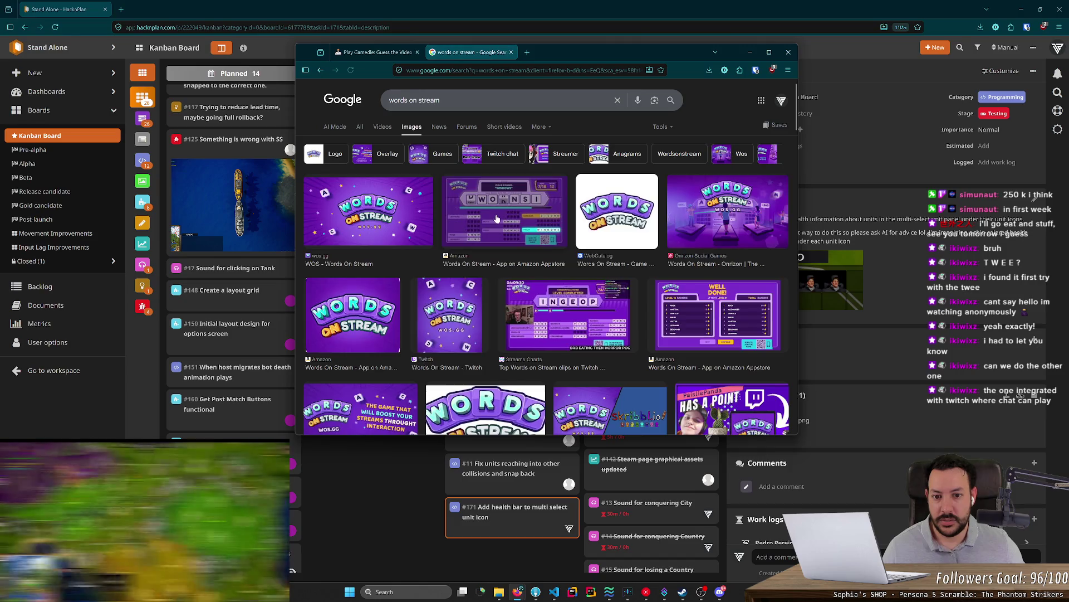
{"action": "left_click", "coordinate": [498, 219]}
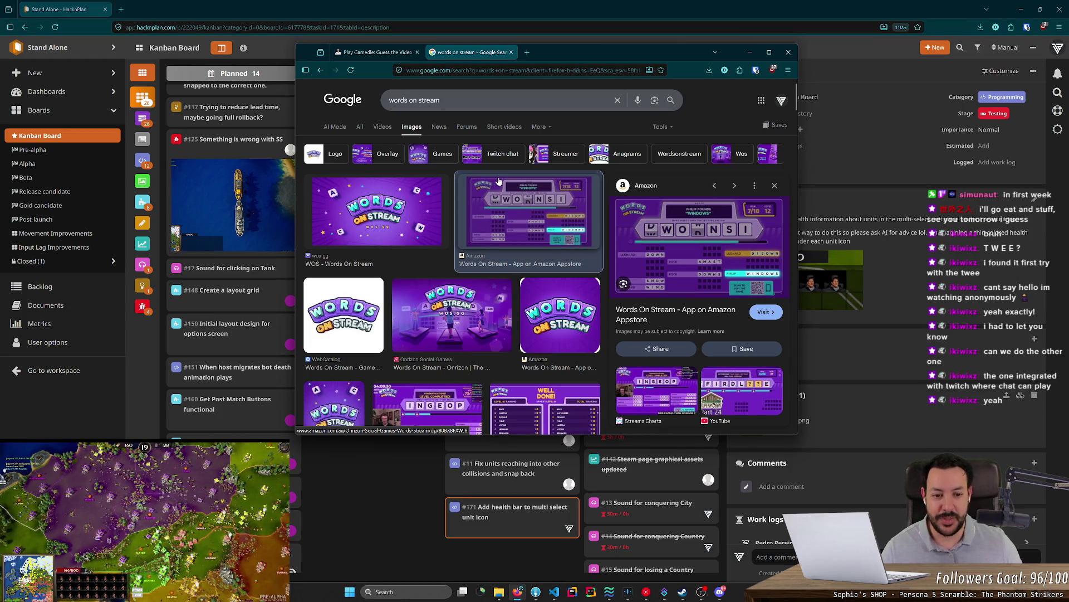
{"action": "left_click", "coordinate": [511, 51]}
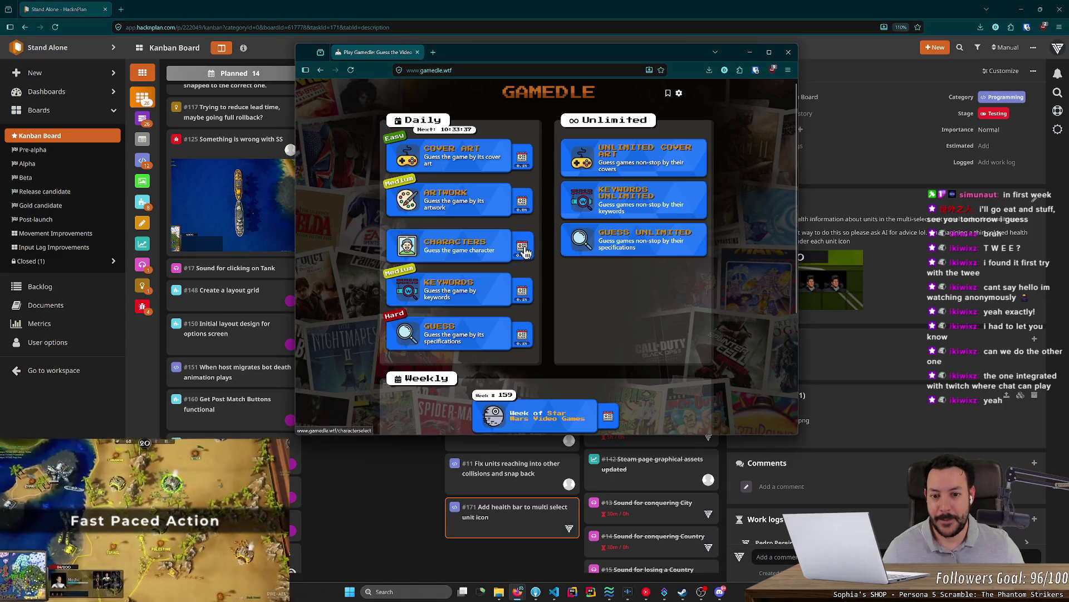
{"action": "left_click", "coordinate": [482, 160]}
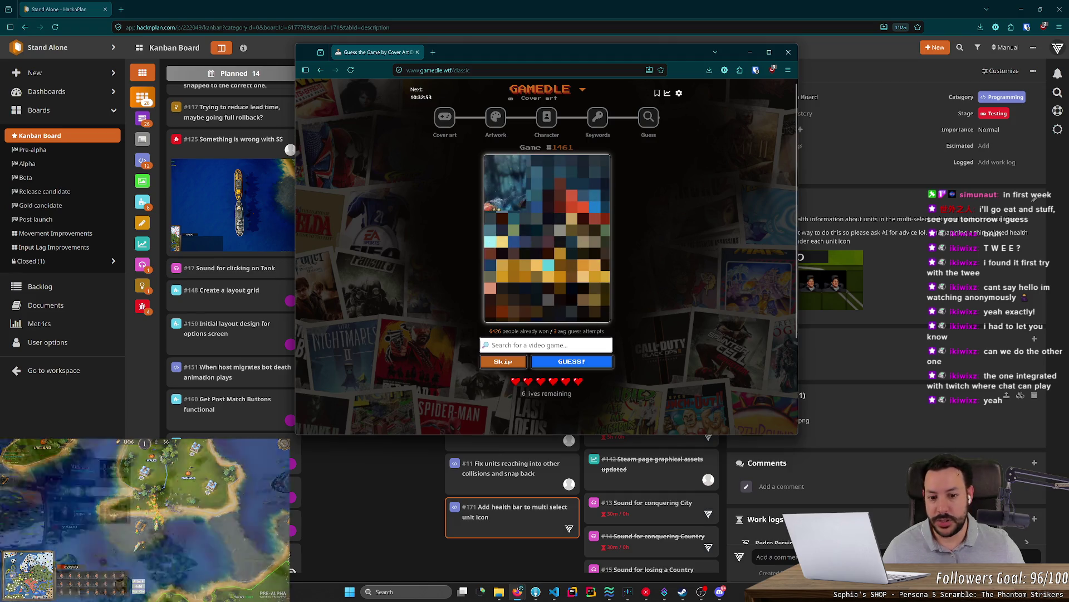
Guess Rayman Legends in the daily Cover Art puzzle, then type 'lego' for the next guess.
{"action": "type", "text": "rayman"}
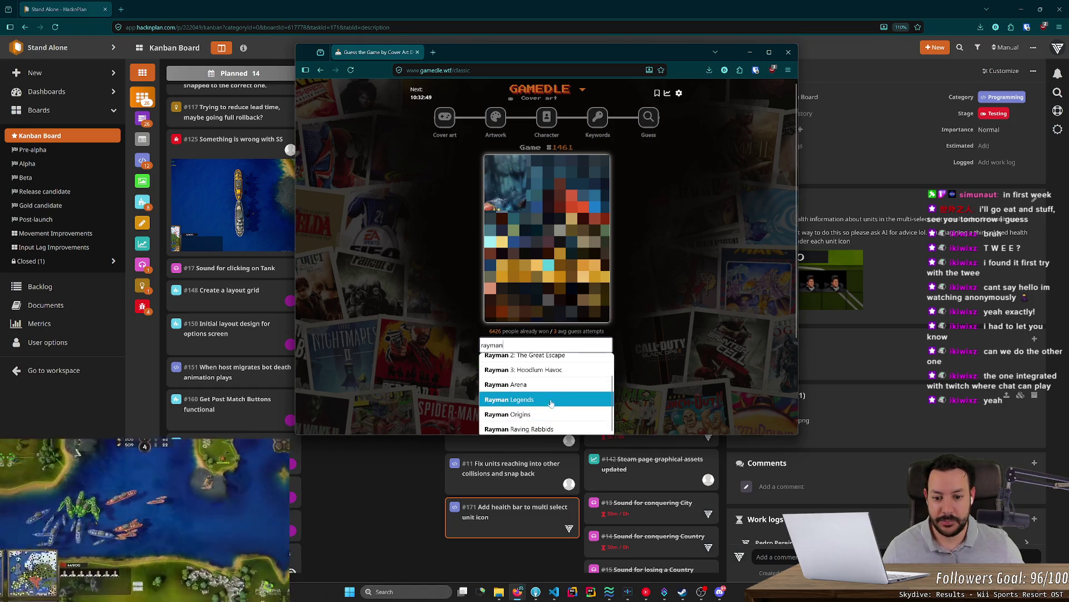
{"action": "left_click", "coordinate": [553, 404]}
{"action": "left_click", "coordinate": [561, 367]}
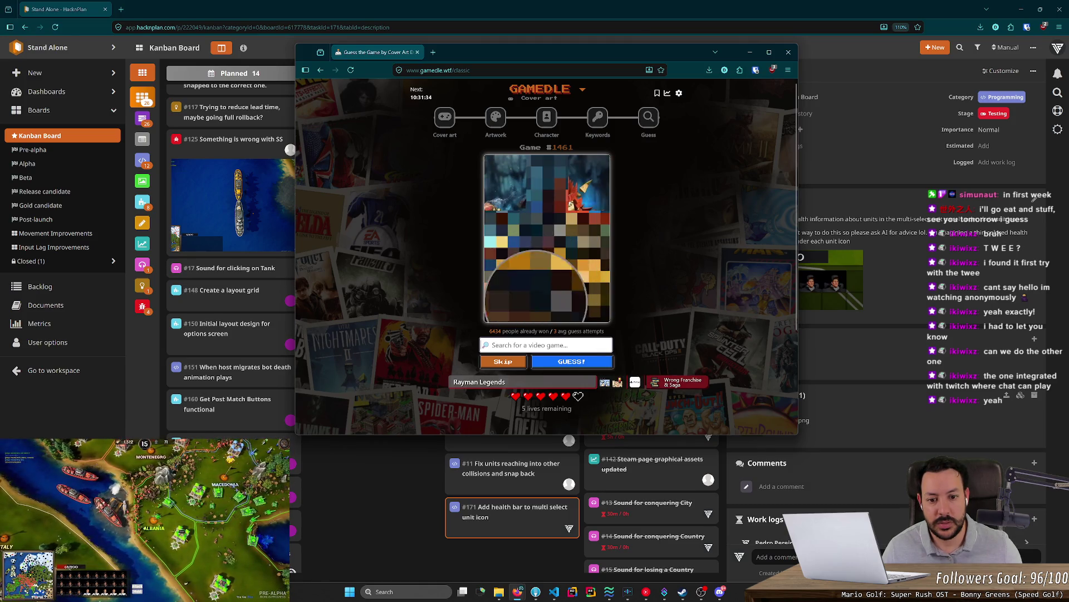
{"action": "type", "text": "lego"}
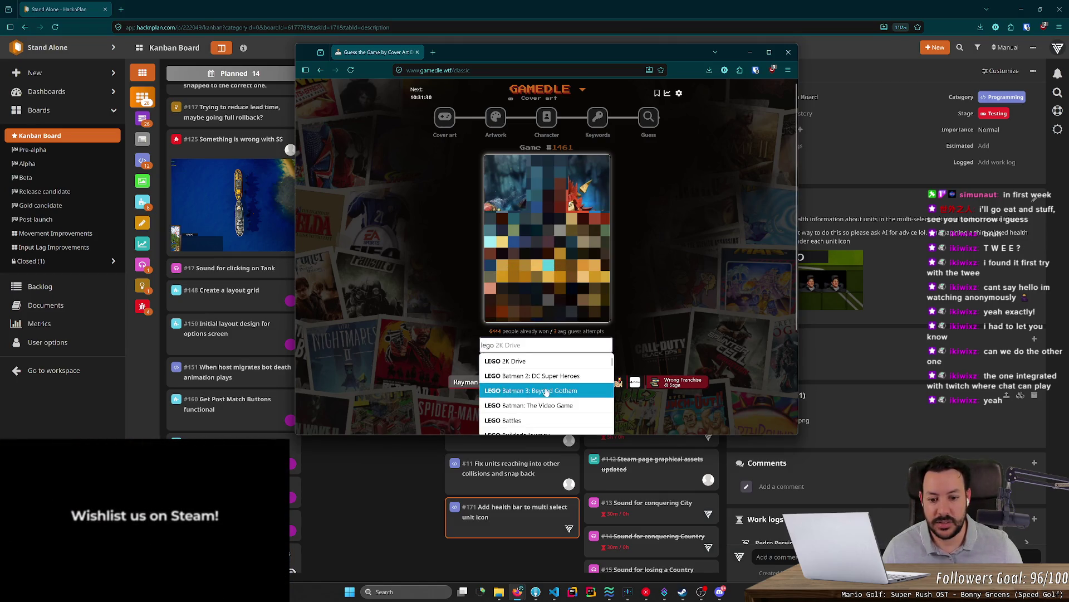
Pick LEGO Batman 2: DC Super Heroes from the suggestions and submit it as a guess.
{"action": "scroll", "coordinate": [546, 395], "scroll_direction": "down", "scroll_amount": 2}
{"action": "scroll", "coordinate": [563, 384], "scroll_direction": "up", "scroll_amount": 2}
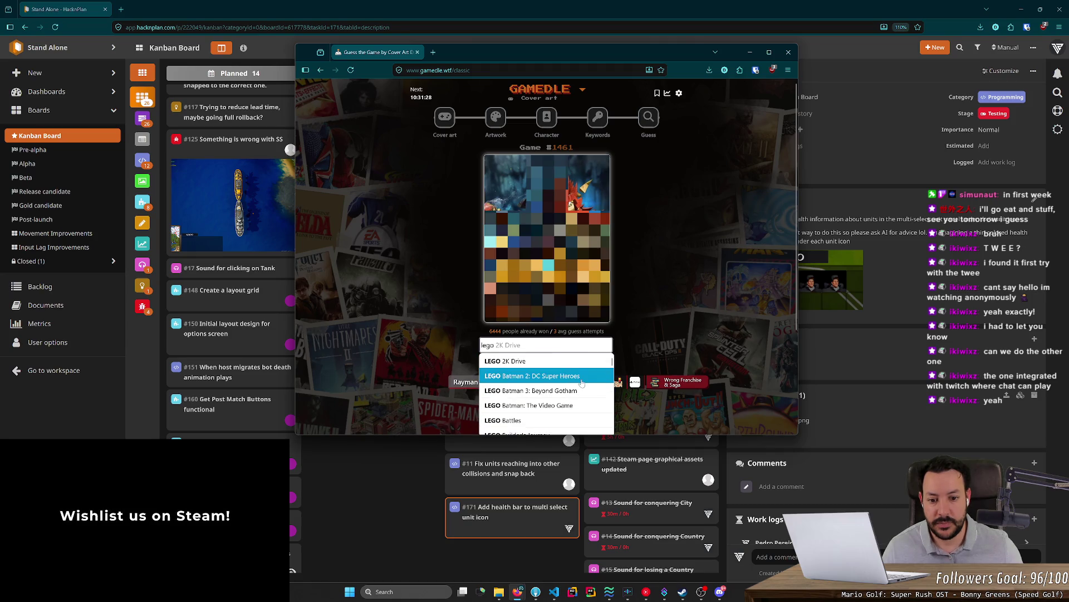
{"action": "left_click", "coordinate": [581, 383]}
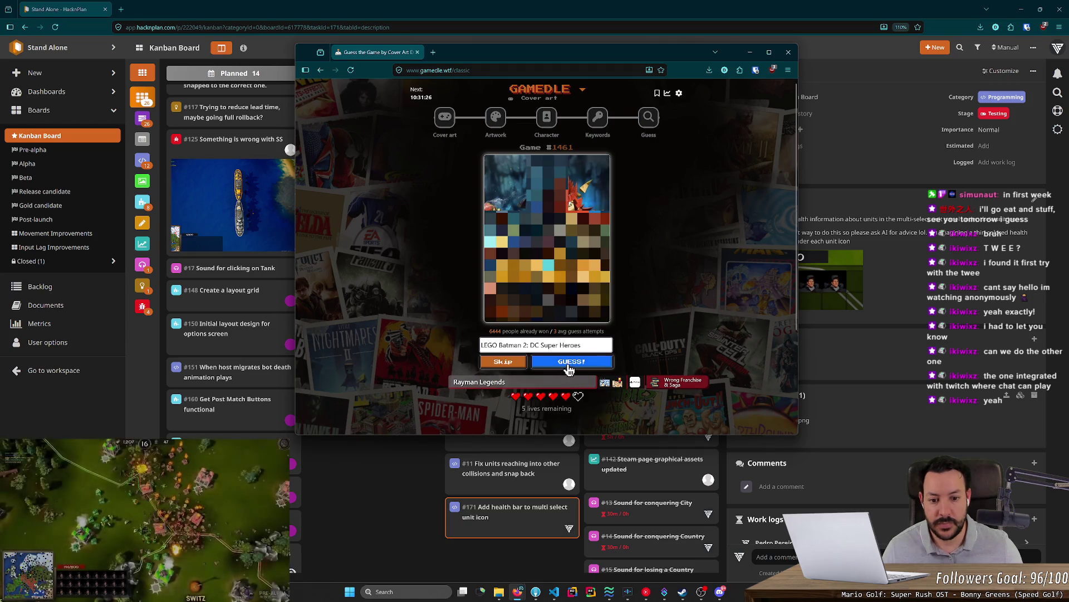
{"action": "left_click", "coordinate": [569, 363]}
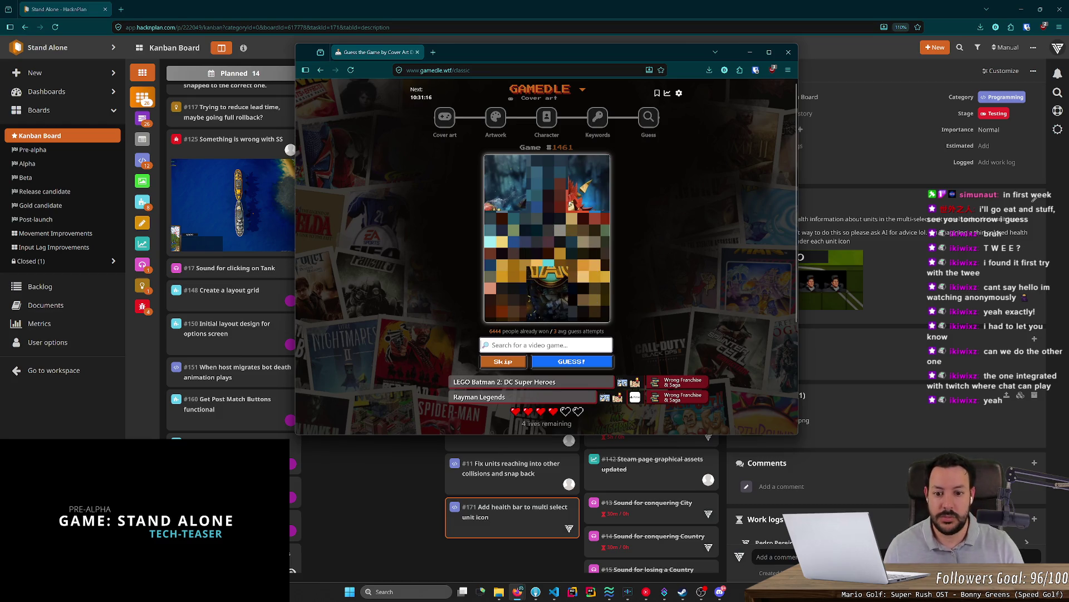
Try and clear several game searches, including Shaolin, then open the settings panel.
{"action": "type", "text": "MAOao"}
{"action": "key", "text": "BackSpace"}
{"action": "key", "text": "BackSpace"}
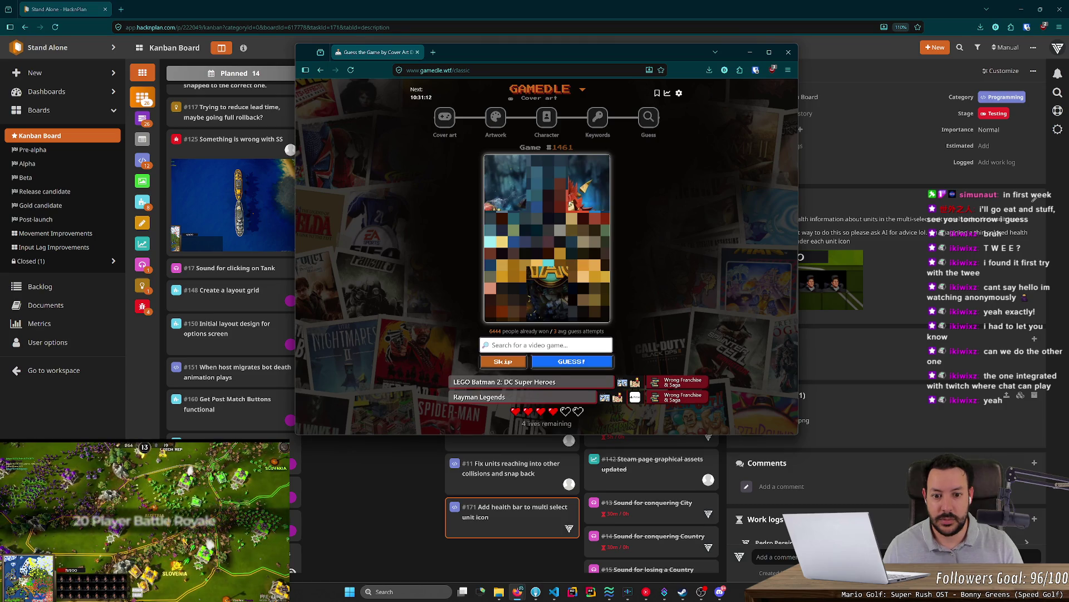
{"action": "type", "text": "ta"}
{"action": "key", "text": "BackSpace"}
{"action": "key", "text": "BackSpace"}
{"action": "key", "text": "BackSpace"}
{"action": "type", "text": "ra"}
{"action": "key", "text": "BackSpace"}
{"action": "key", "text": "BackSpace"}
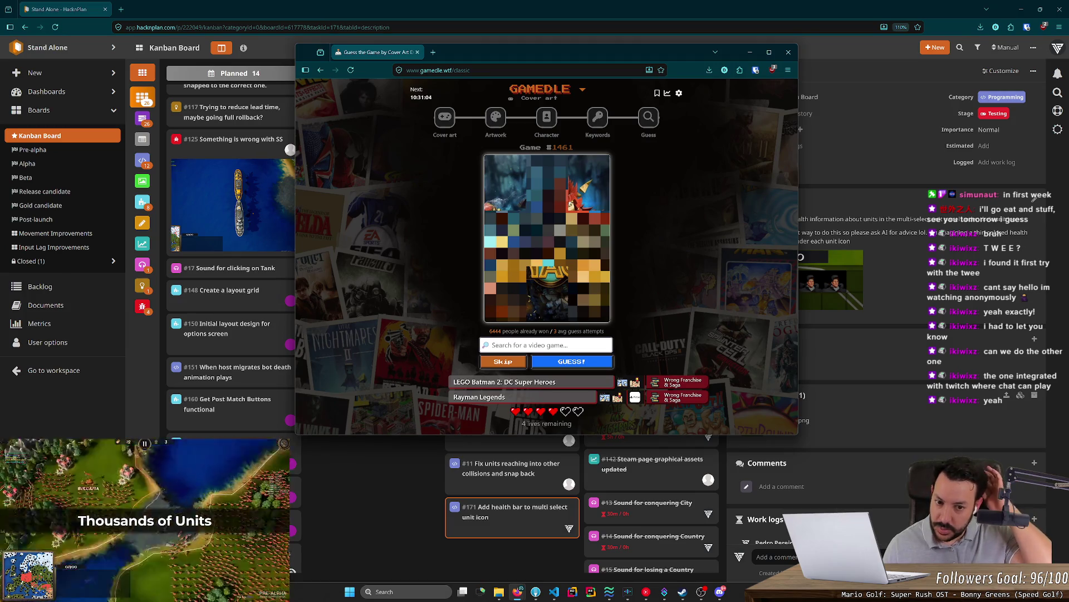
{"action": "type", "text": "shao"}
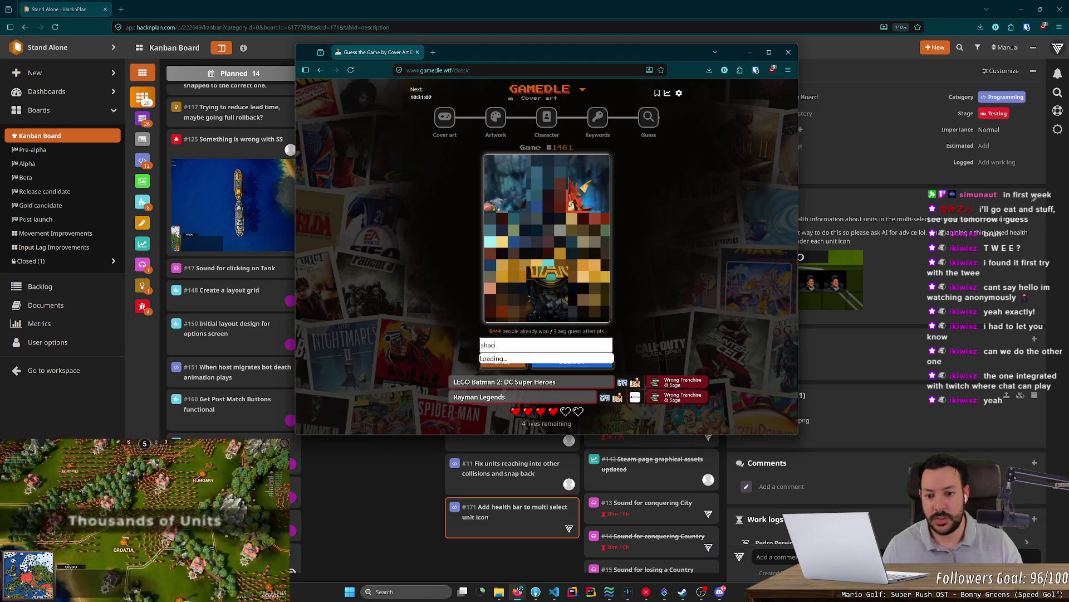
{"action": "key", "text": "BackSpace"}
{"action": "key", "text": "BackSpace"}
{"action": "key", "text": "BackSpace"}
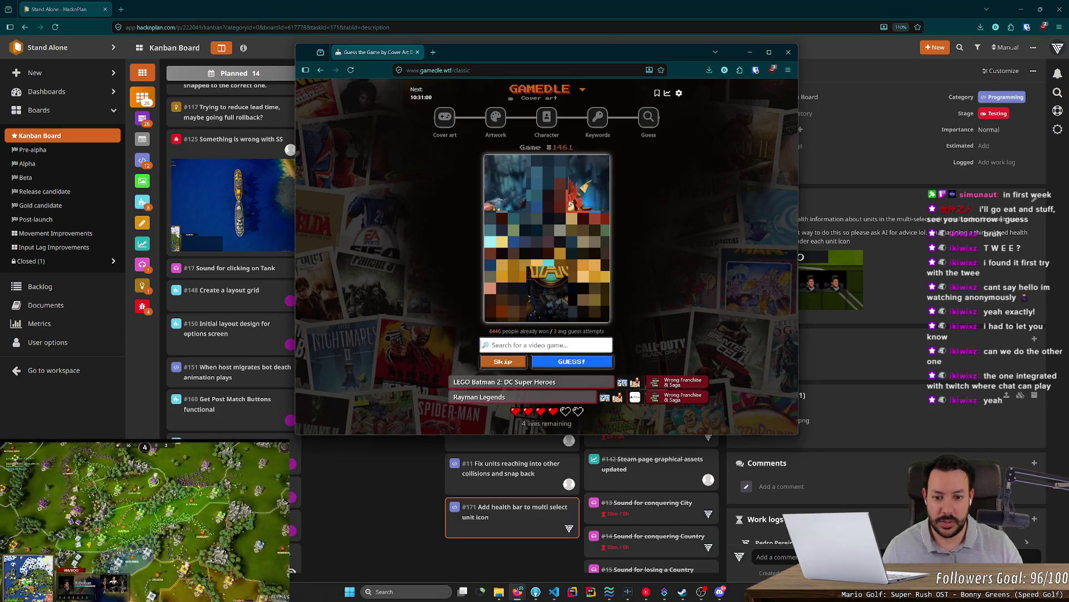
{"action": "type", "text": "aolin"}
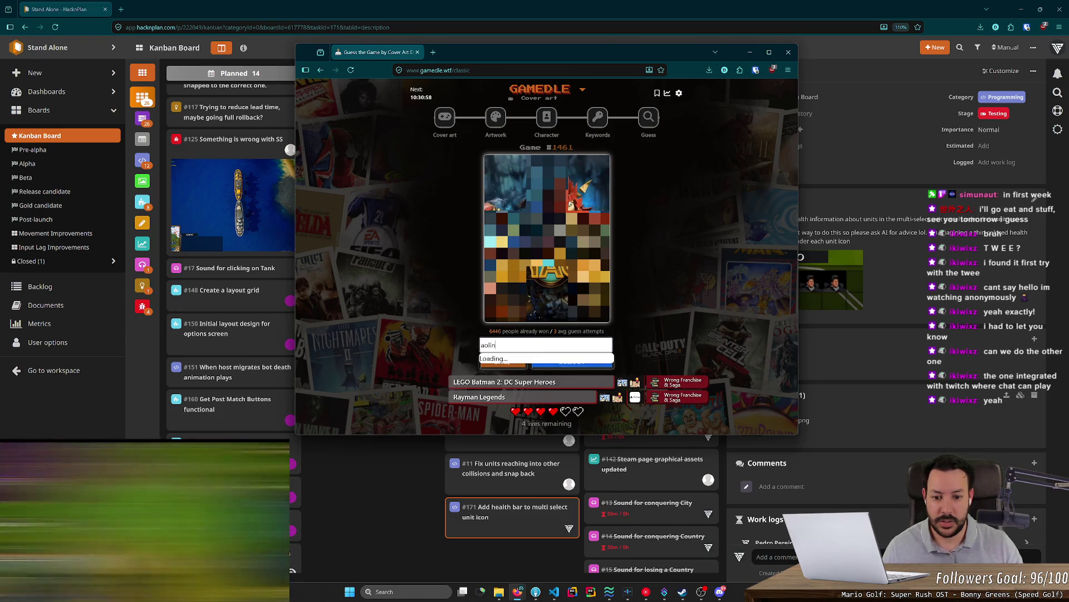
{"action": "key", "text": "BackSpace"}
{"action": "key", "text": "BackSpace"}
{"action": "key", "text": "BackSpace"}
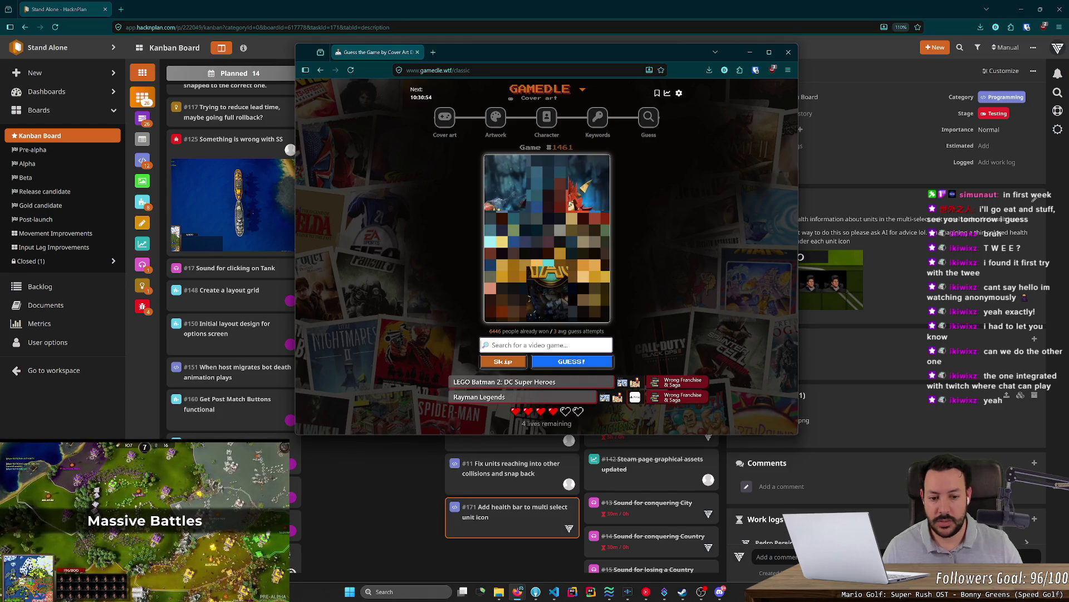
{"action": "scroll", "coordinate": [634, 397], "scroll_direction": "down", "scroll_amount": 3}
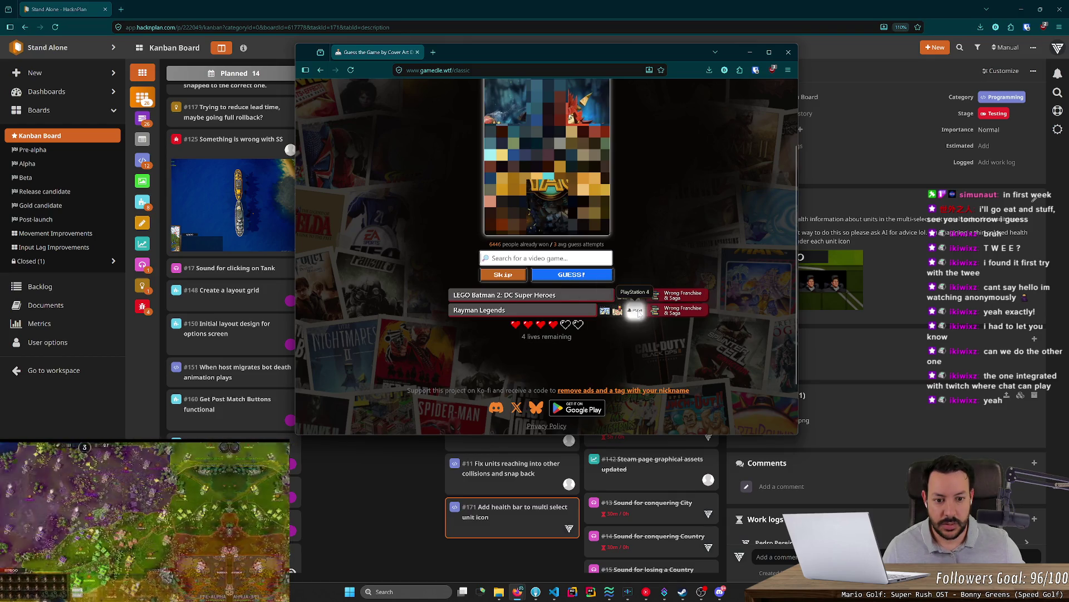
{"action": "scroll", "coordinate": [640, 330], "scroll_direction": "up", "scroll_amount": 1}
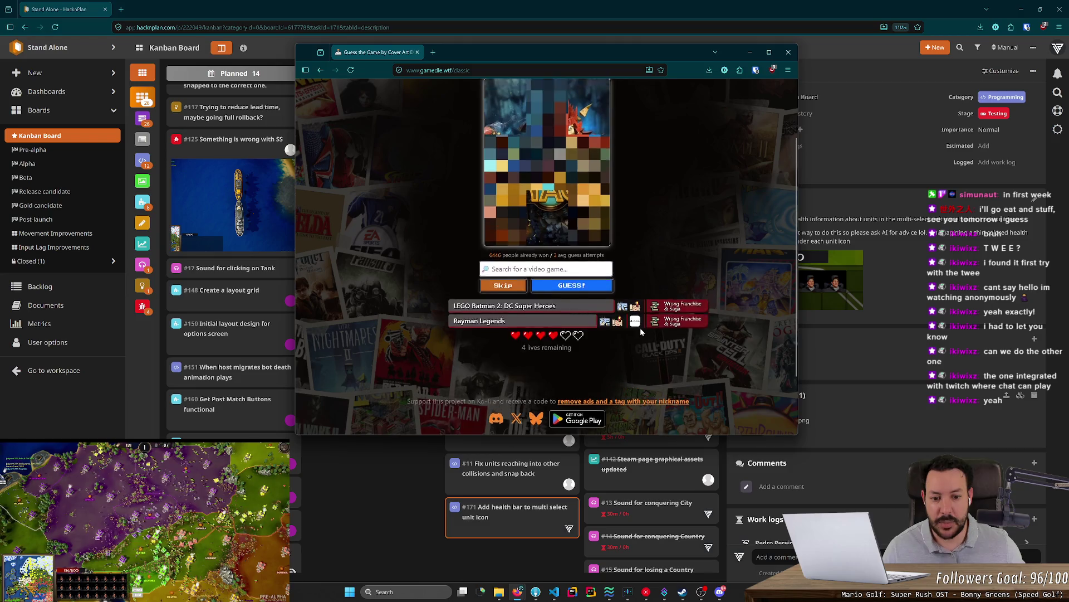
{"action": "scroll", "coordinate": [640, 331], "scroll_direction": "up", "scroll_amount": 3}
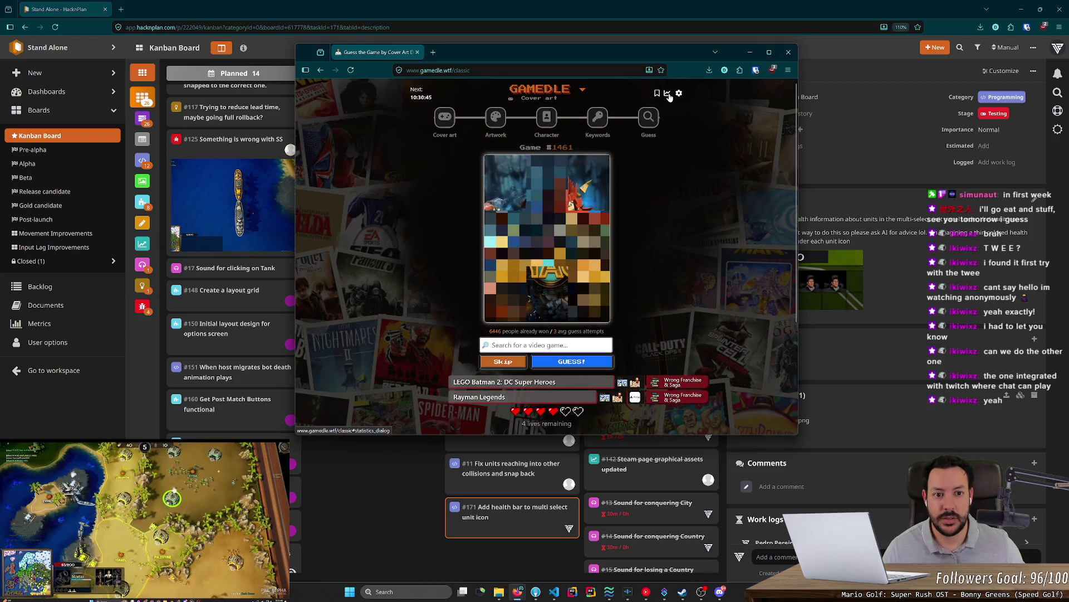
{"action": "left_click", "coordinate": [679, 93]}
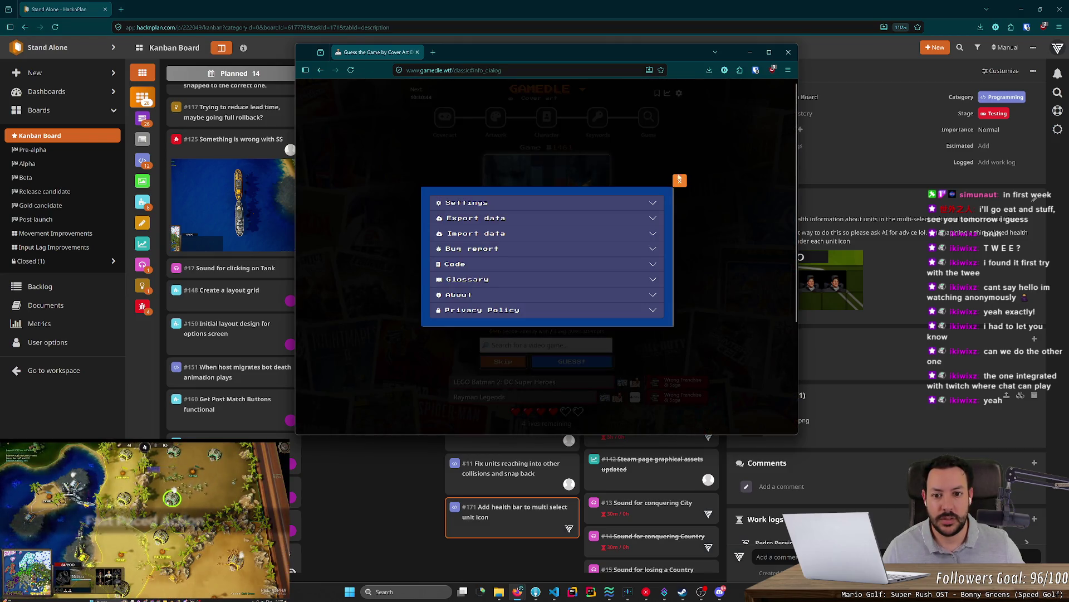
Close the info panel and return to the Cover Art puzzle showing two wrong guesses.
{"action": "left_click", "coordinate": [680, 182]}
{"action": "scroll", "coordinate": [707, 297], "scroll_direction": "down", "scroll_amount": 5}
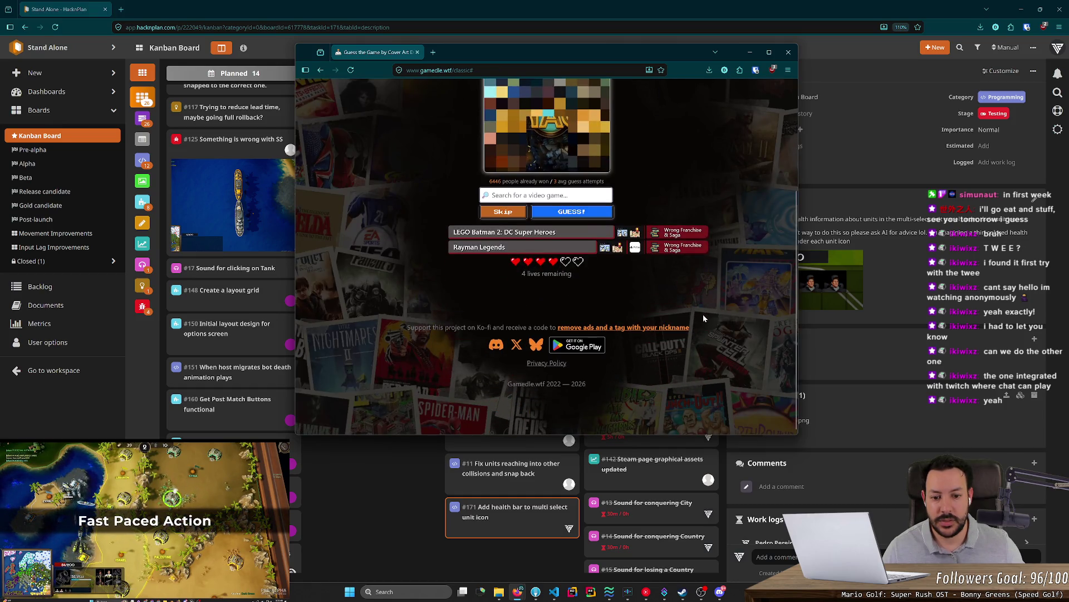
{"action": "scroll", "coordinate": [704, 316], "scroll_direction": "up", "scroll_amount": 4}
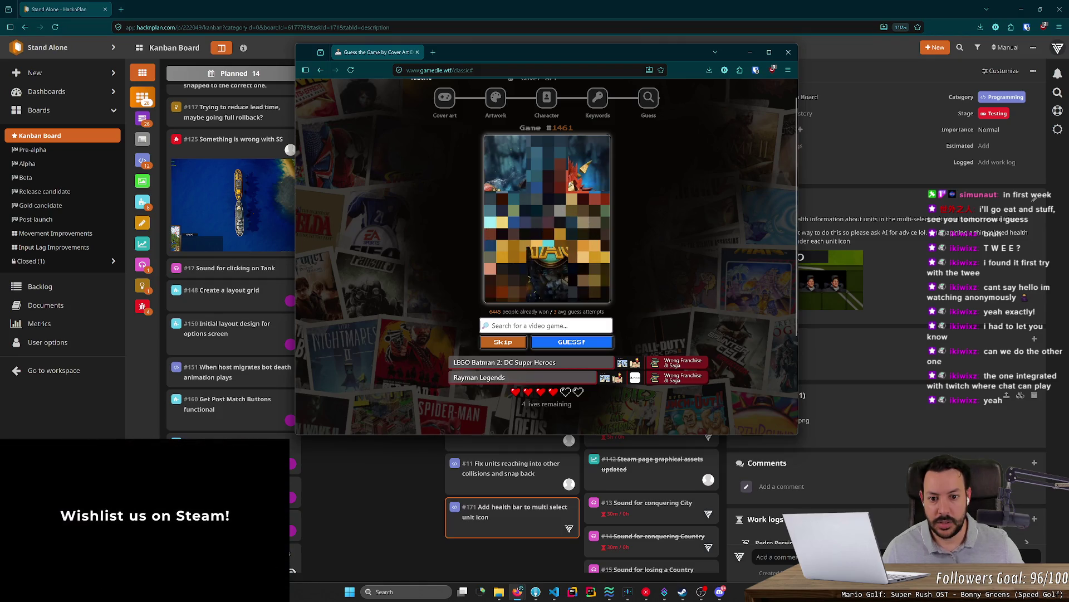
Search 'nac' and submit Knack, solving the Cover Art puzzle with Knack (2013).
{"action": "type", "text": "nao"}
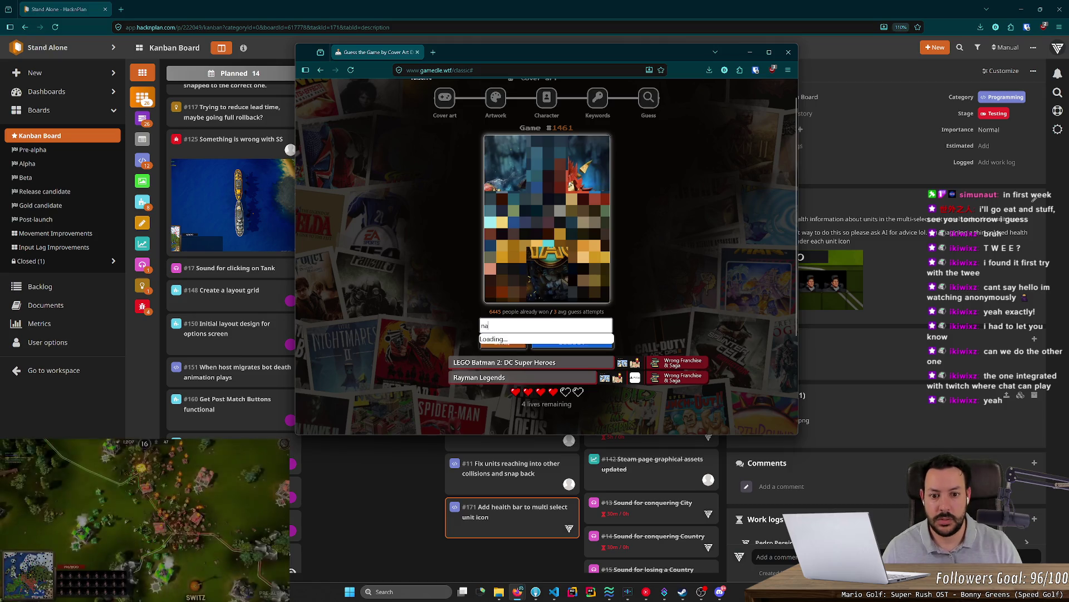
{"action": "key", "text": "BackSpace"}
{"action": "type", "text": "c"}
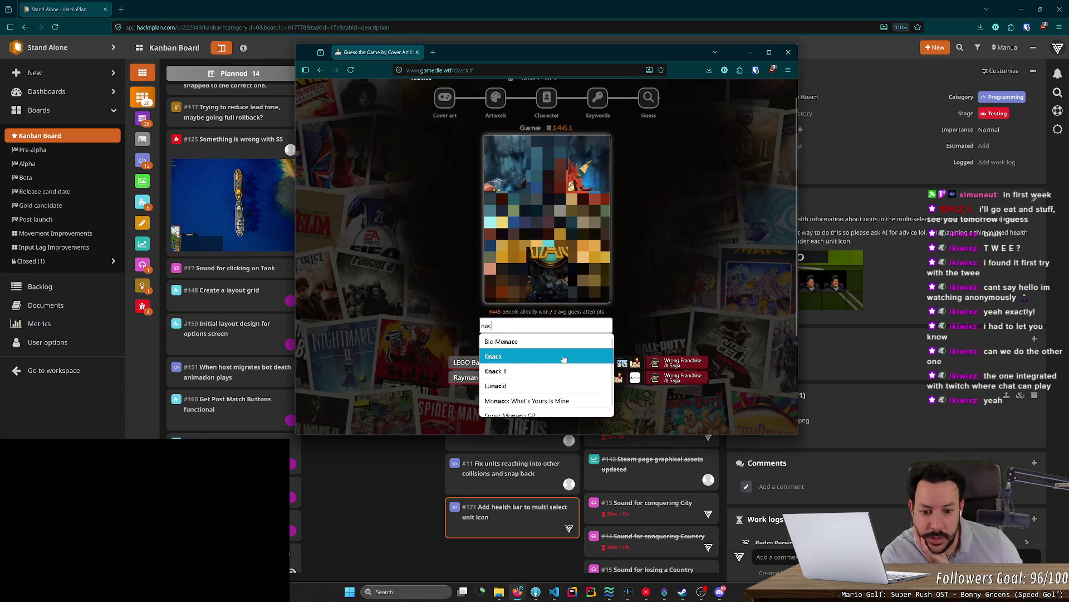
{"action": "scroll", "coordinate": [563, 367], "scroll_direction": "down", "scroll_amount": 1}
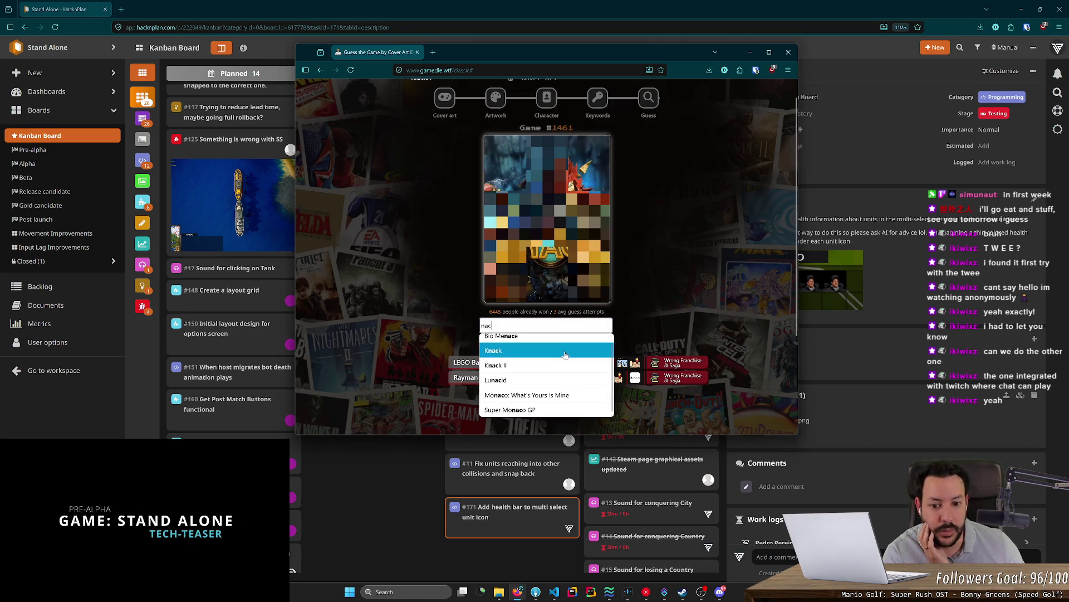
{"action": "left_click", "coordinate": [568, 351]}
{"action": "left_click", "coordinate": [572, 344]}
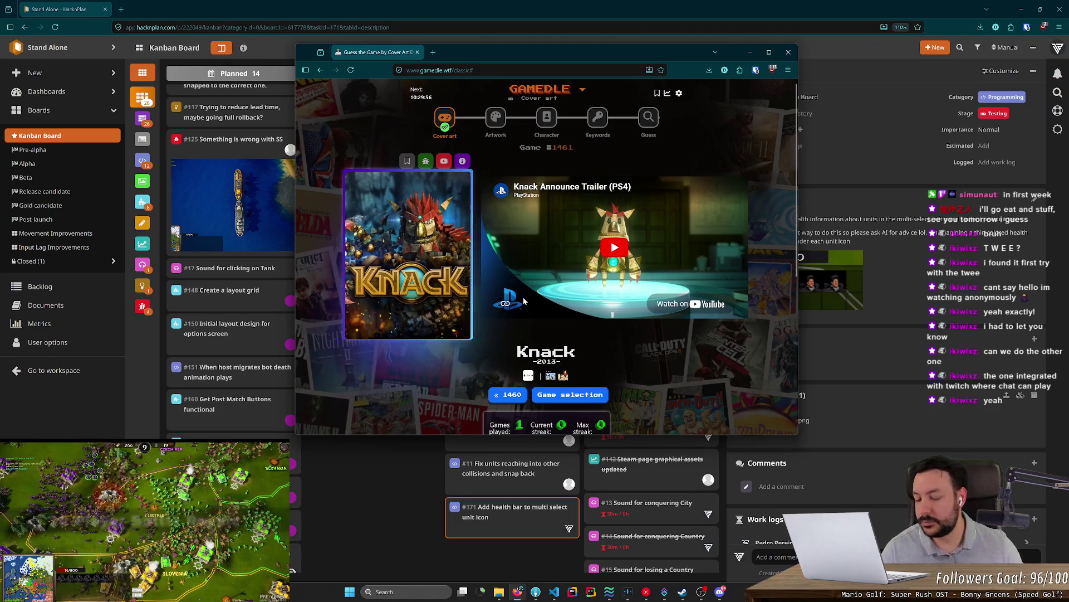
Play and mute the Knack trailer, skip ahead past 0:12, then open the info panel.
{"action": "left_click", "coordinate": [614, 247]}
{"action": "left_click", "coordinate": [688, 186]}
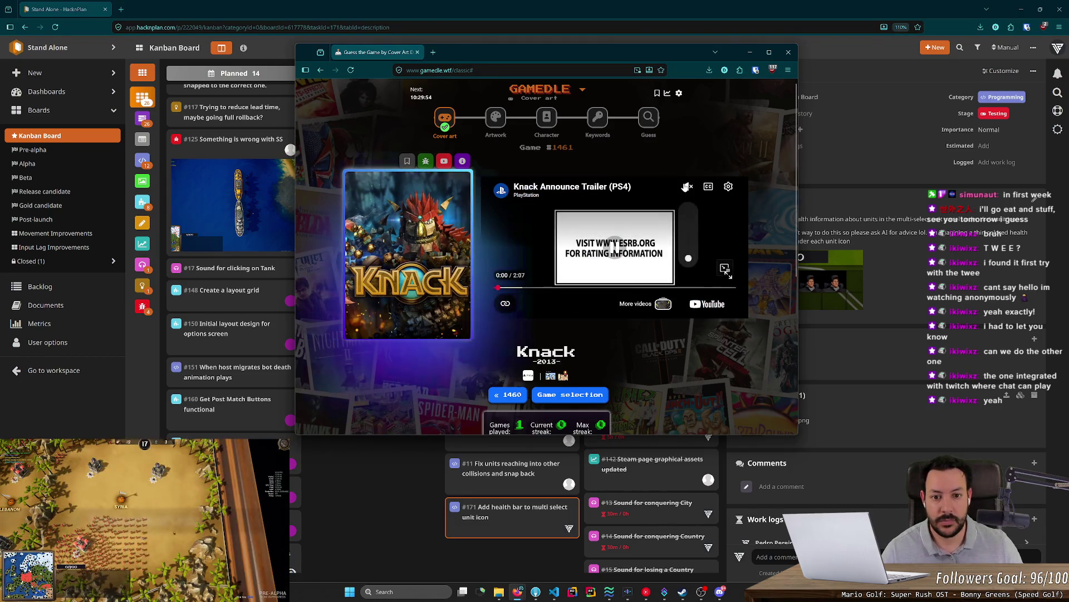
{"action": "left_click", "coordinate": [521, 288]}
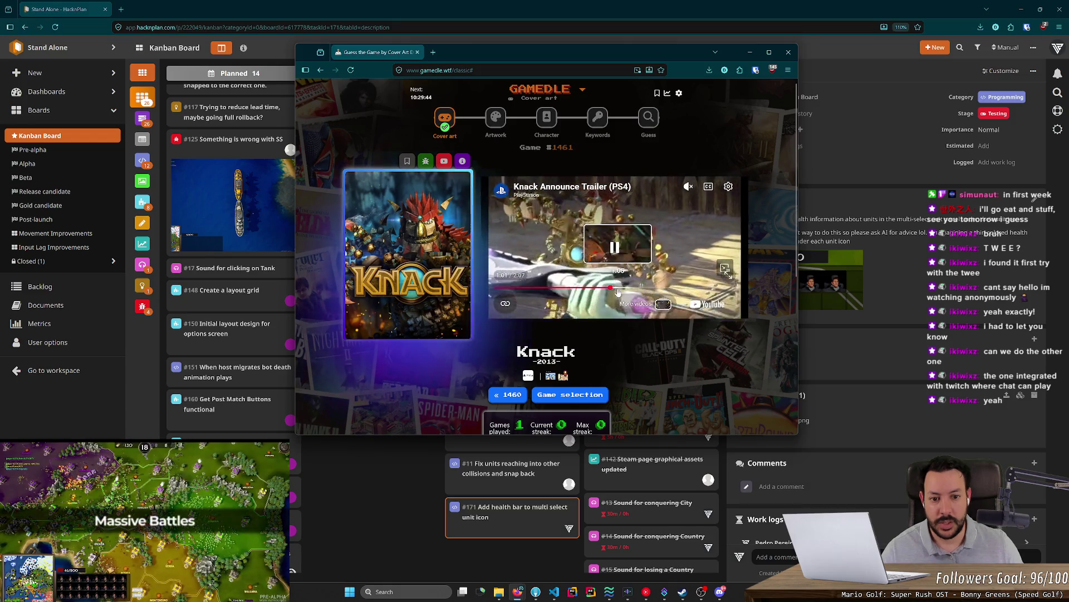
{"action": "key", "text": "l"}
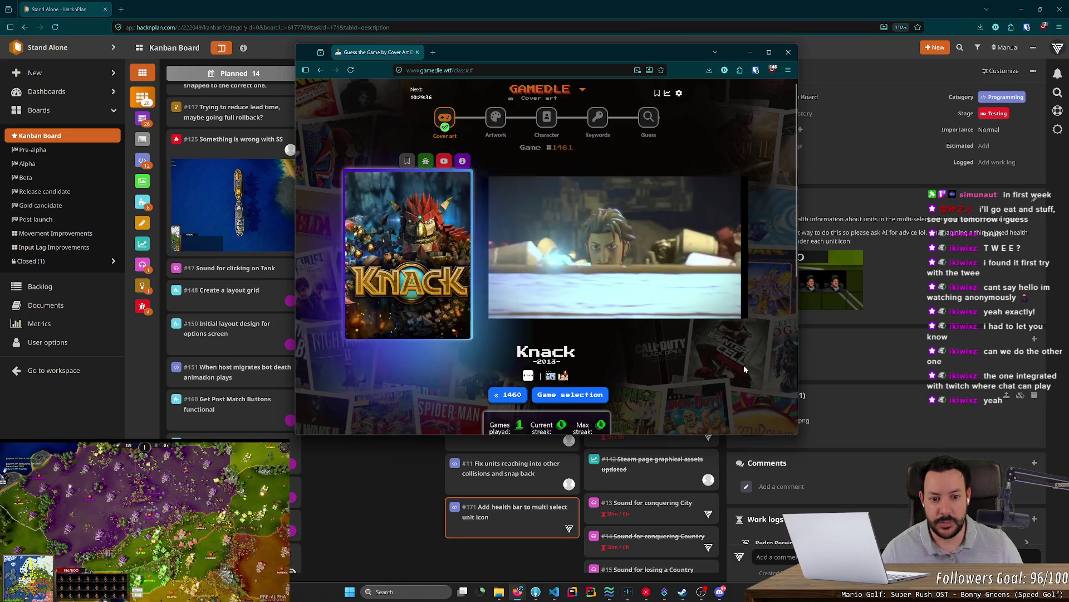
{"action": "left_click", "coordinate": [697, 287]}
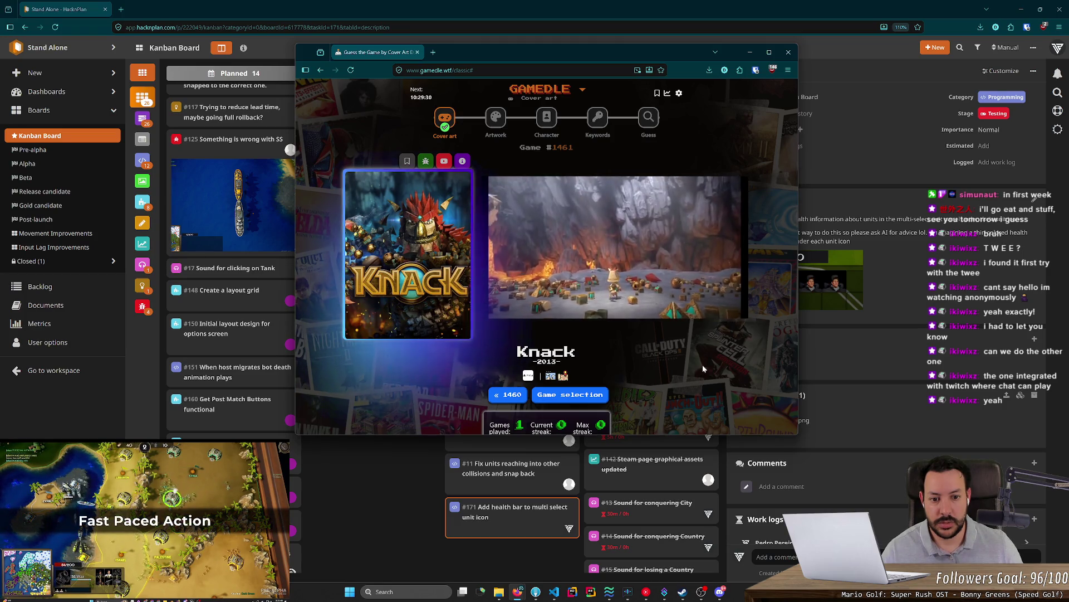
{"action": "left_click", "coordinate": [462, 161]}
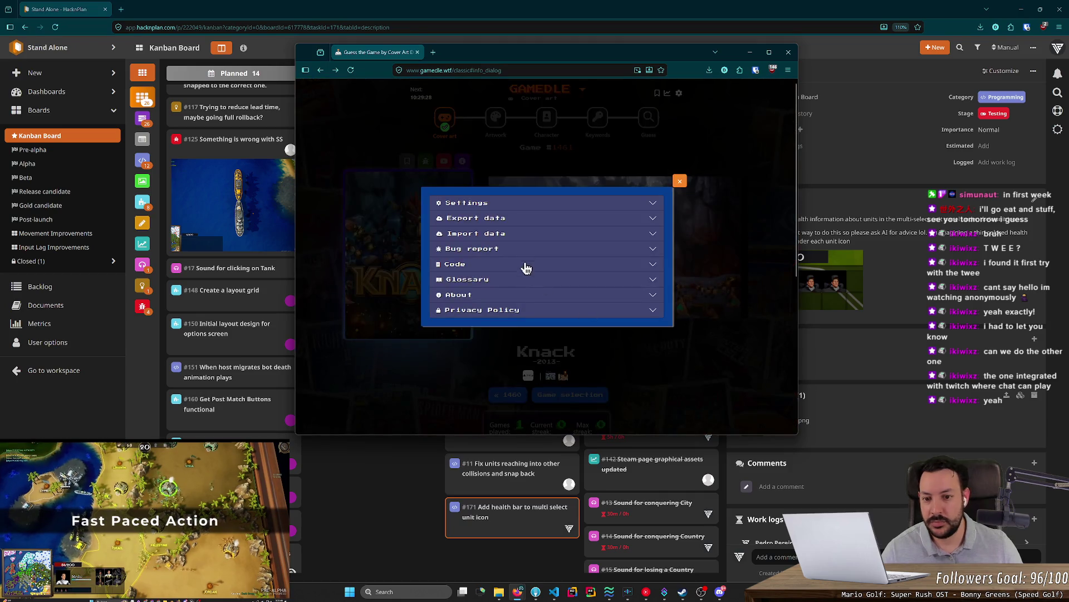
Close the info panel and switch to the Artwork round.
{"action": "left_click", "coordinate": [680, 182]}
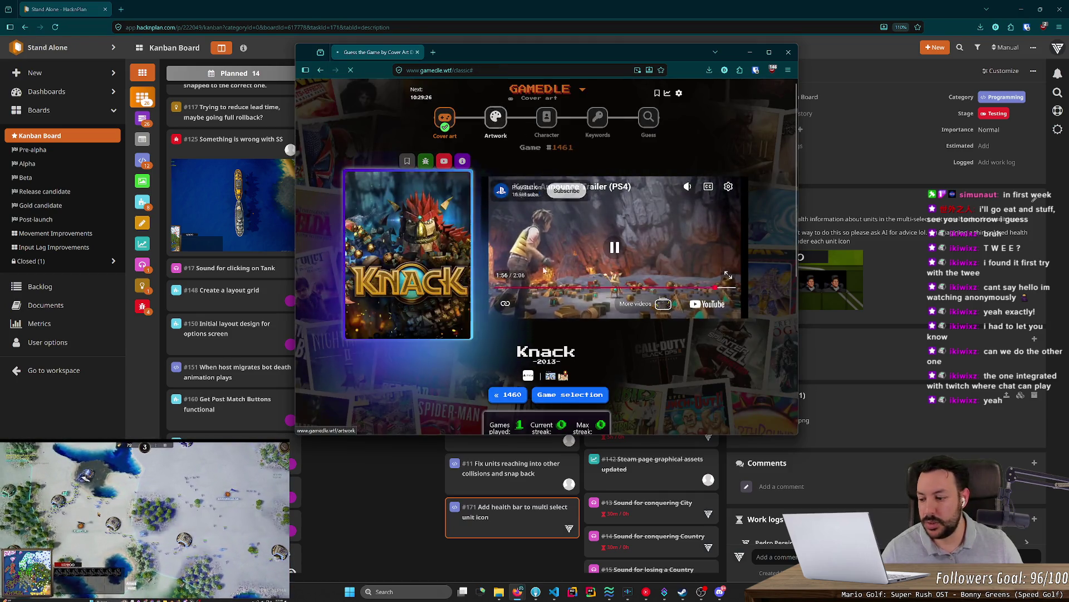
{"action": "left_click", "coordinate": [495, 117]}
{"action": "scroll", "coordinate": [554, 287], "scroll_direction": "up", "scroll_amount": 3}
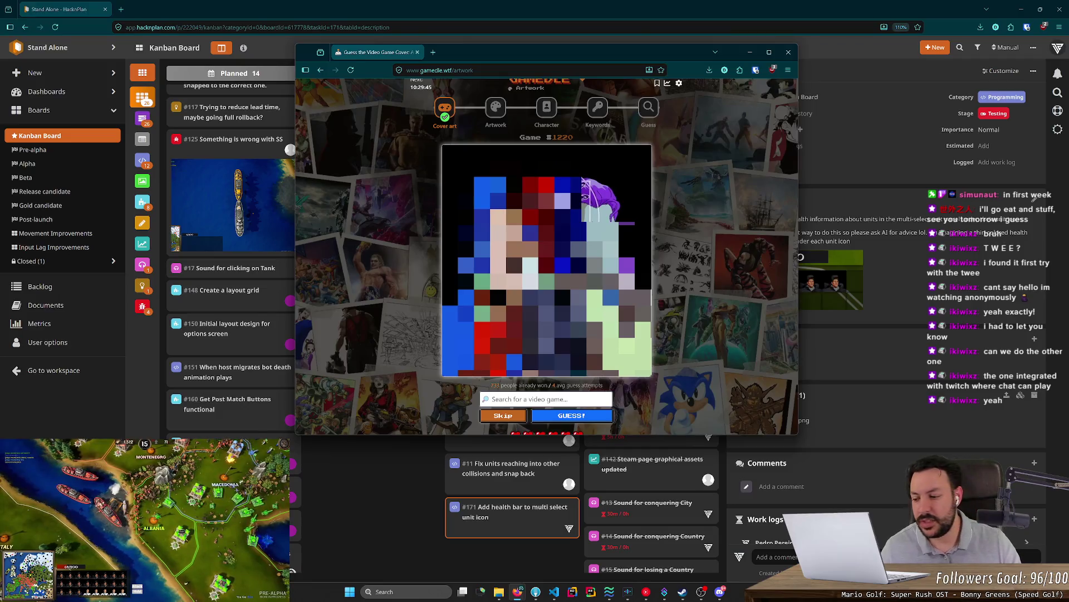
Guess Castlevania III: Dracula's Curse, which is marked wrong franchise, leaving 5 lives.
{"action": "type", "text": "drac"}
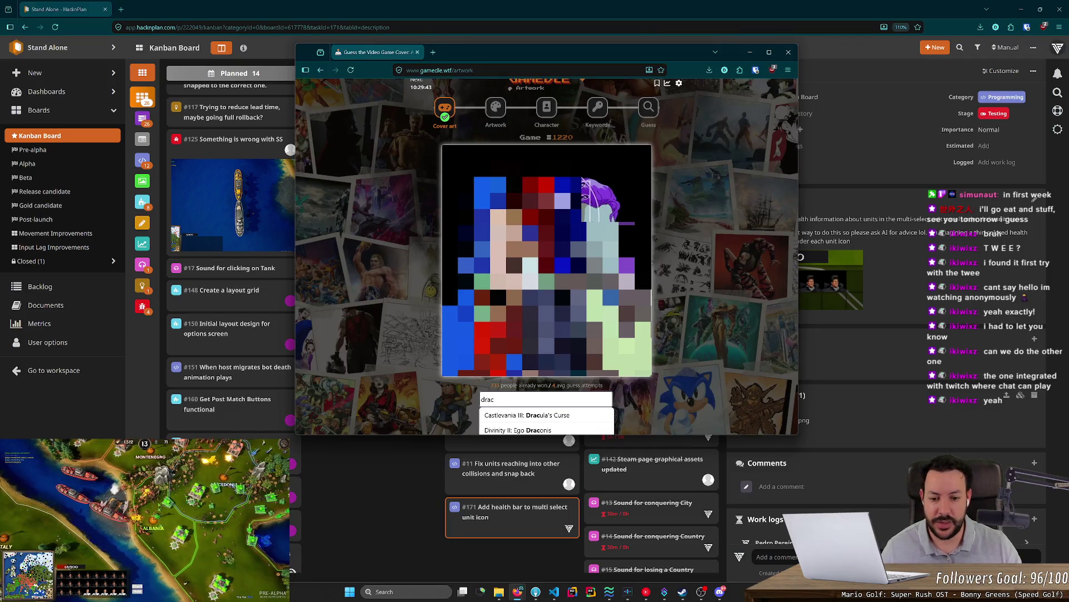
{"action": "scroll", "coordinate": [674, 379], "scroll_direction": "down", "scroll_amount": 2}
{"action": "scroll", "coordinate": [635, 343], "scroll_direction": "up", "scroll_amount": 1}
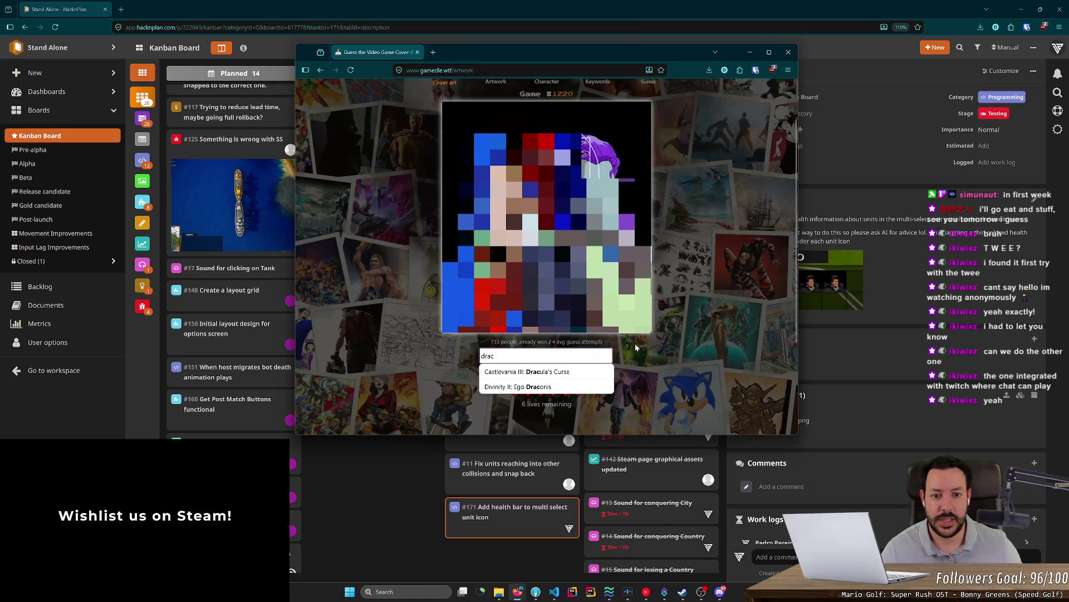
{"action": "left_click", "coordinate": [575, 372]}
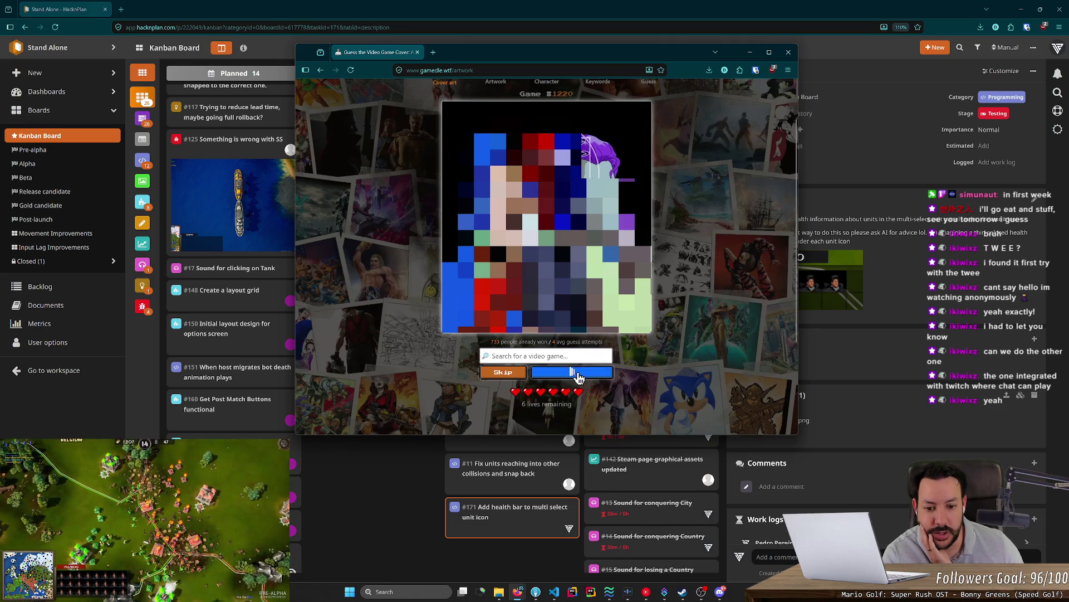
{"action": "left_click", "coordinate": [575, 372]}
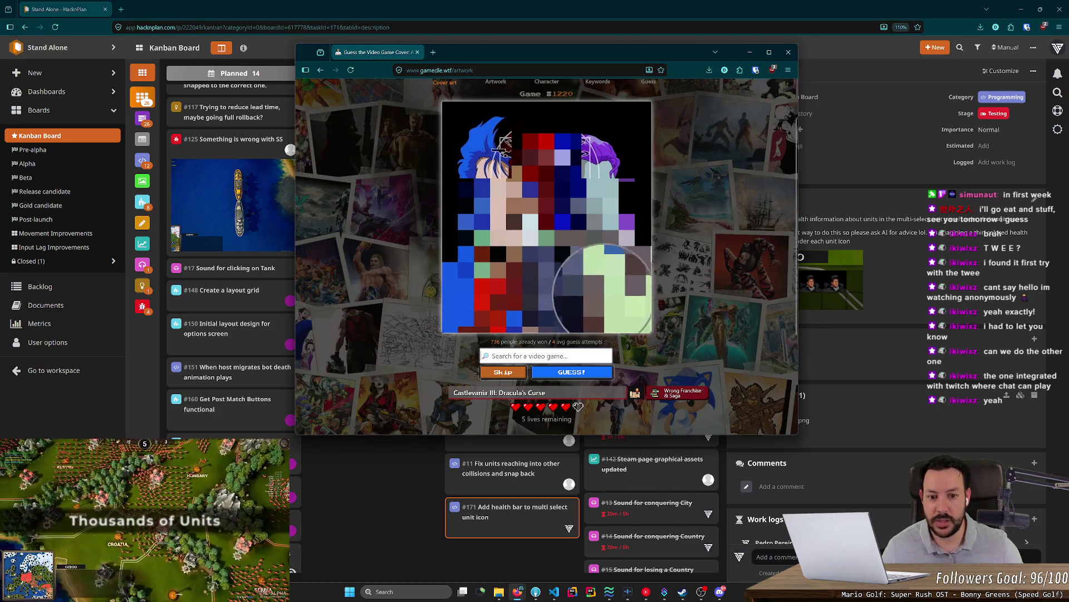
{"action": "scroll", "coordinate": [620, 329], "scroll_direction": "up", "scroll_amount": 1}
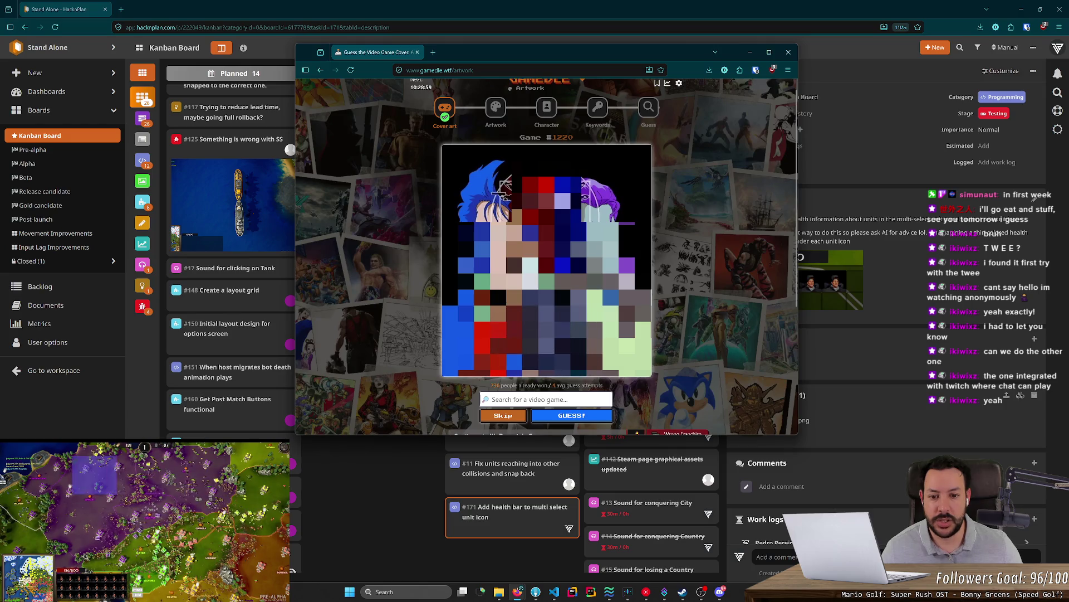
Search 'time crisis' and submit Time Crisis as the Artwork guess.
{"action": "type", "text": "time cr"}
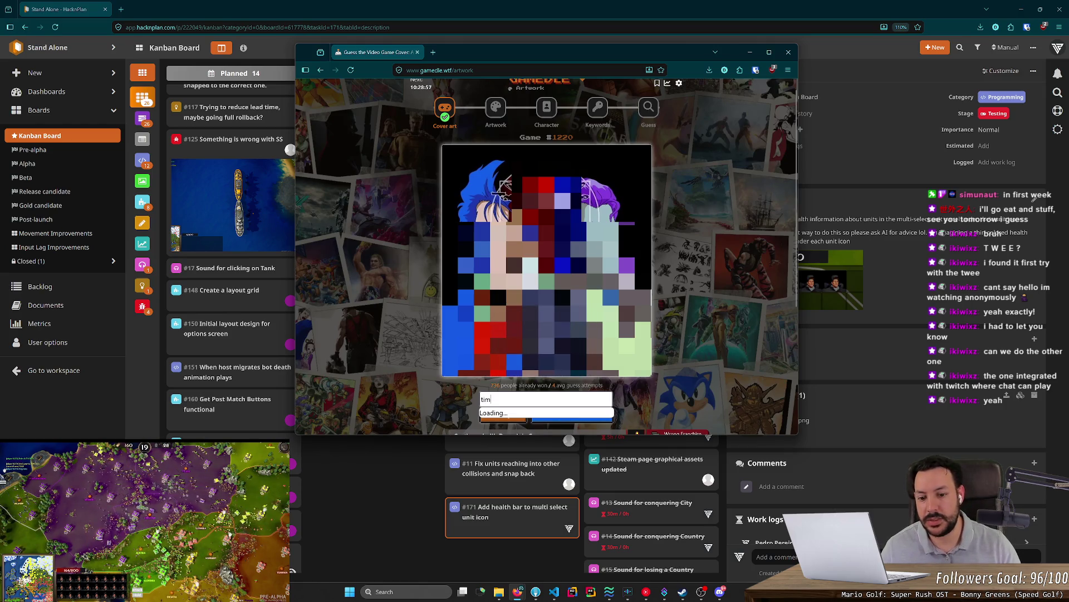
{"action": "type", "text": "isis"}
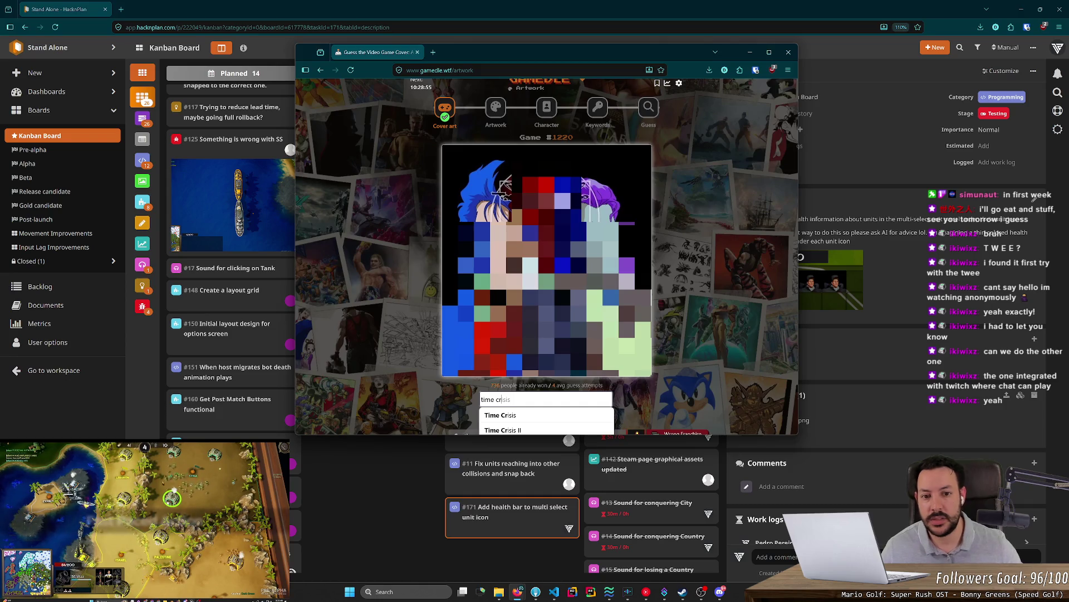
{"action": "left_click", "coordinate": [560, 418]}
{"action": "left_click", "coordinate": [561, 416]}
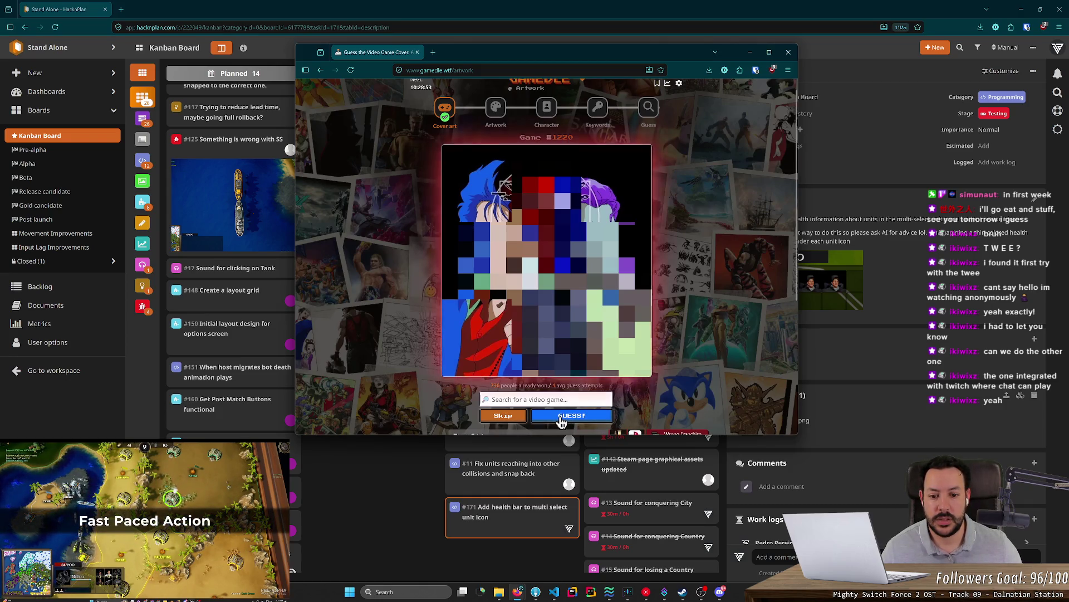
{"action": "scroll", "coordinate": [555, 353], "scroll_direction": "down", "scroll_amount": 2}
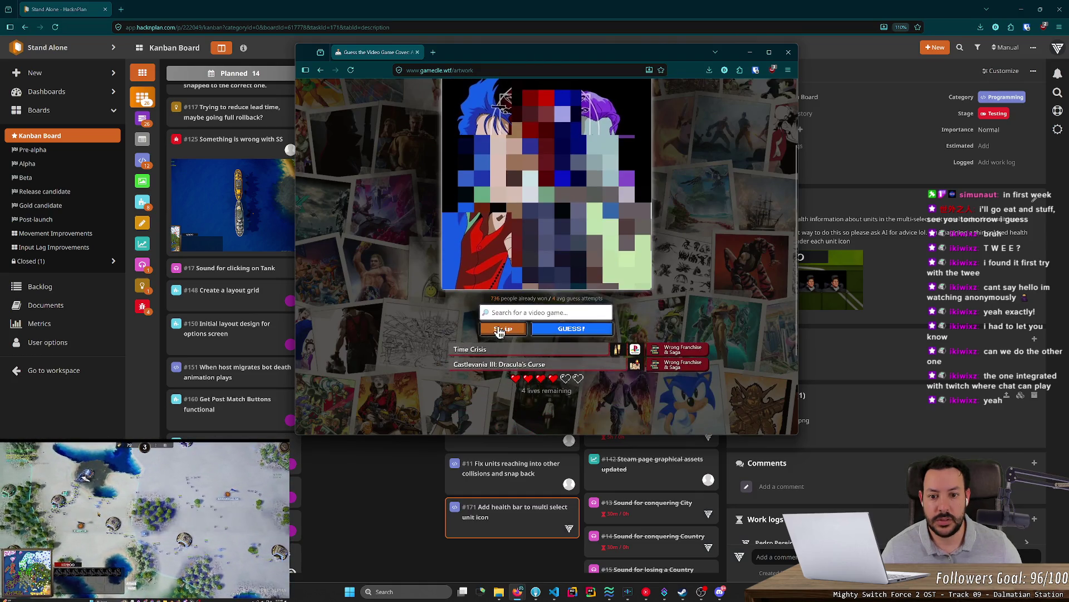
{"action": "scroll", "coordinate": [448, 327], "scroll_direction": "up", "scroll_amount": 1}
Skip the remaining attempts until Game Over reveals Policenauts (1996) as the answer.
{"action": "left_click", "coordinate": [502, 373]}
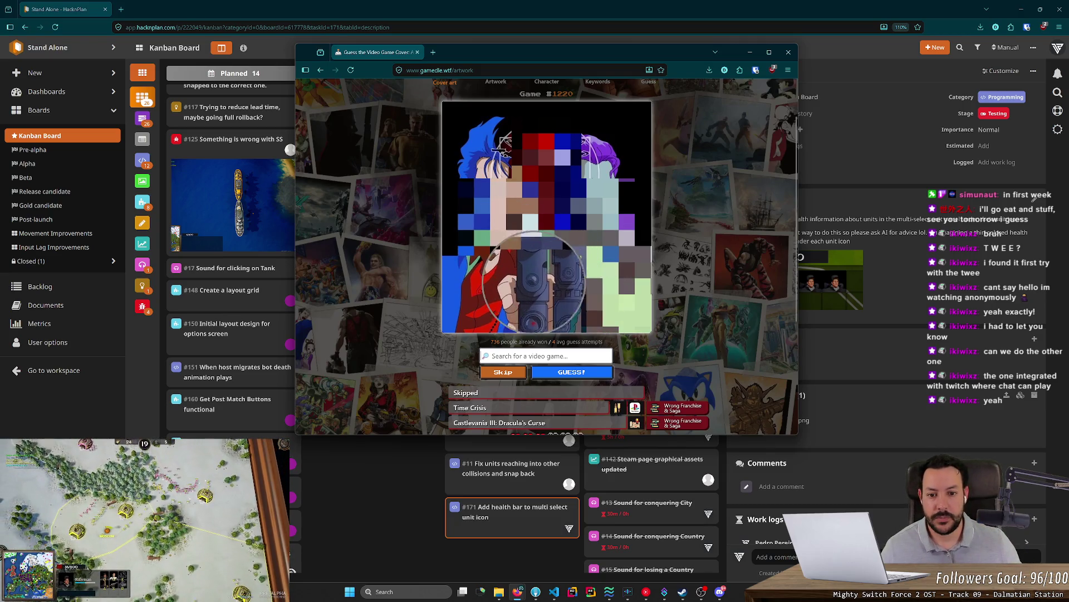
{"action": "scroll", "coordinate": [491, 316], "scroll_direction": "down", "scroll_amount": 2}
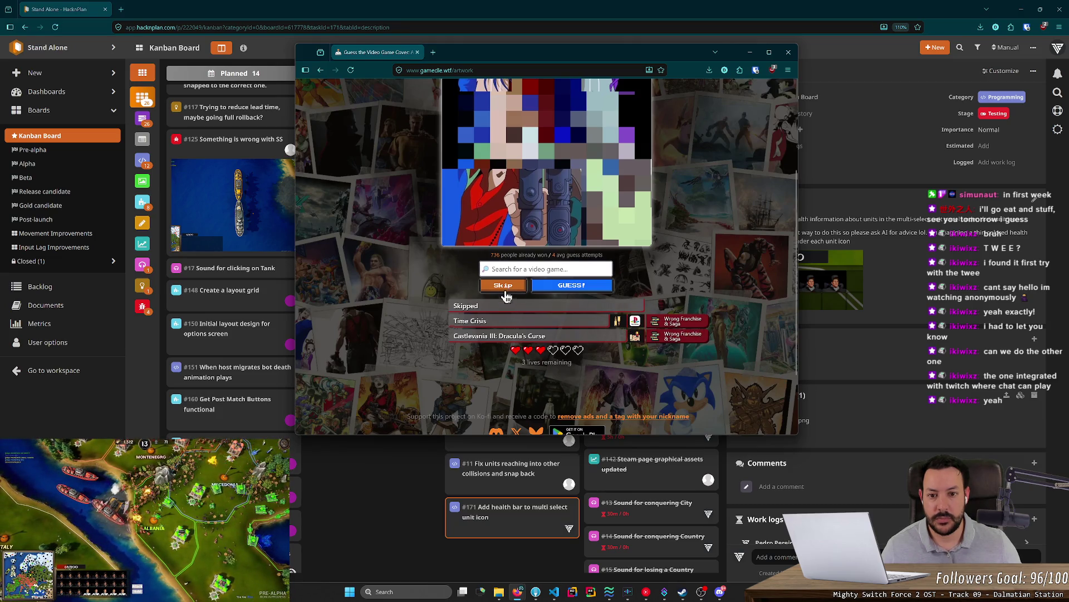
{"action": "scroll", "coordinate": [513, 290], "scroll_direction": "up", "scroll_amount": 1}
{"action": "left_click", "coordinate": [515, 333]}
{"action": "left_click_drag", "start_coordinate": [515, 334], "coordinate": [511, 333]}
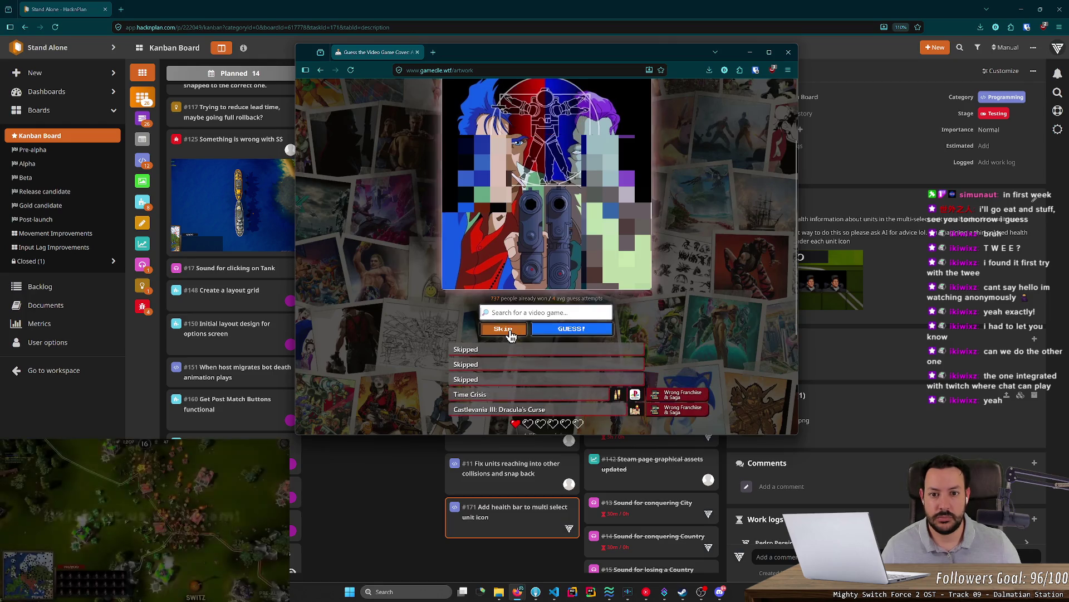
{"action": "scroll", "coordinate": [476, 338], "scroll_direction": "up", "scroll_amount": 1}
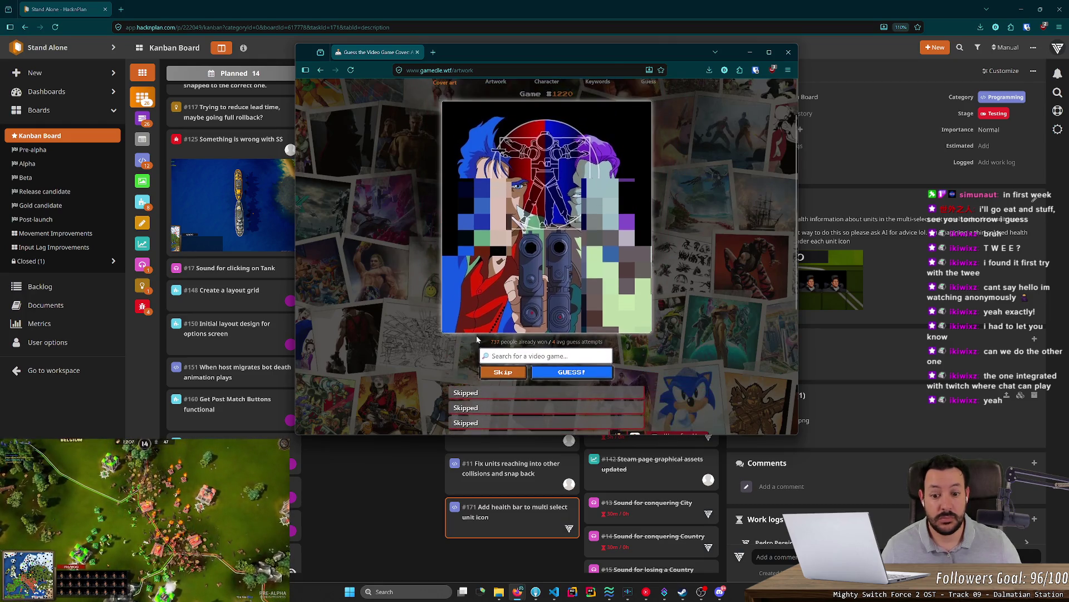
{"action": "left_click_drag", "start_coordinate": [514, 377], "coordinate": [514, 378]}
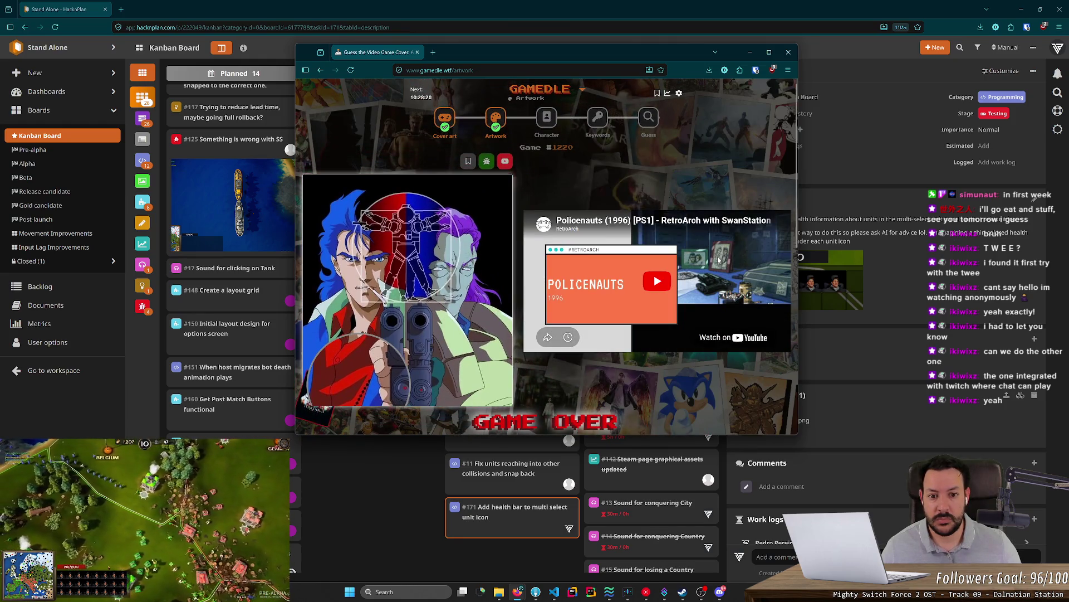
Read the revealed Policenauts answer, then switch to Character round #313.
{"action": "scroll", "coordinate": [575, 395], "scroll_direction": "down", "scroll_amount": 1}
{"action": "scroll", "coordinate": [575, 394], "scroll_direction": "down", "scroll_amount": 3}
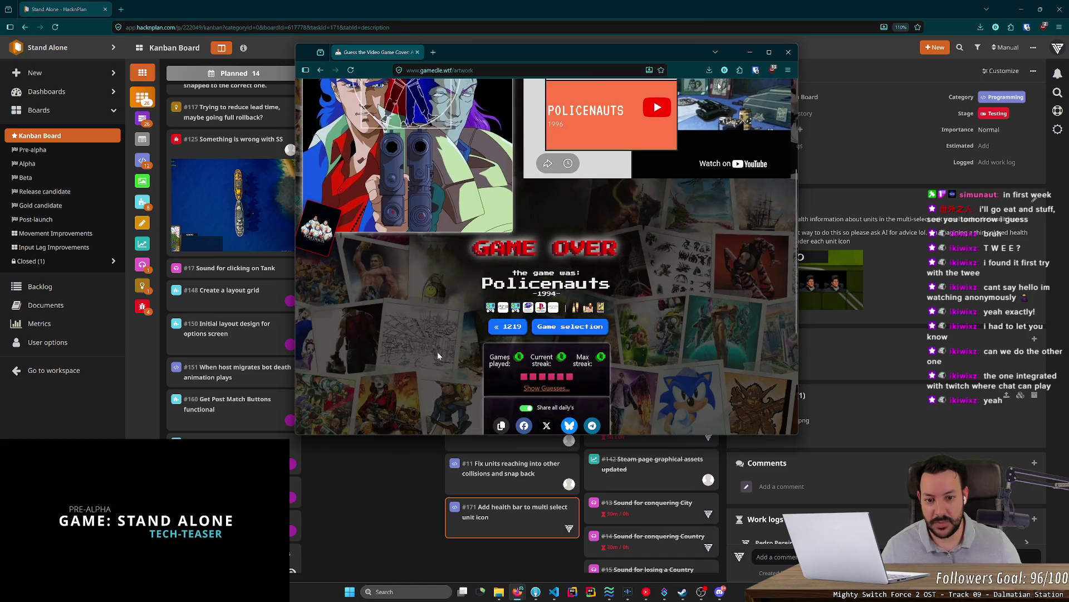
{"action": "scroll", "coordinate": [439, 355], "scroll_direction": "down", "scroll_amount": 1}
{"action": "scroll", "coordinate": [438, 367], "scroll_direction": "up", "scroll_amount": 5}
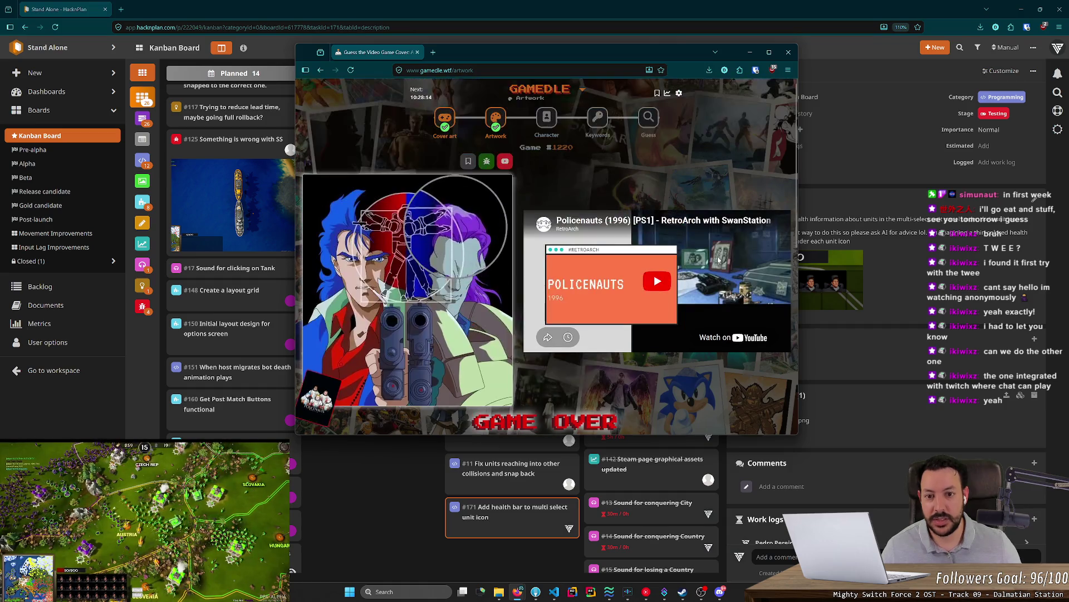
{"action": "left_click", "coordinate": [547, 120]}
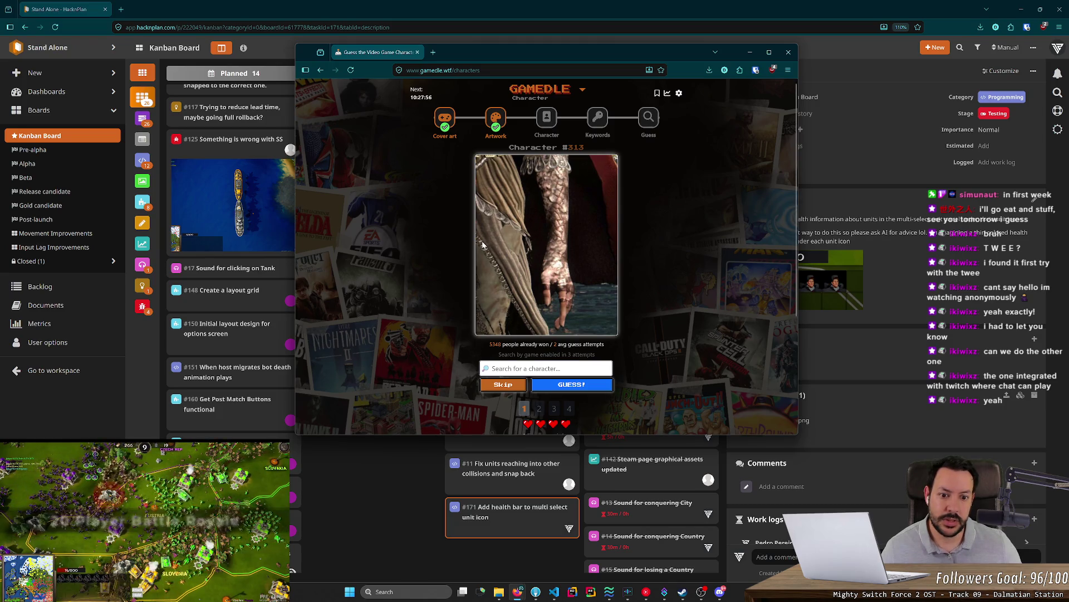
Try Elden-style character searches such as 'eld', then clear the search field.
{"action": "scroll", "coordinate": [507, 243], "scroll_direction": "down", "scroll_amount": 2}
{"action": "scroll", "coordinate": [483, 264], "scroll_direction": "up", "scroll_amount": 2}
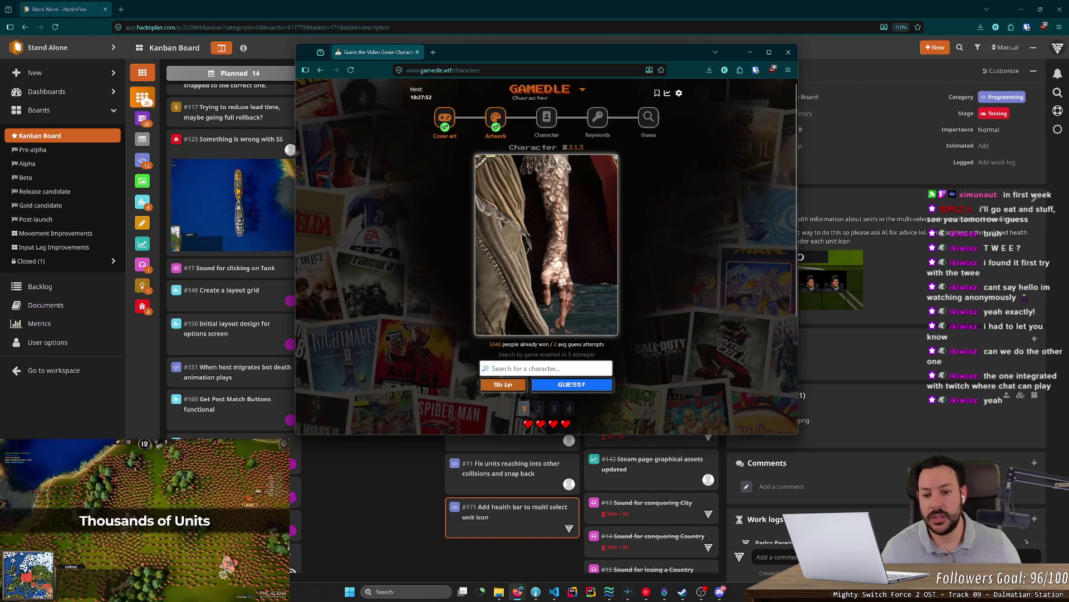
{"action": "type", "text": "elen "}
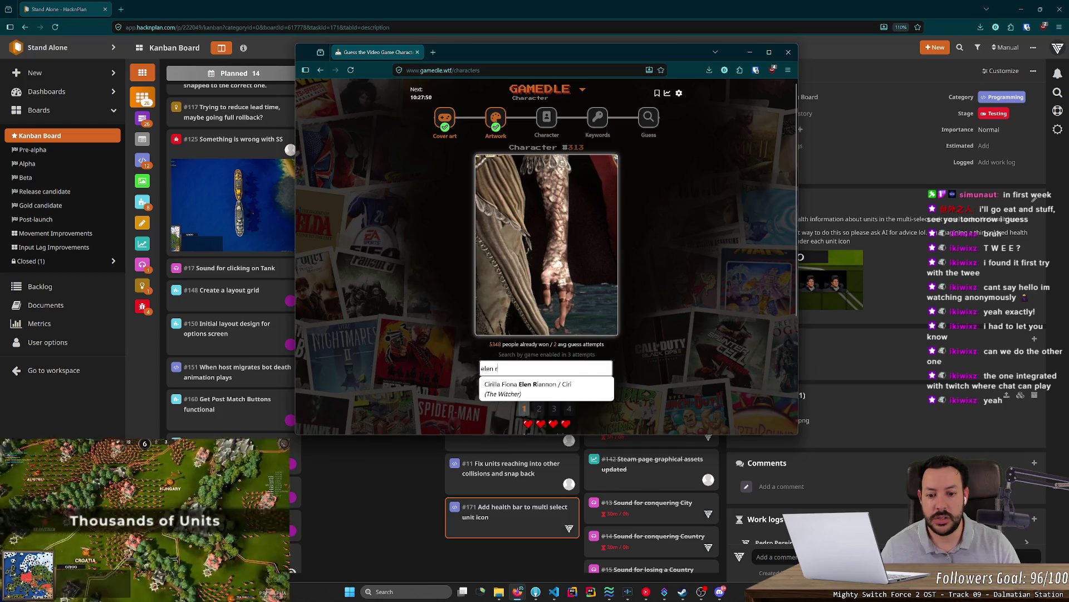
{"action": "type", "text": "r"}
{"action": "key", "text": "BackSpace"}
{"action": "key", "text": "BackSpace"}
{"action": "key", "text": "BackSpace"}
{"action": "type", "text": "den"}
{"action": "key", "text": "BackSpace"}
{"action": "key", "text": "BackSpace"}
{"action": "key", "text": "BackSpace"}
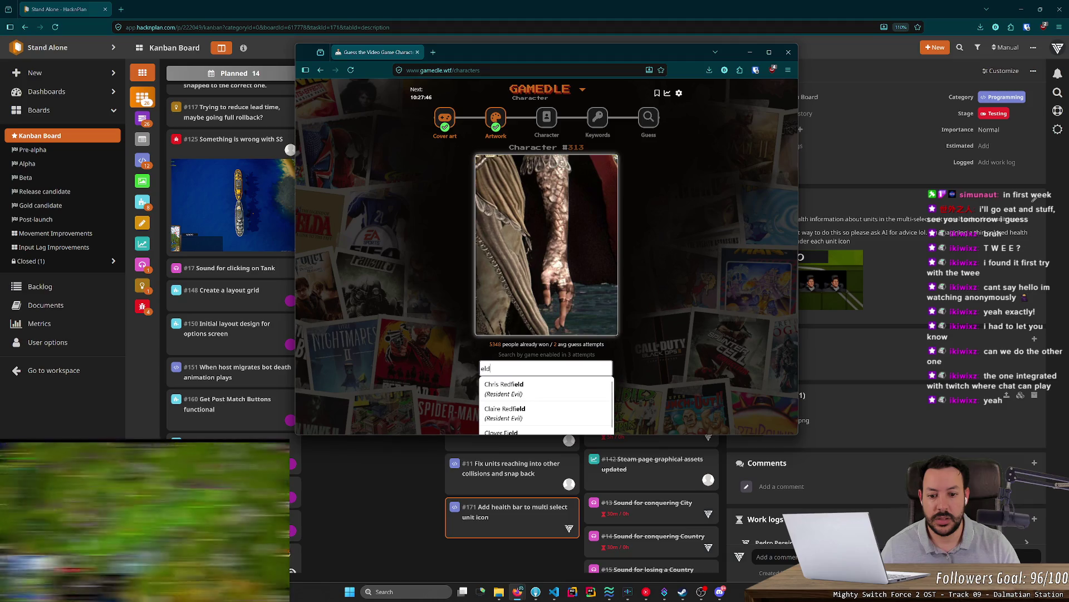
{"action": "scroll", "coordinate": [546, 363], "scroll_direction": "down", "scroll_amount": 2}
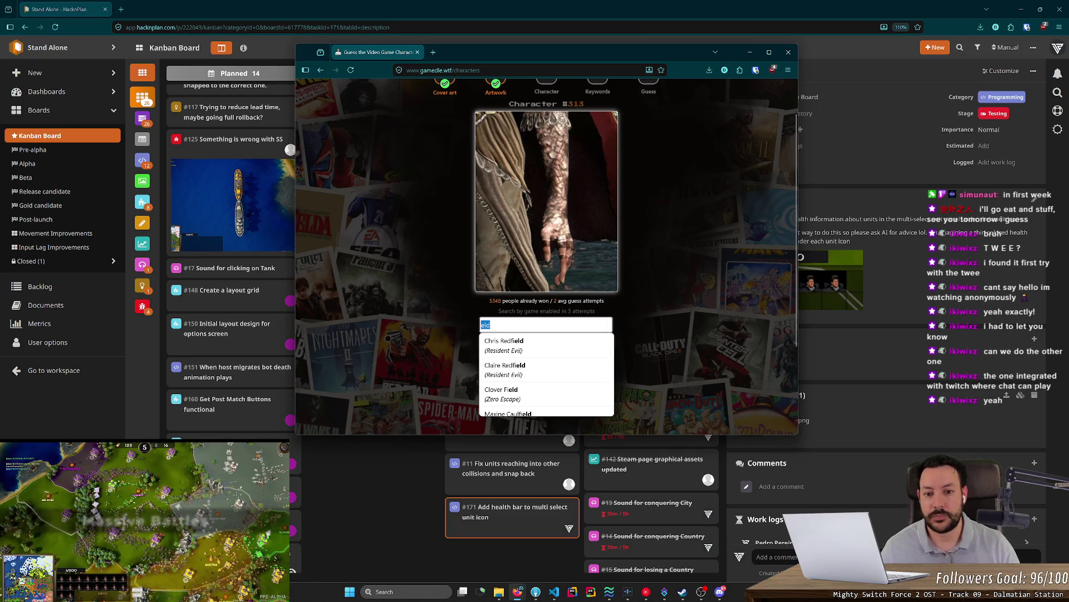
{"action": "key", "text": "BackSpace"}
Skip every character attempt until the full character and bonus question appear.
{"action": "left_click", "coordinate": [501, 343]}
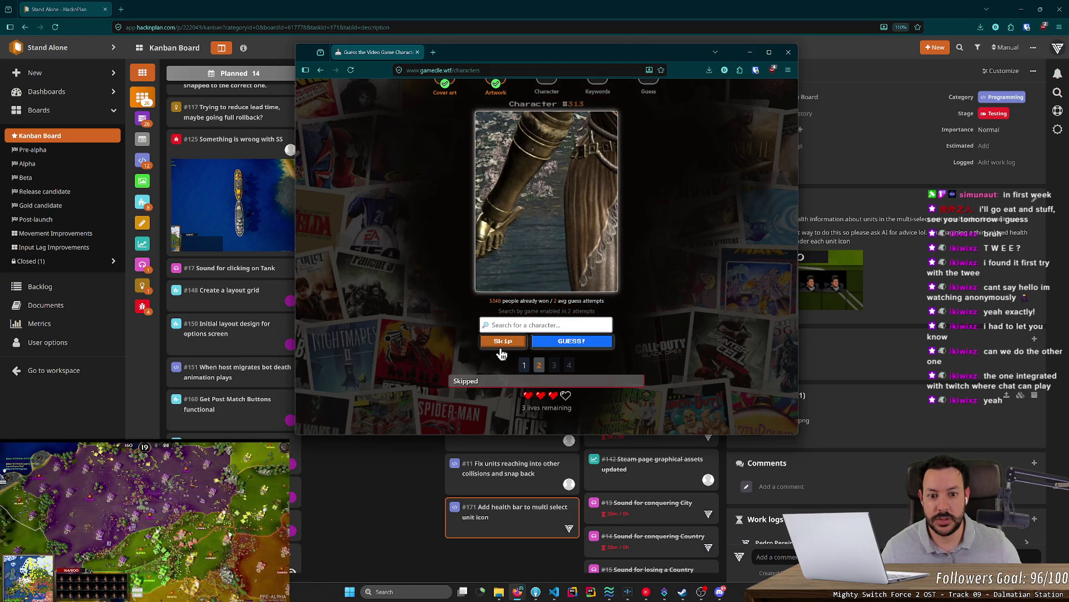
{"action": "left_click", "coordinate": [502, 349]}
{"action": "left_click", "coordinate": [502, 349]}
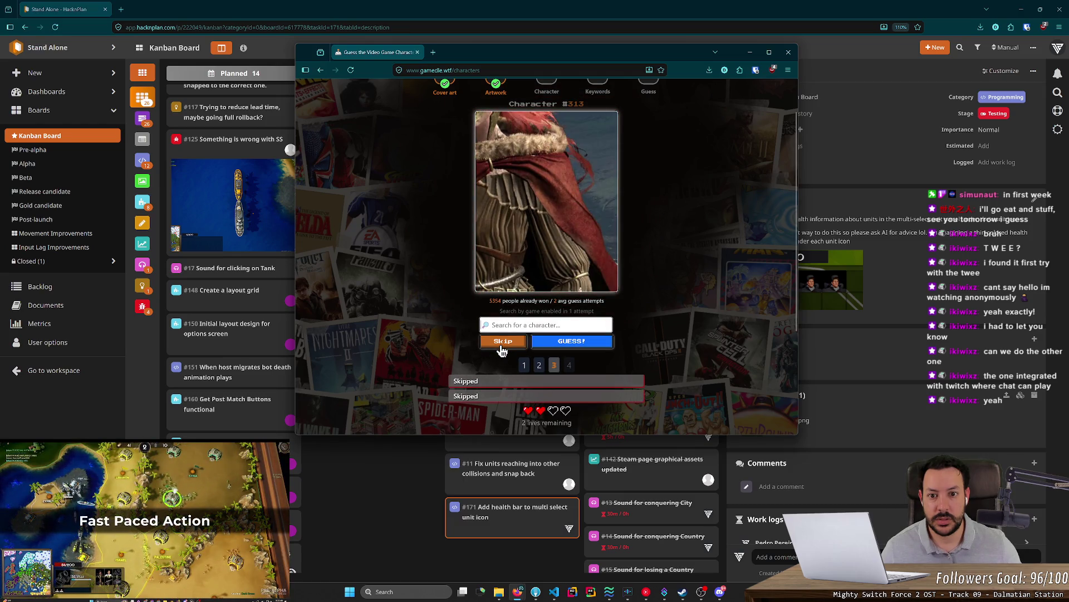
{"action": "left_click", "coordinate": [500, 345]}
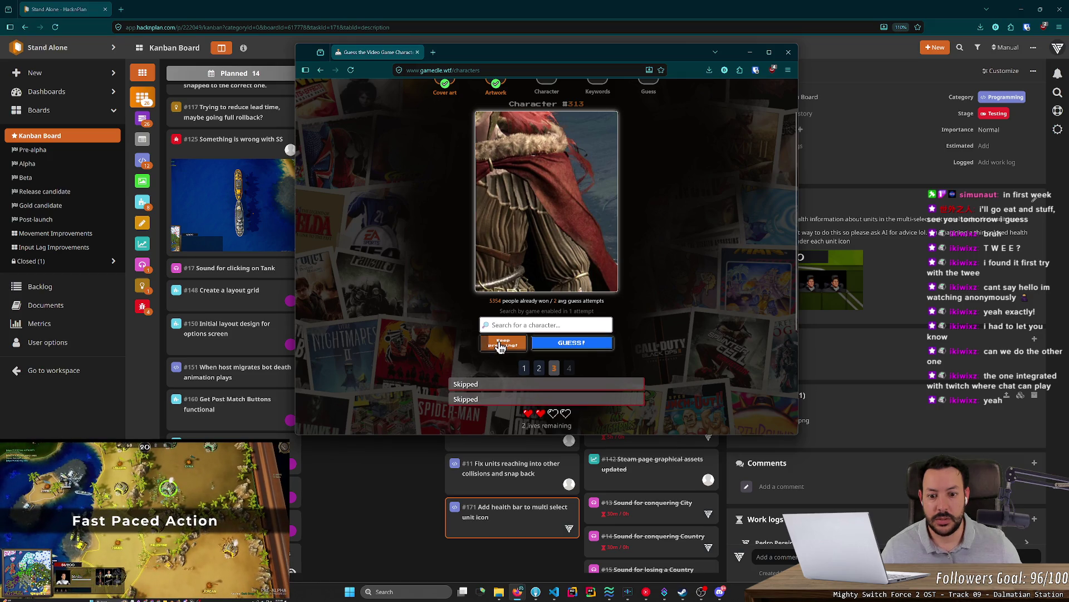
{"action": "left_click", "coordinate": [501, 345]}
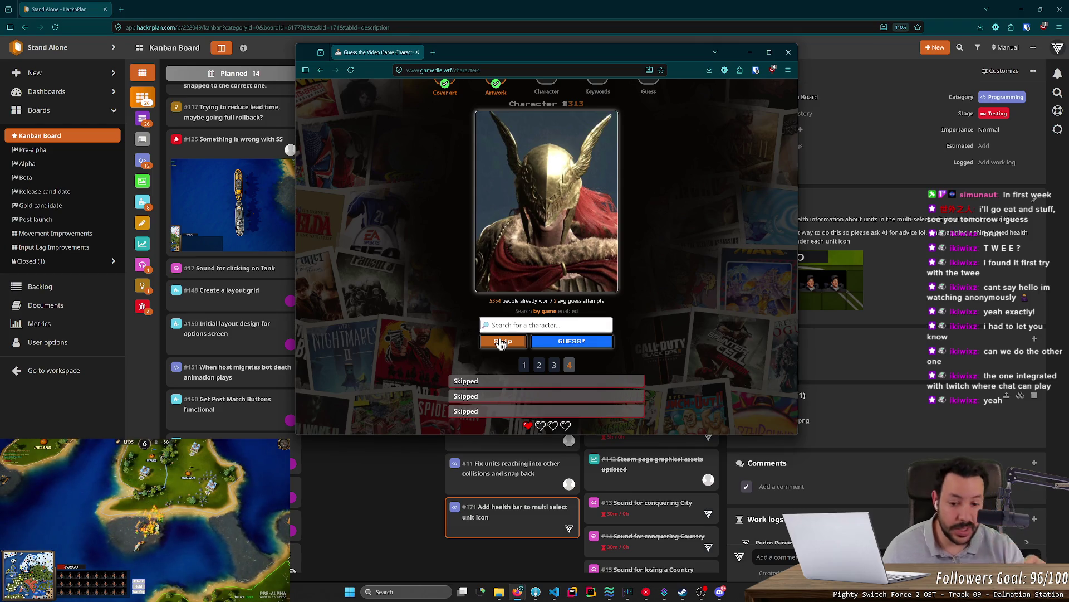
{"action": "left_click", "coordinate": [502, 342]}
{"action": "left_click", "coordinate": [501, 343]}
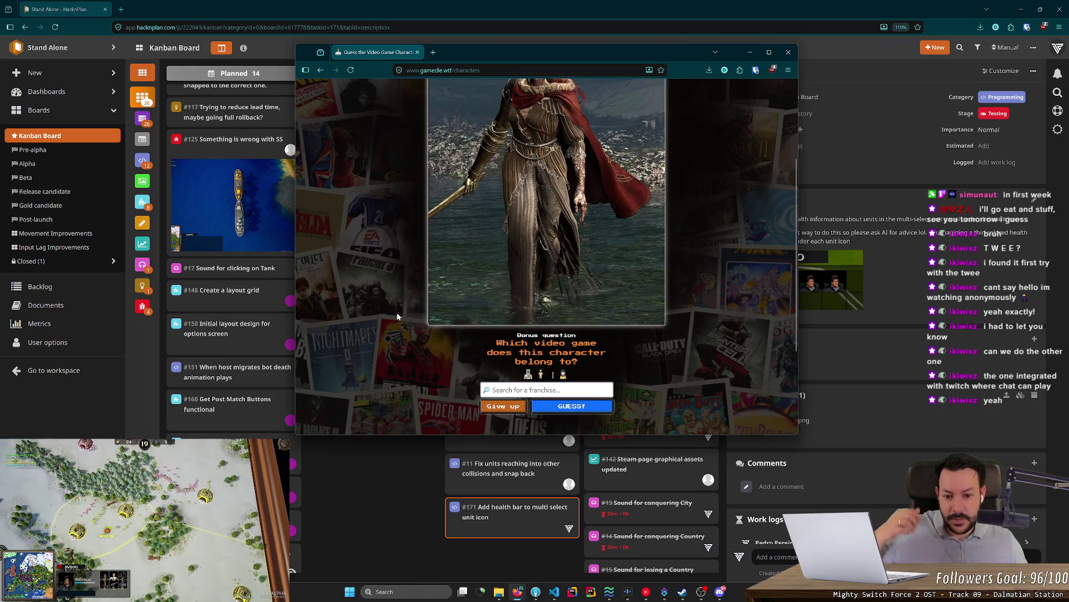
Answer the bonus question with Elden Ring, revealing the character as Malenia.
{"action": "scroll", "coordinate": [634, 345], "scroll_direction": "up", "scroll_amount": 2}
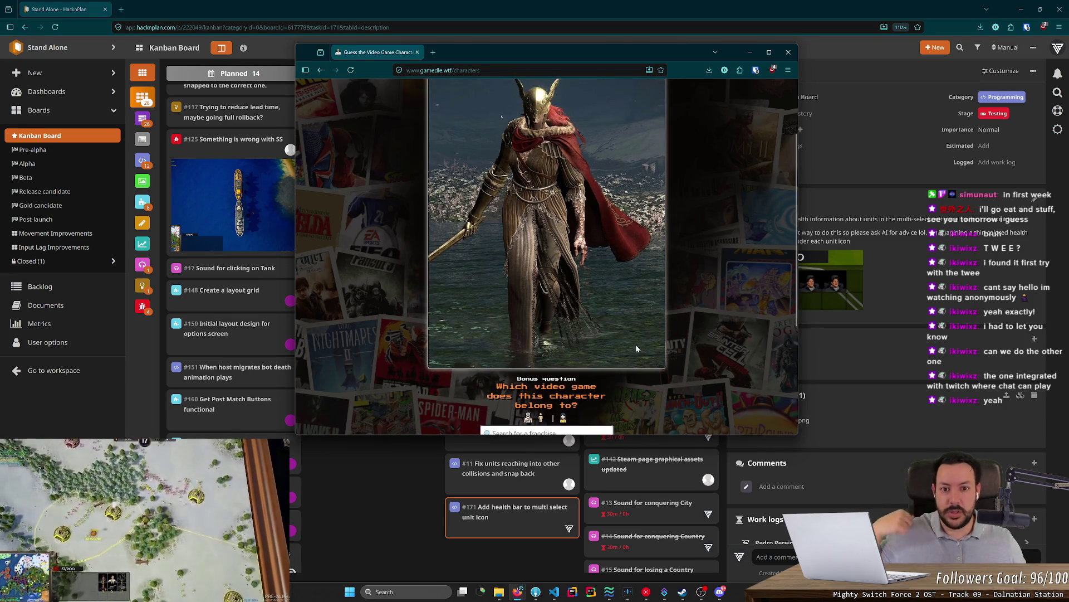
{"action": "scroll", "coordinate": [647, 345], "scroll_direction": "down", "scroll_amount": 2}
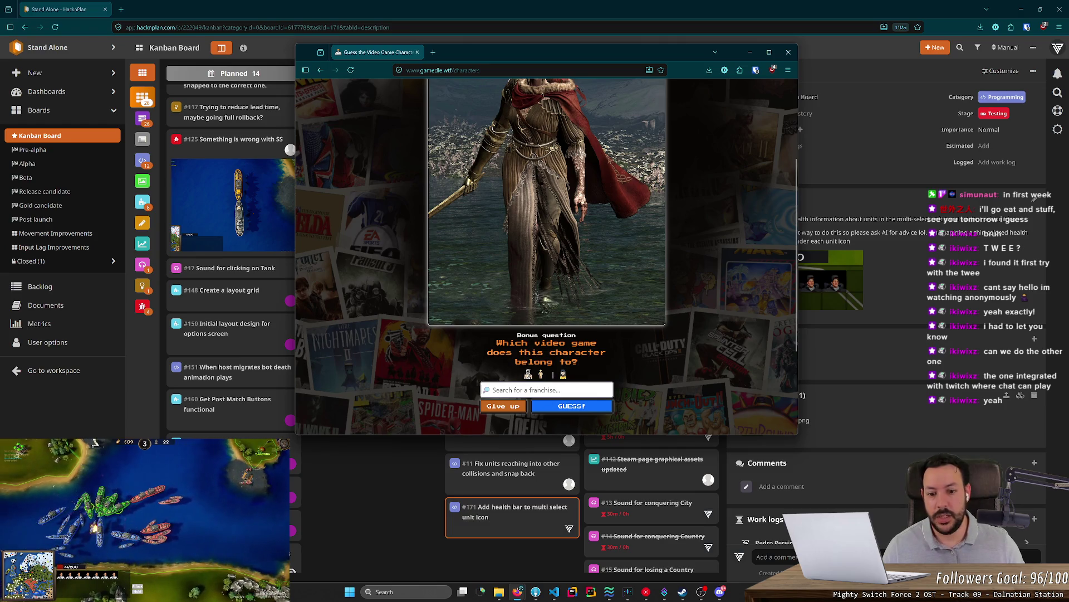
{"action": "type", "text": "Elden R"}
{"action": "left_click", "coordinate": [501, 405]}
{"action": "left_click", "coordinate": [559, 404]}
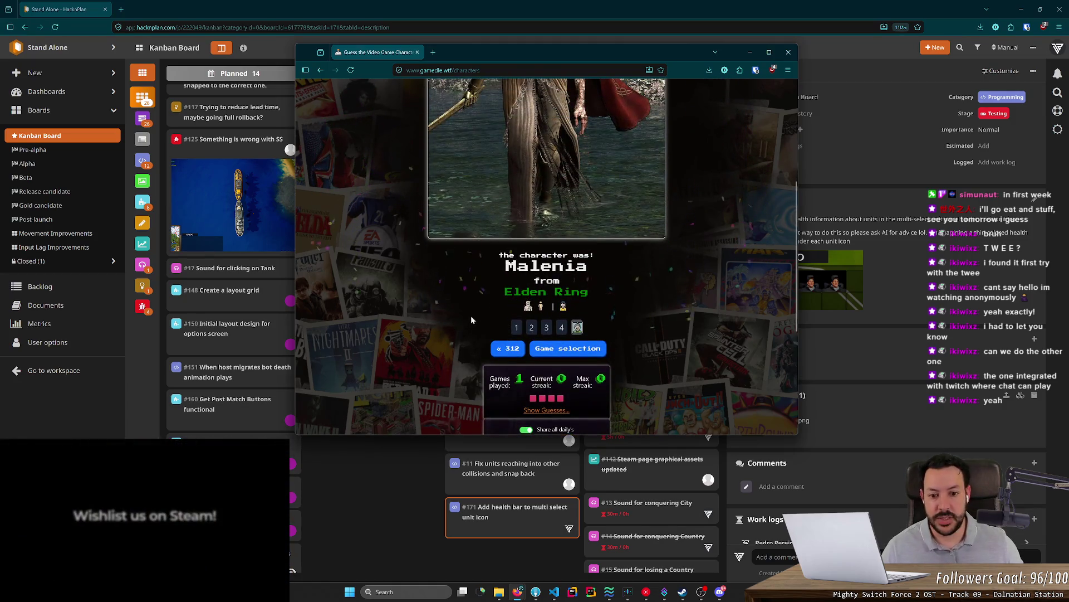
{"action": "scroll", "coordinate": [474, 315], "scroll_direction": "up", "scroll_amount": 1}
{"action": "scroll", "coordinate": [518, 286], "scroll_direction": "up", "scroll_amount": 3}
{"action": "scroll", "coordinate": [518, 286], "scroll_direction": "down", "scroll_amount": 3}
{"action": "scroll", "coordinate": [518, 286], "scroll_direction": "up", "scroll_amount": 3}
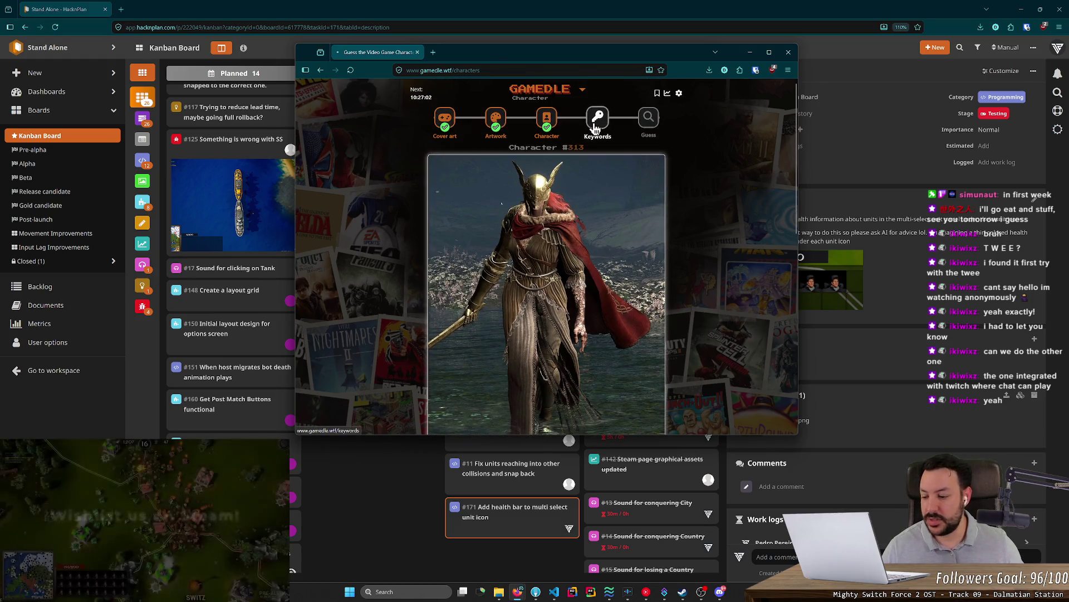
Open Keywords round #1021 and search for 'super mario'.
{"action": "left_click", "coordinate": [598, 117]}
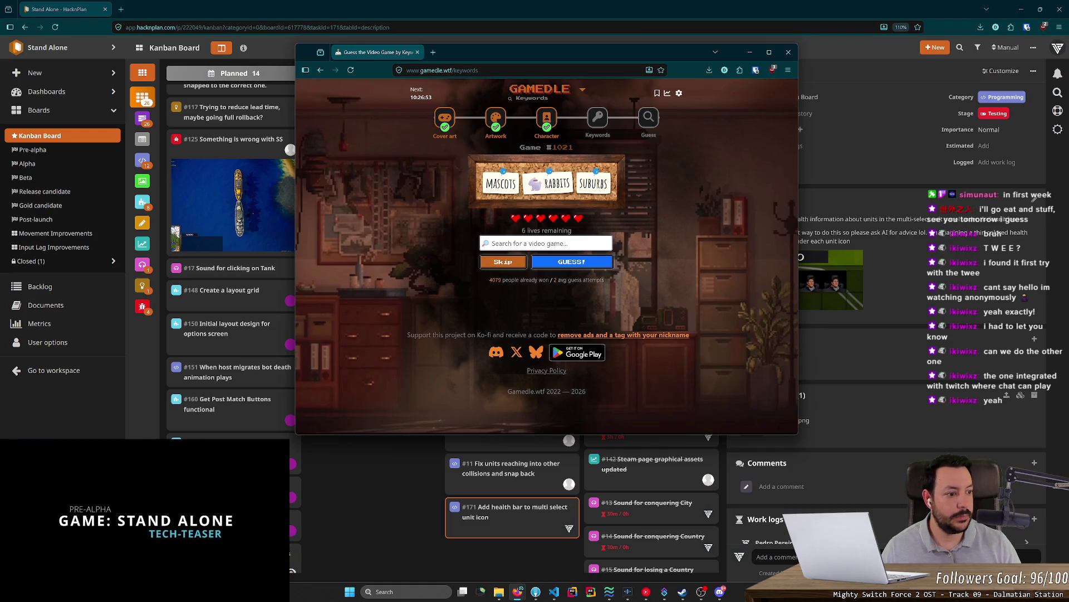
{"action": "type", "text": "super"}
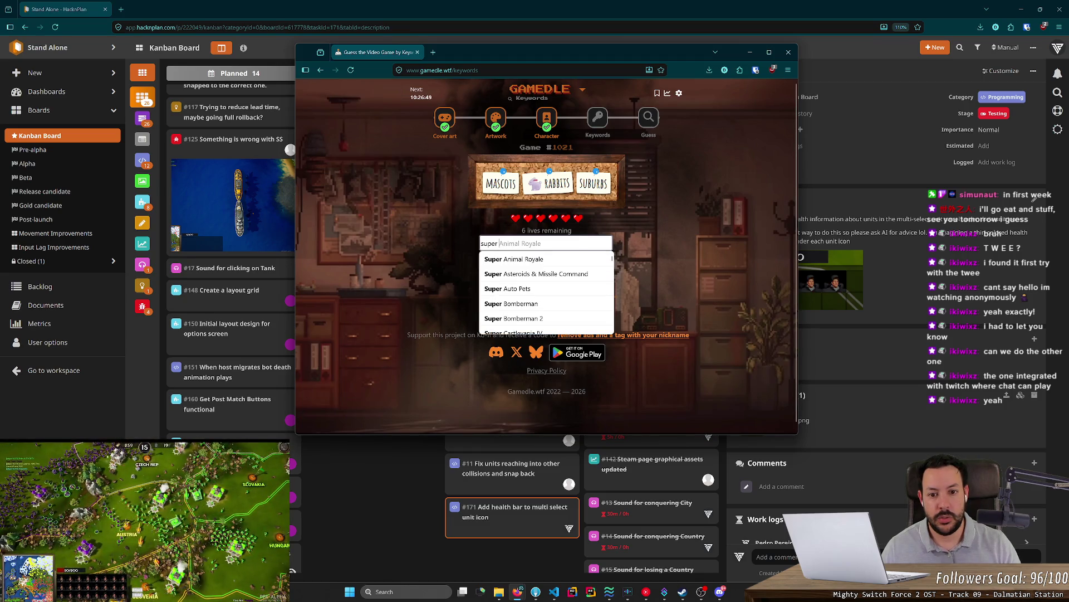
{"action": "type", "text": " rabi"}
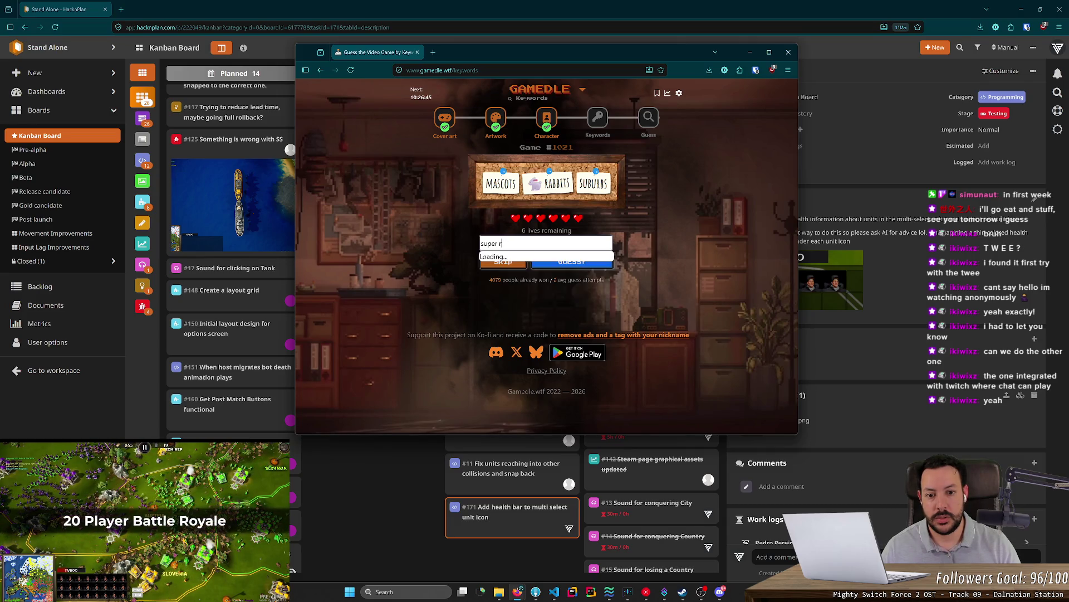
{"action": "key", "text": "BackSpace"}
{"action": "type", "text": "mario"}
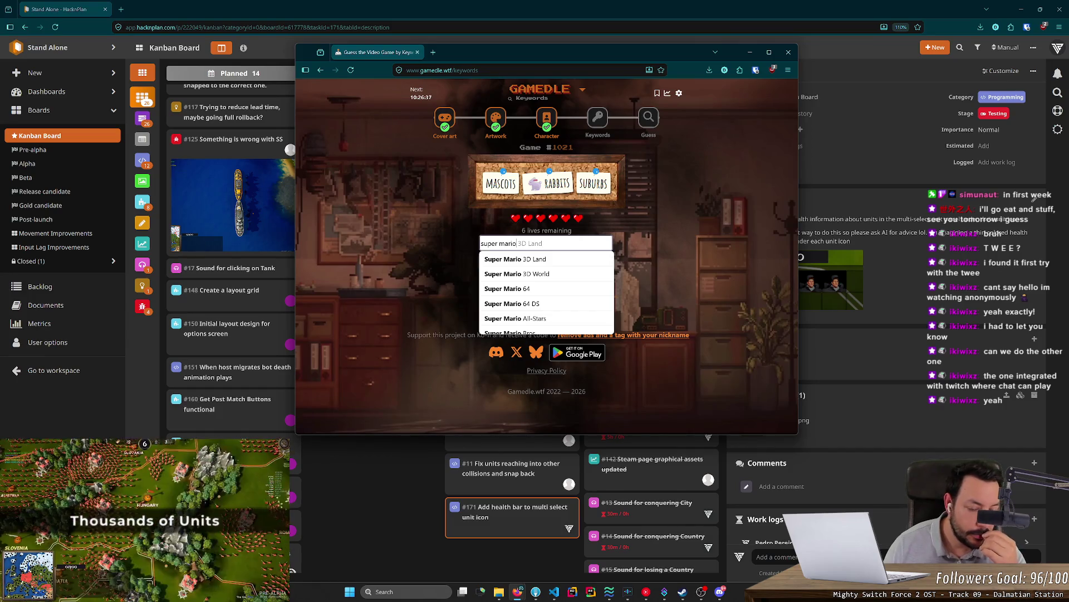
Browse the game suggestions, then dismiss the list and clear the search field.
{"action": "scroll", "coordinate": [569, 273], "scroll_direction": "down", "scroll_amount": 5}
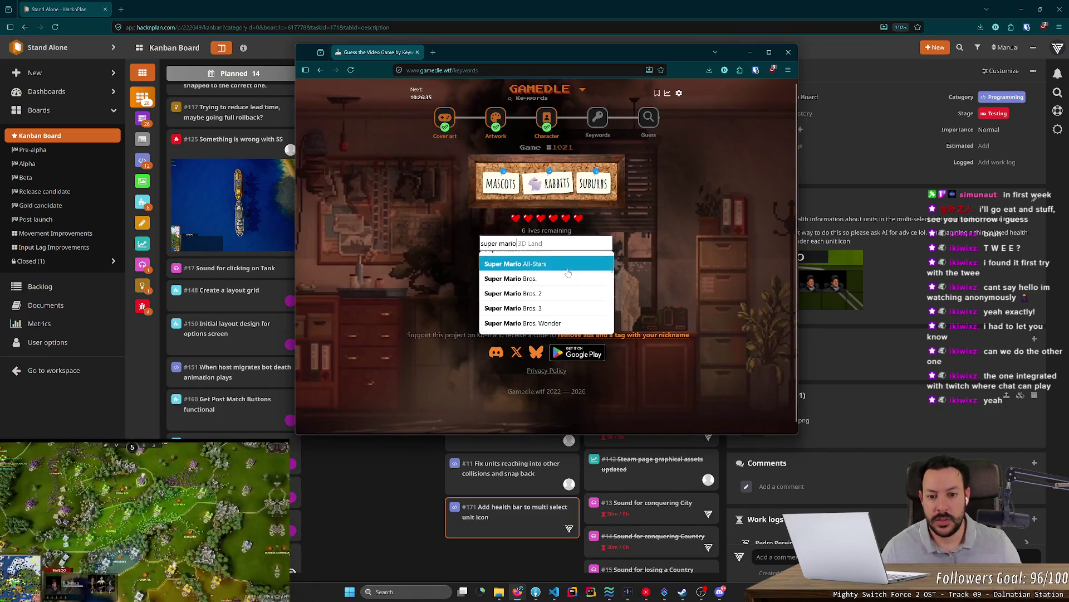
{"action": "scroll", "coordinate": [568, 273], "scroll_direction": "down", "scroll_amount": 5}
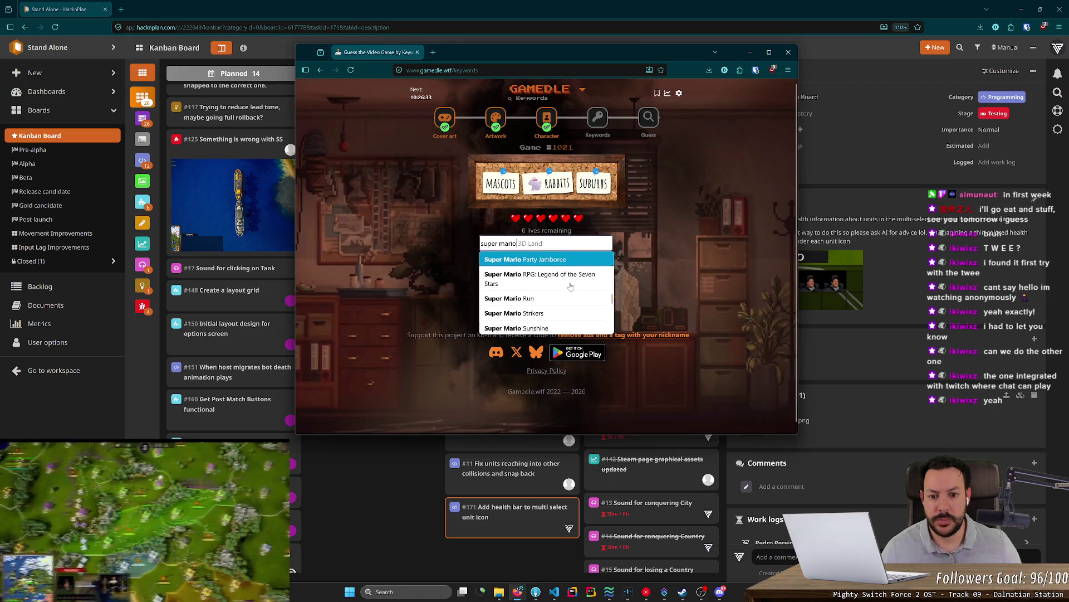
{"action": "scroll", "coordinate": [570, 286], "scroll_direction": "down", "scroll_amount": 3}
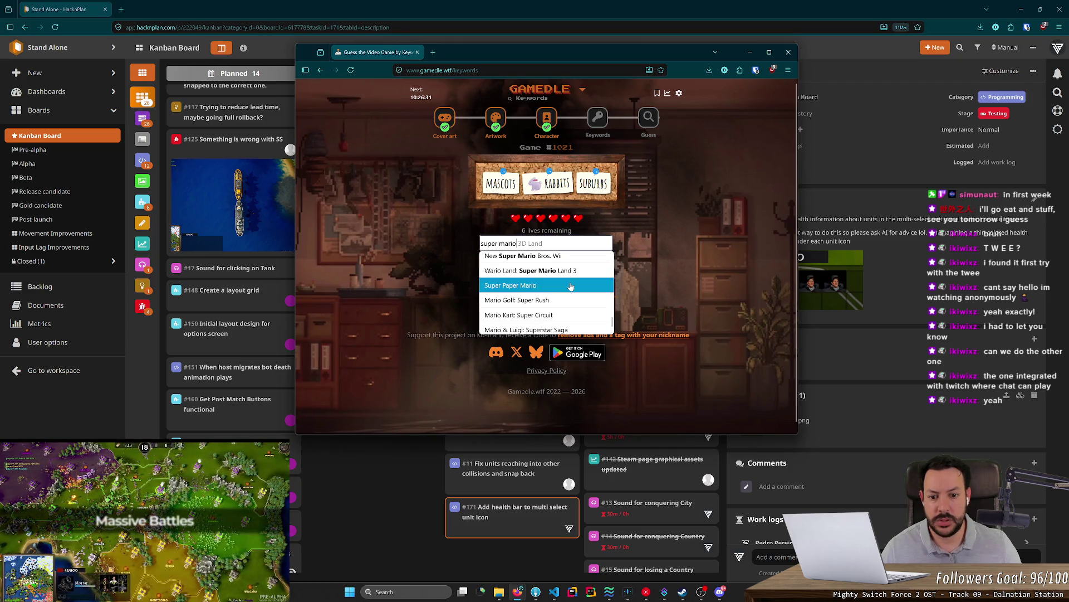
{"action": "scroll", "coordinate": [570, 286], "scroll_direction": "down", "scroll_amount": 2}
{"action": "key", "text": "Escape"}
{"action": "key", "text": "ctrl+a"}
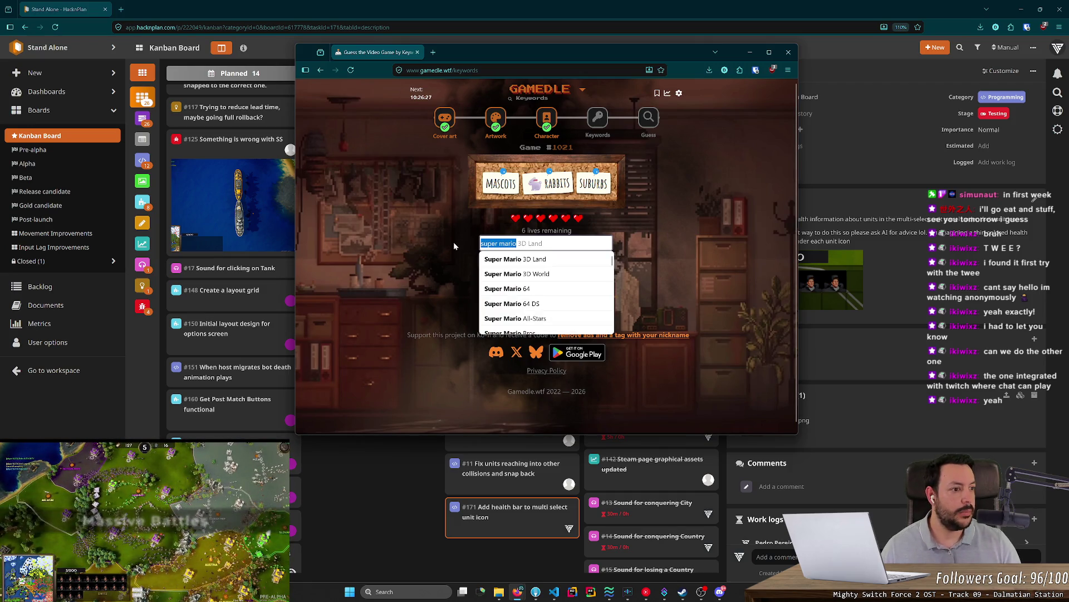
{"action": "key", "text": "BackSpace"}
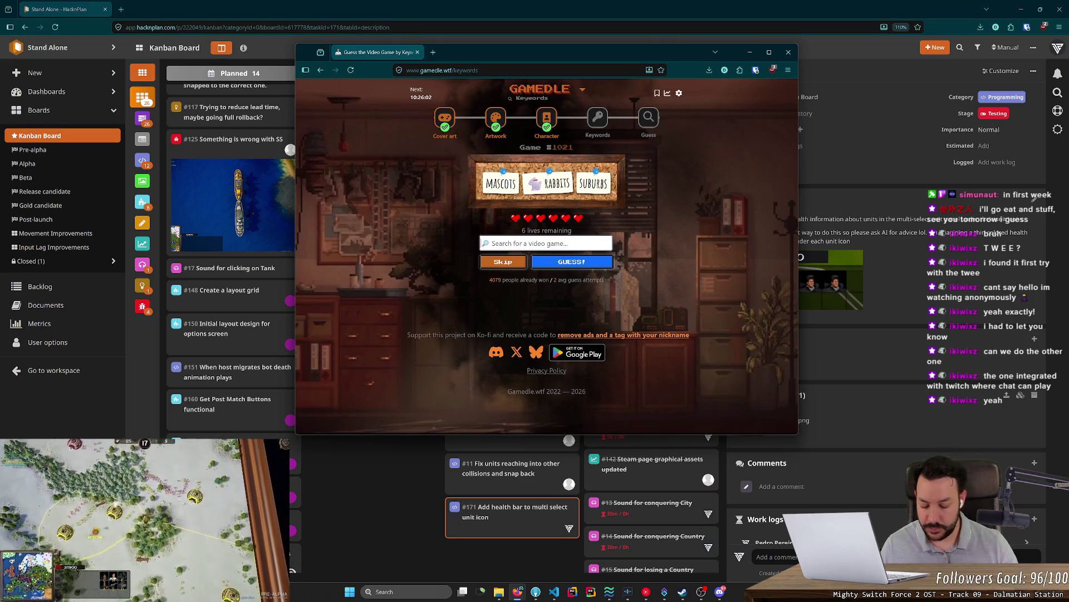
Guess Mario + Rabbids Kingdom Battle, revealing BWAAAH, Mall Stage and Pile Trash clues.
{"action": "type", "text": "ra"}
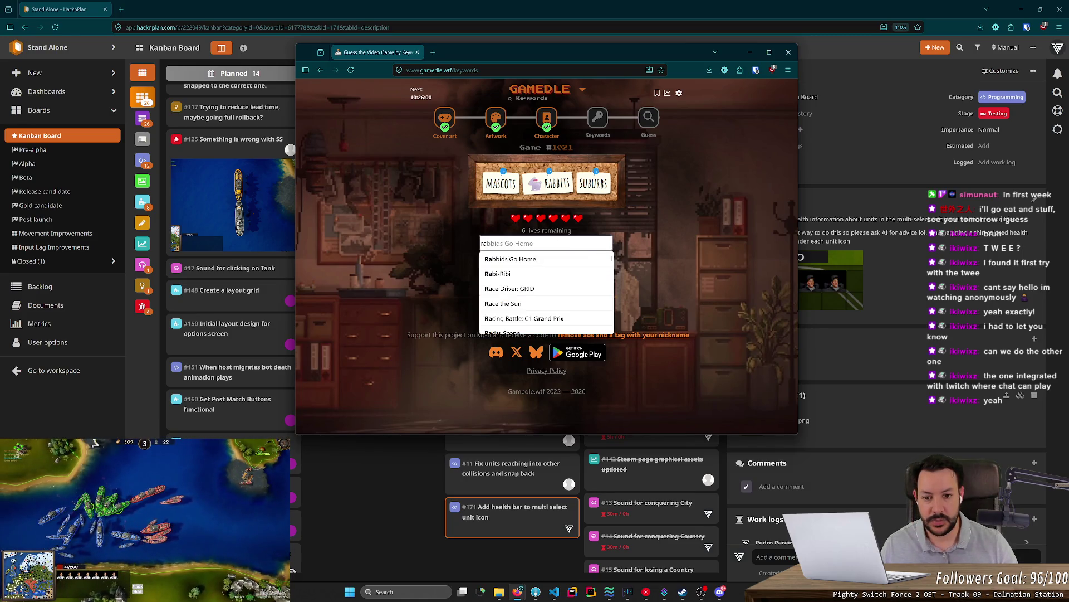
{"action": "scroll", "coordinate": [554, 268], "scroll_direction": "down", "scroll_amount": 3}
{"action": "scroll", "coordinate": [555, 268], "scroll_direction": "up", "scroll_amount": 3}
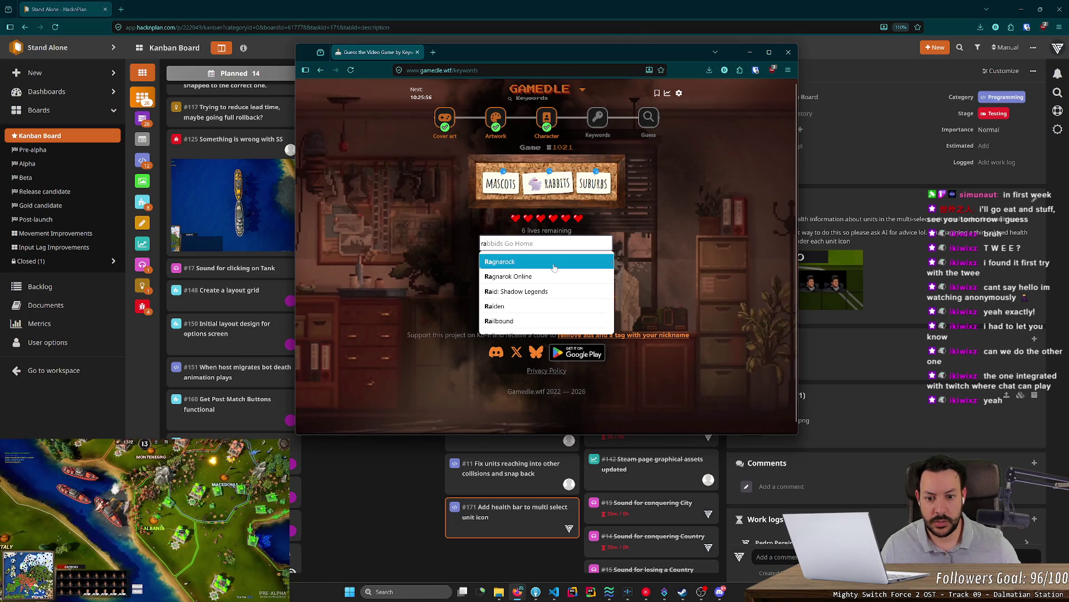
{"action": "type", "text": "b"}
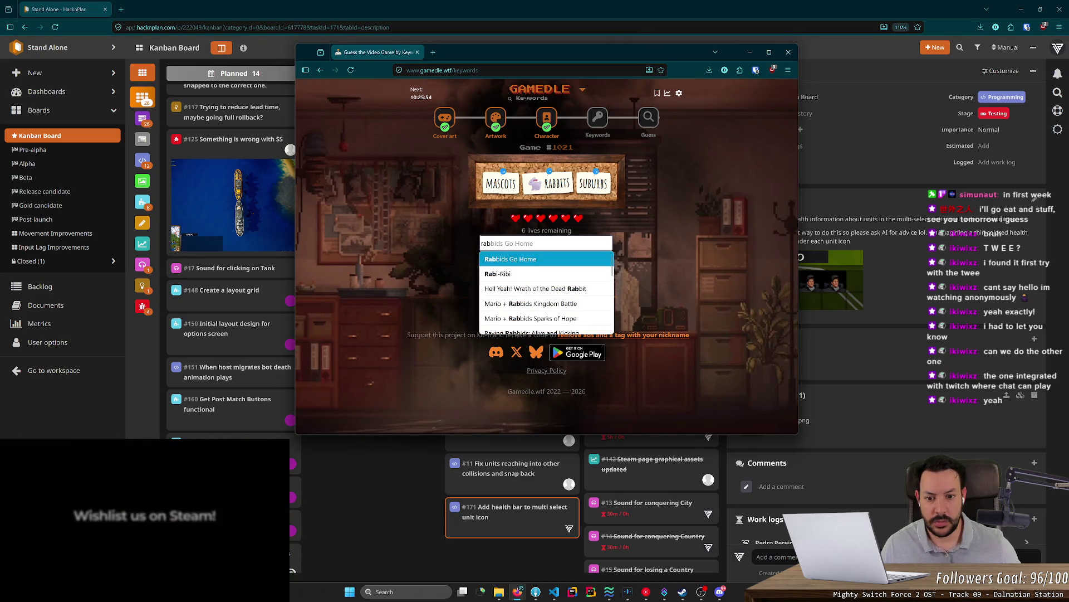
{"action": "scroll", "coordinate": [563, 318], "scroll_direction": "down", "scroll_amount": 3}
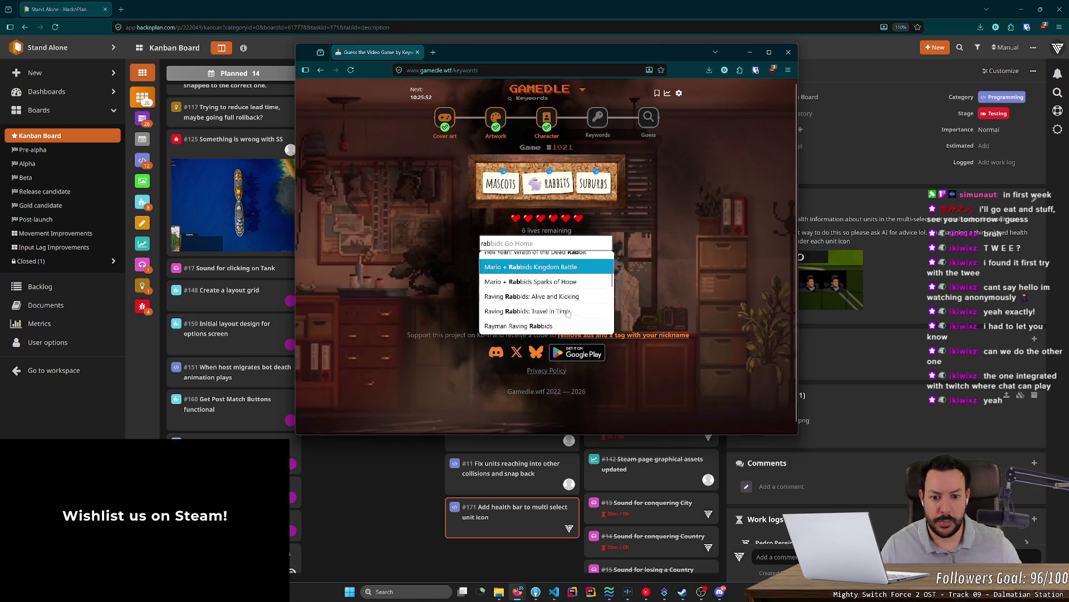
{"action": "scroll", "coordinate": [565, 289], "scroll_direction": "up", "scroll_amount": 3}
{"action": "scroll", "coordinate": [564, 289], "scroll_direction": "down", "scroll_amount": 2}
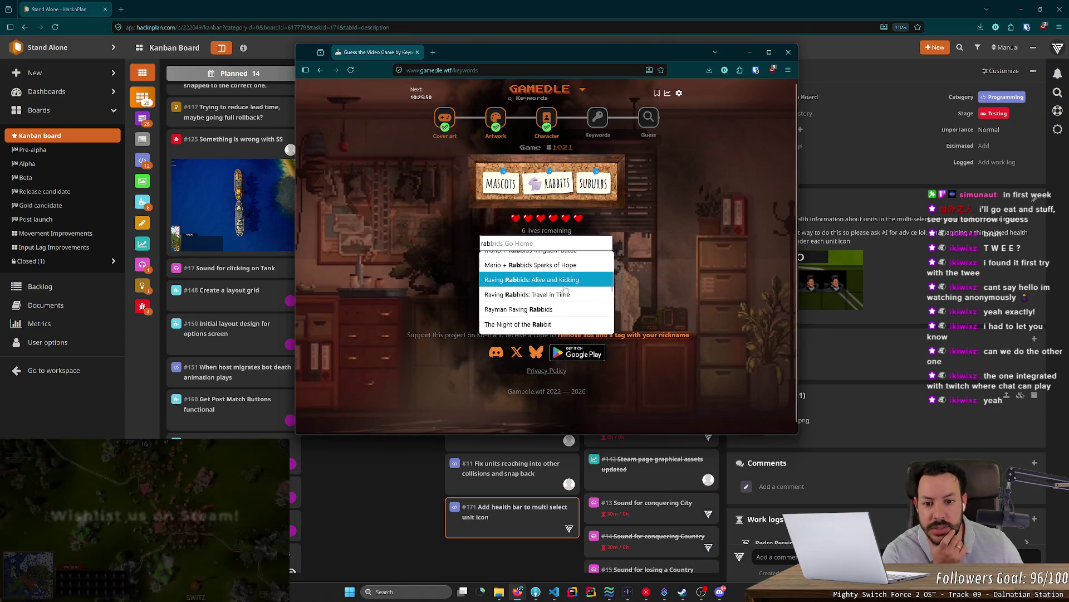
{"action": "scroll", "coordinate": [575, 282], "scroll_direction": "down", "scroll_amount": 2}
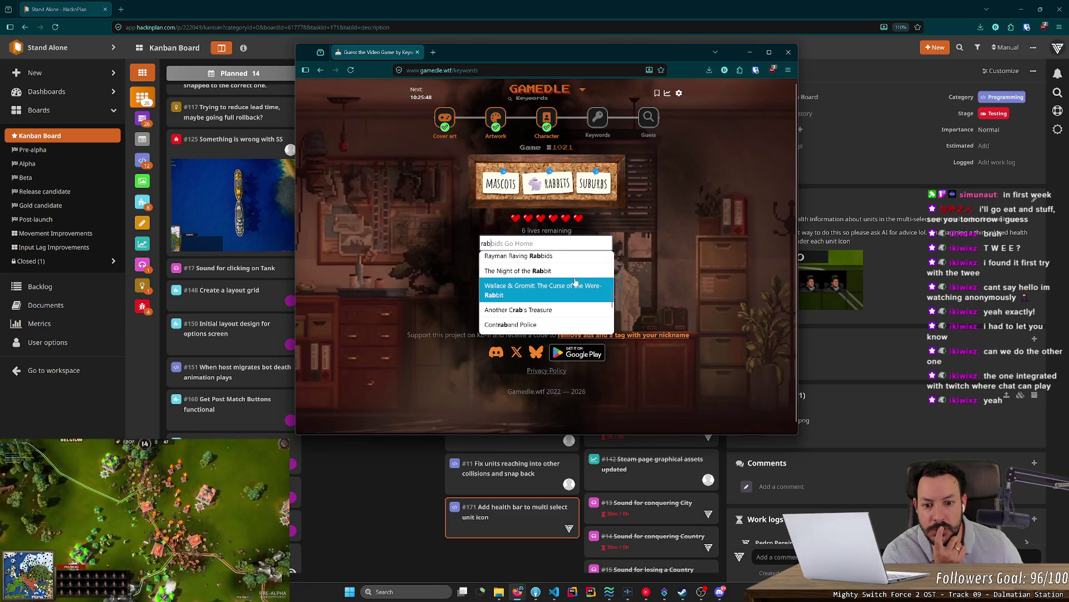
{"action": "scroll", "coordinate": [574, 284], "scroll_direction": "up", "scroll_amount": 4}
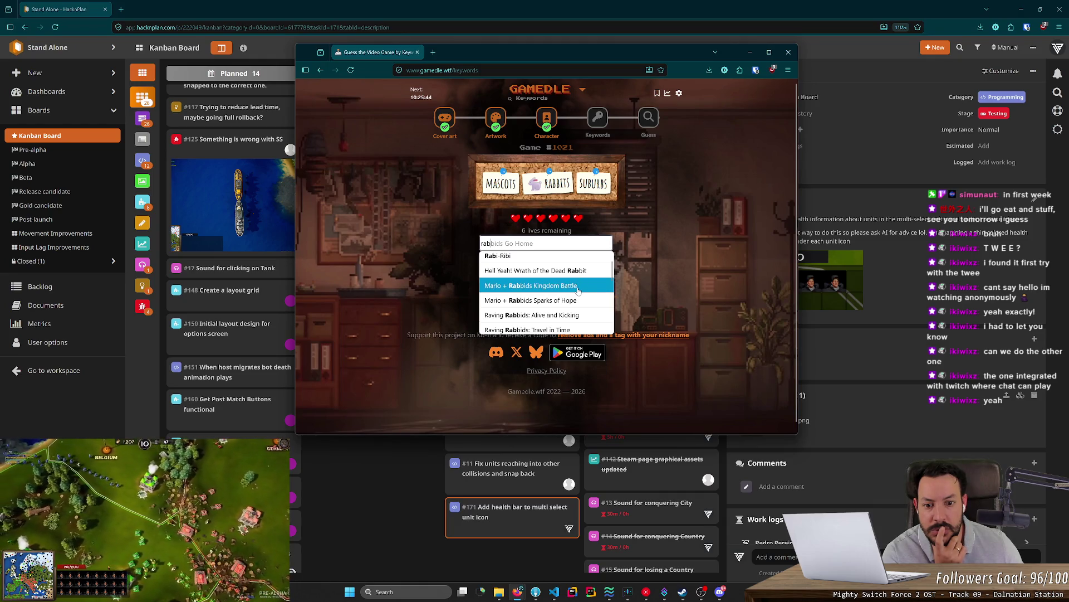
{"action": "left_click", "coordinate": [578, 287]}
{"action": "left_click", "coordinate": [572, 265]}
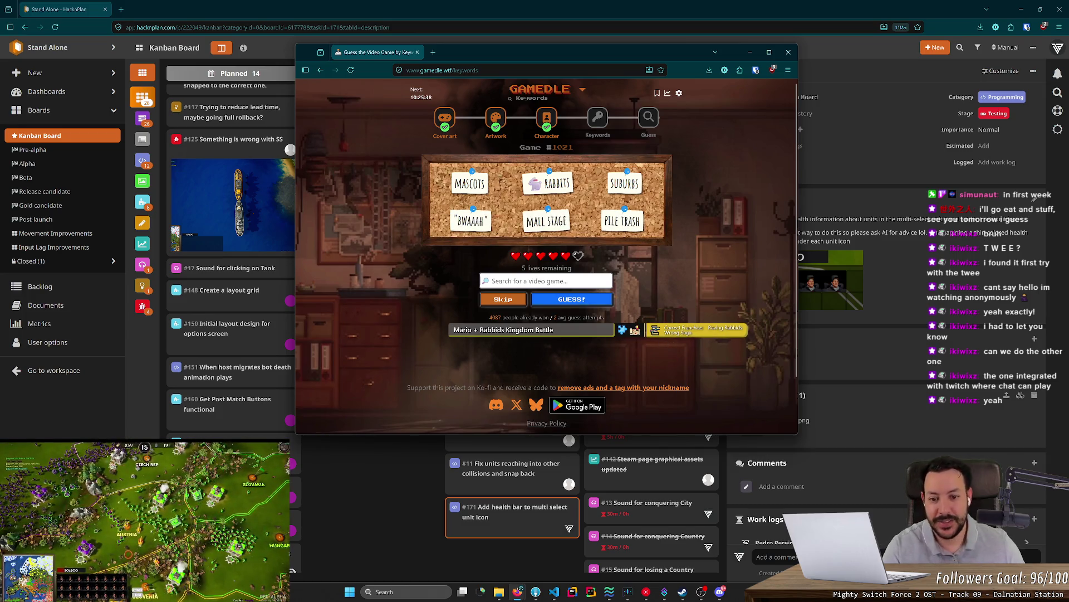
{"action": "type", "text": "rabbi"}
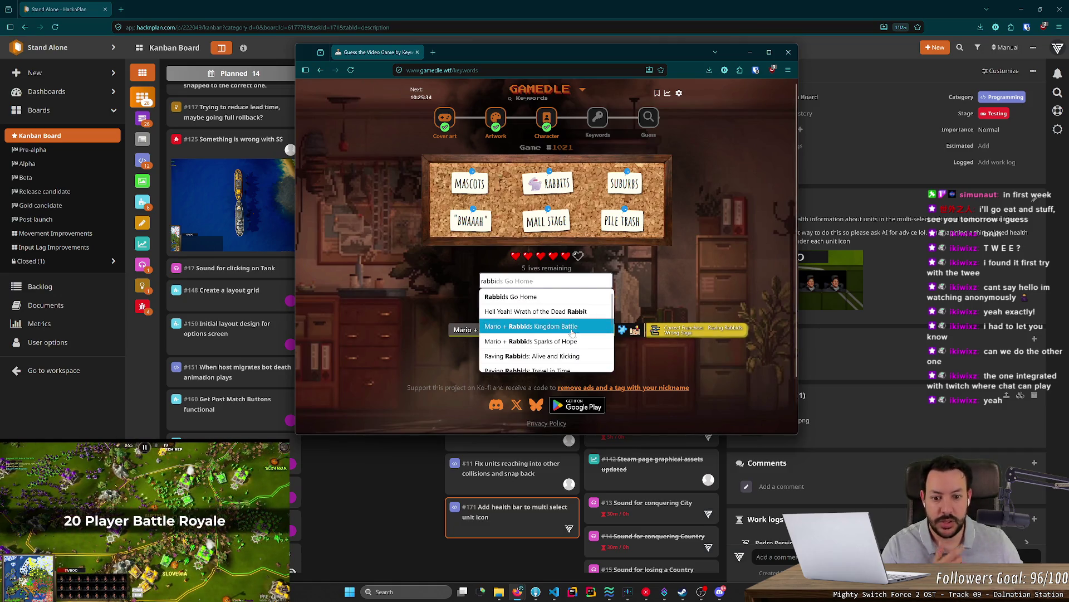
Guess Mario + Rabbids Sparks of Hope as the keywords answer, which turns out wrong.
{"action": "key", "text": "Escape"}
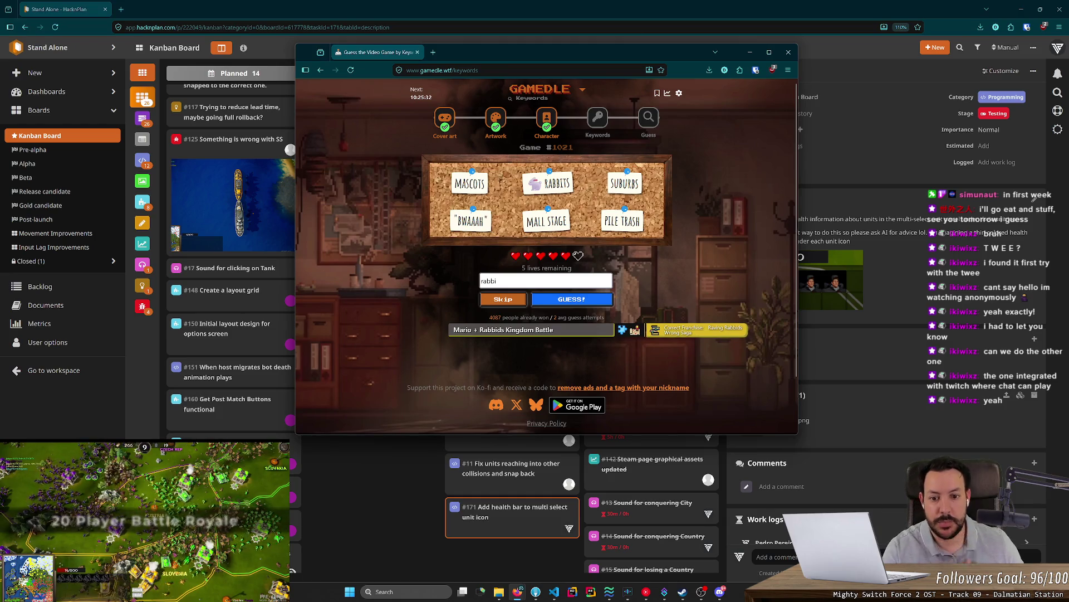
{"action": "type", "text": "ds"}
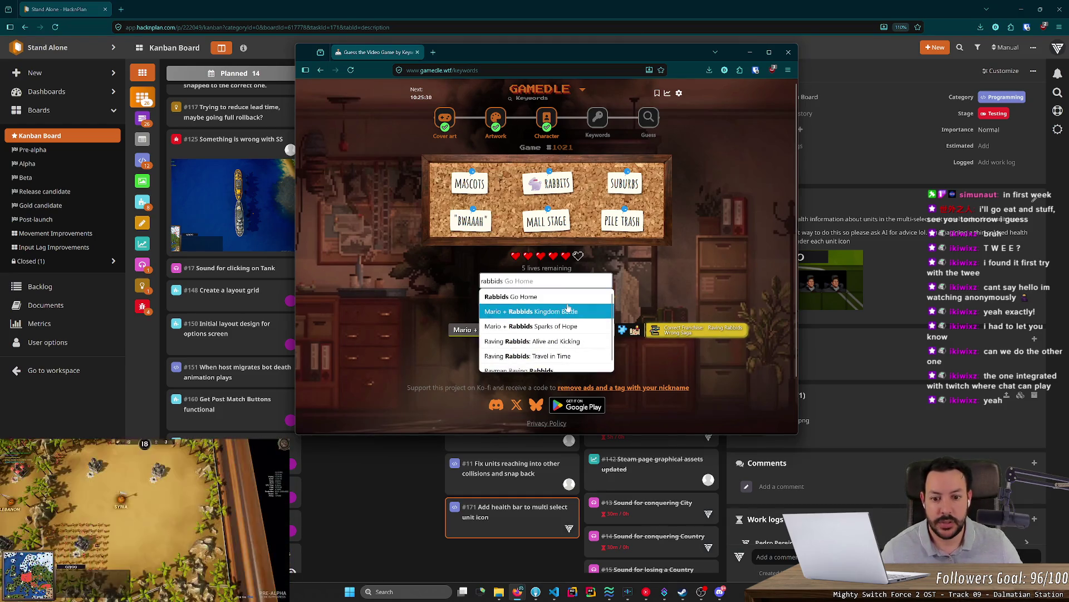
{"action": "left_click", "coordinate": [576, 329]}
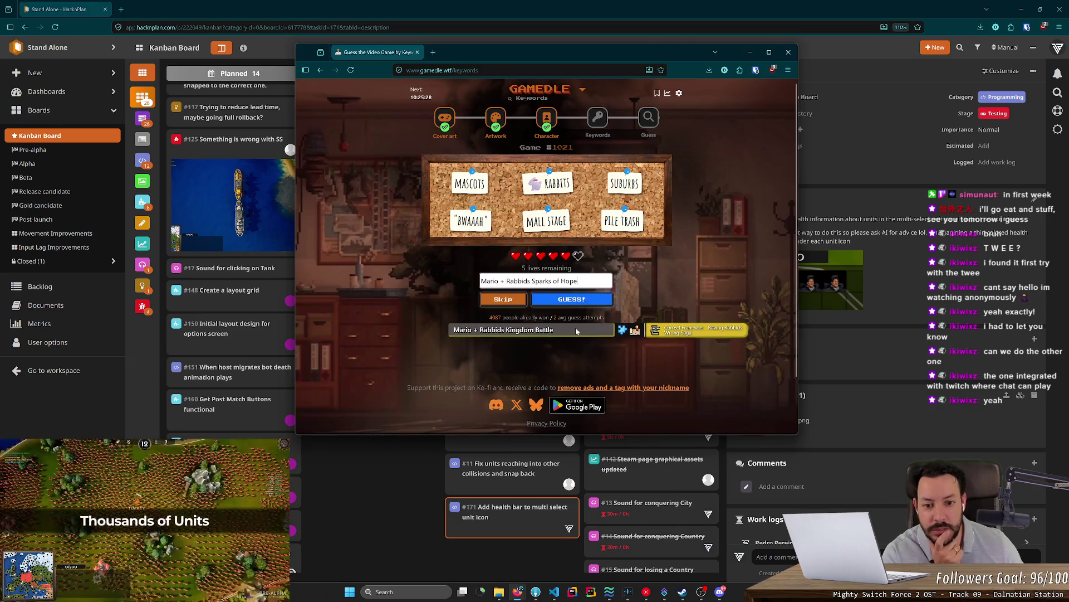
{"action": "left_click", "coordinate": [576, 301]}
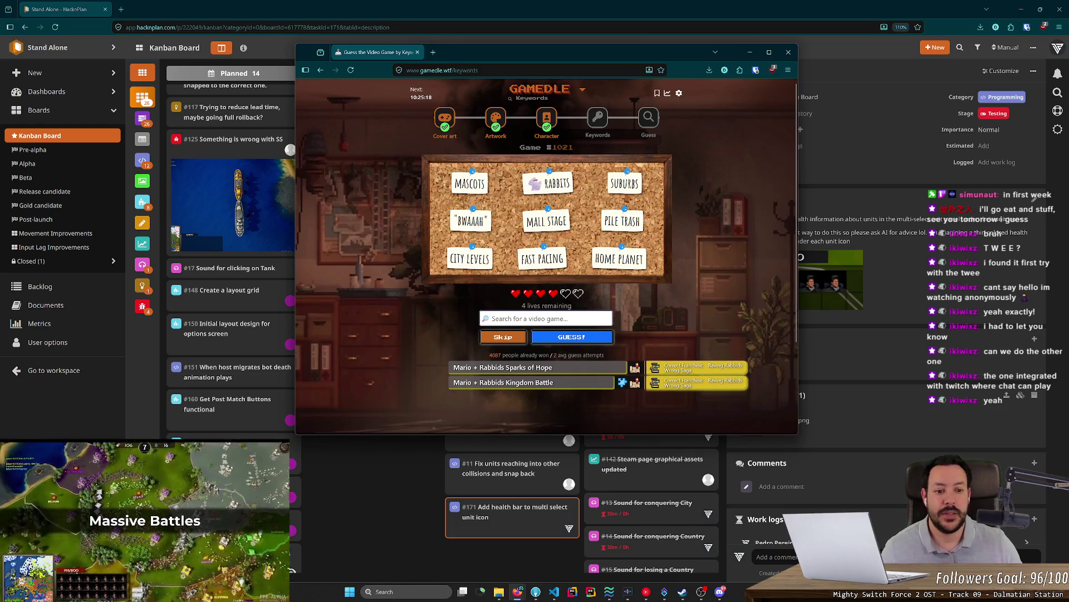
Guess Raving Rabbids: Travel in Time from the 'rabbi' suggestions.
{"action": "type", "text": "rabbi"}
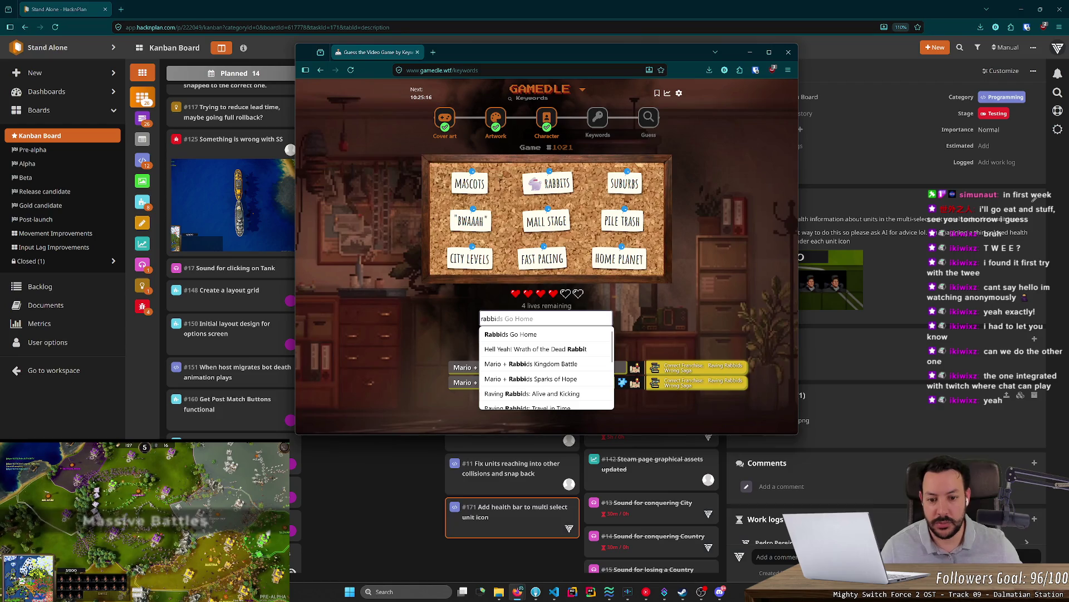
{"action": "scroll", "coordinate": [582, 349], "scroll_direction": "down", "scroll_amount": 2}
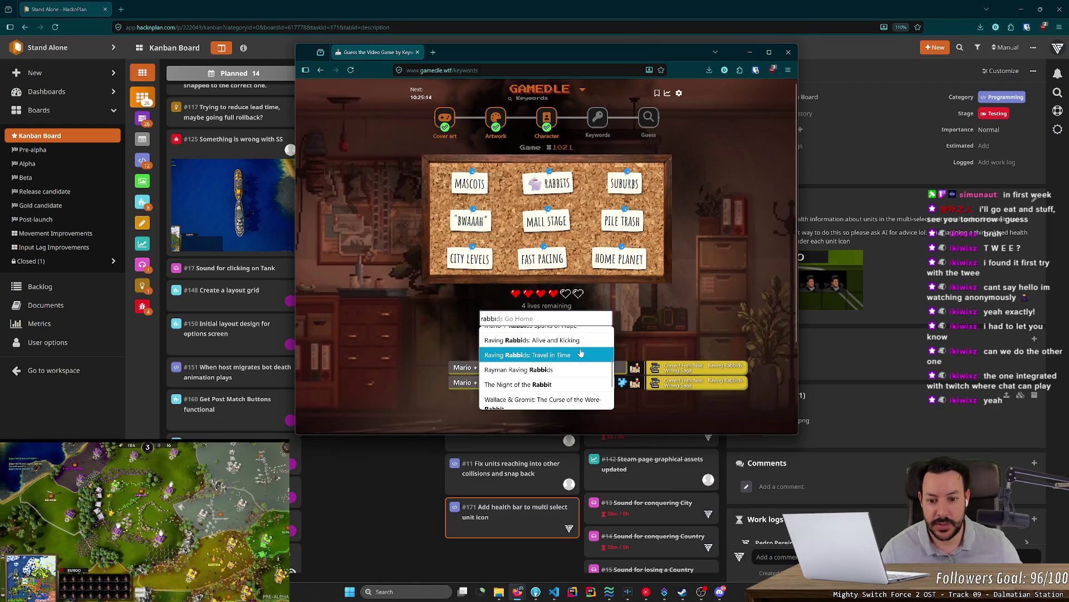
{"action": "left_click", "coordinate": [581, 354]}
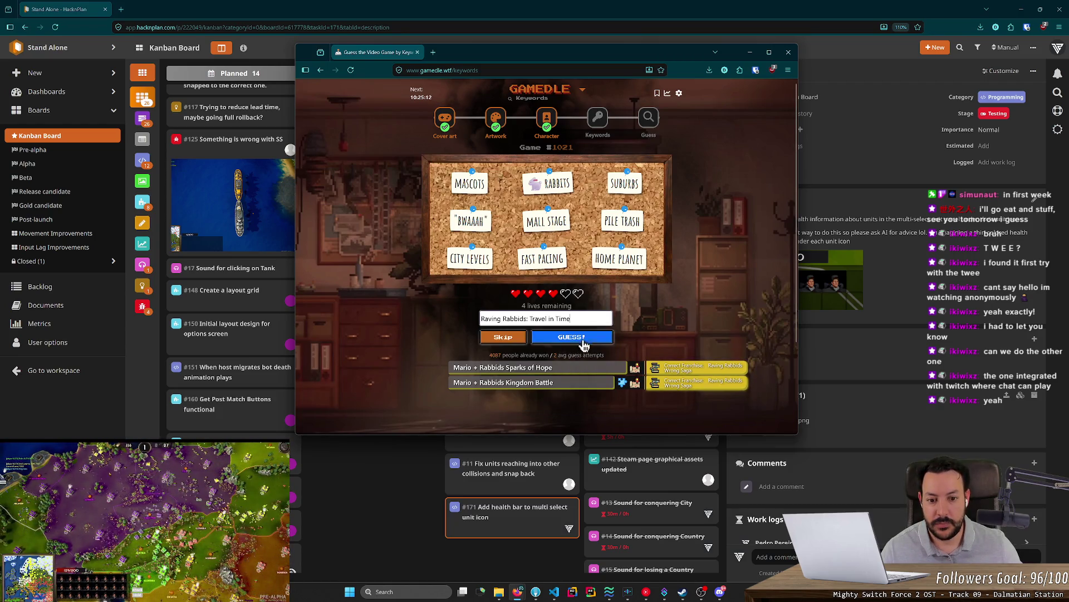
{"action": "key", "text": "Return"}
Solve the keywords puzzle by picking Rabbids Go Home from the 'rabbids' suggestions.
{"action": "scroll", "coordinate": [584, 341], "scroll_direction": "down", "scroll_amount": 2}
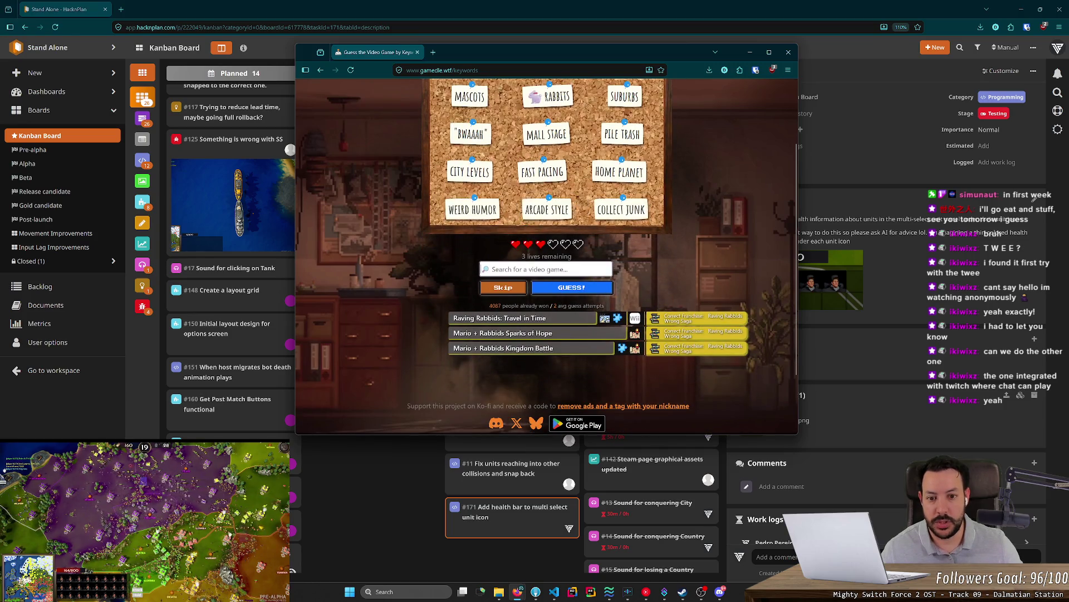
{"action": "type", "text": "rabbids"}
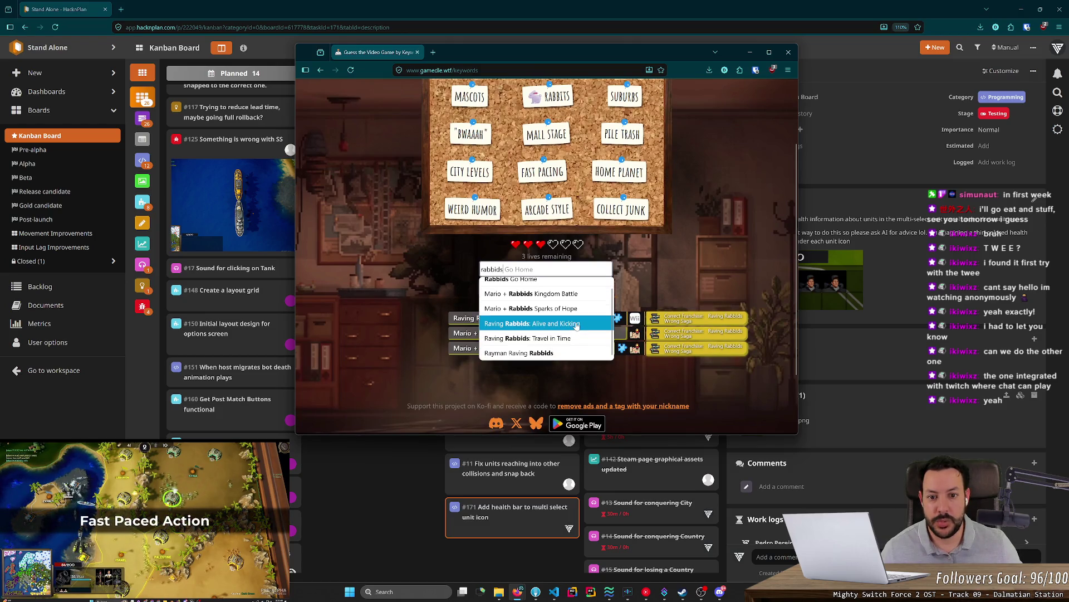
{"action": "scroll", "coordinate": [576, 327], "scroll_direction": "down", "scroll_amount": 1}
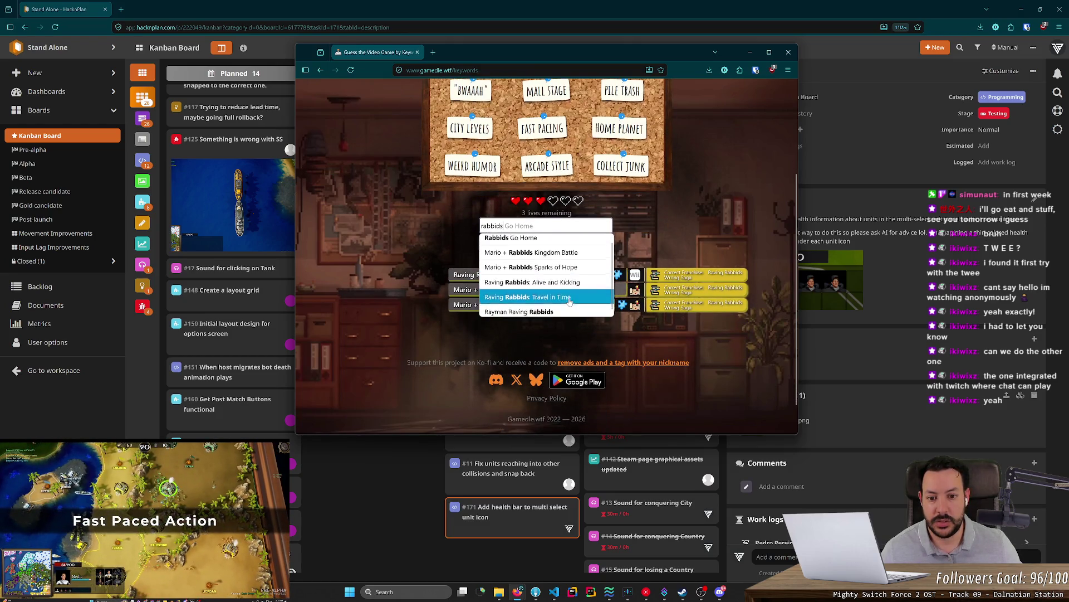
{"action": "left_click", "coordinate": [555, 242]}
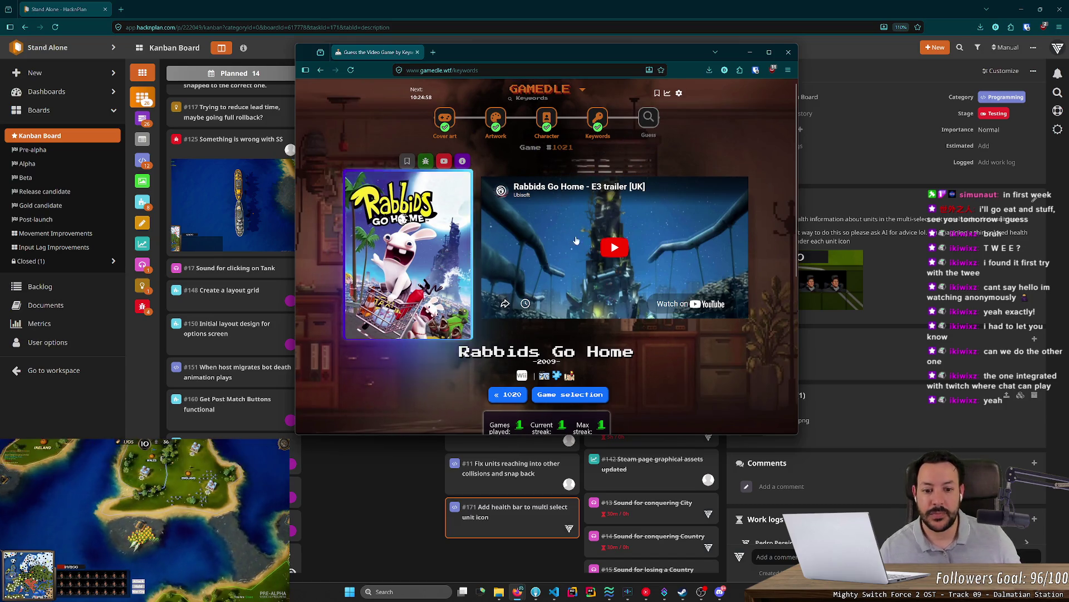
Go on to the Guess round, game #1274, with 10 lives.
{"action": "scroll", "coordinate": [609, 277], "scroll_direction": "down", "scroll_amount": 2}
{"action": "scroll", "coordinate": [587, 337], "scroll_direction": "down", "scroll_amount": 1}
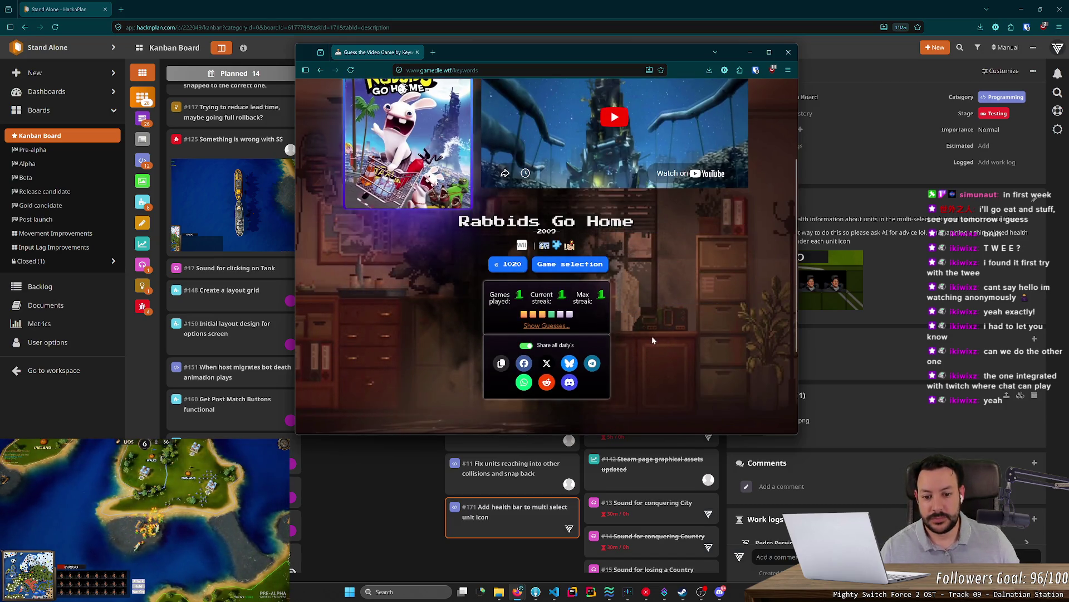
{"action": "scroll", "coordinate": [652, 336], "scroll_direction": "up", "scroll_amount": 3}
{"action": "left_click", "coordinate": [648, 117]}
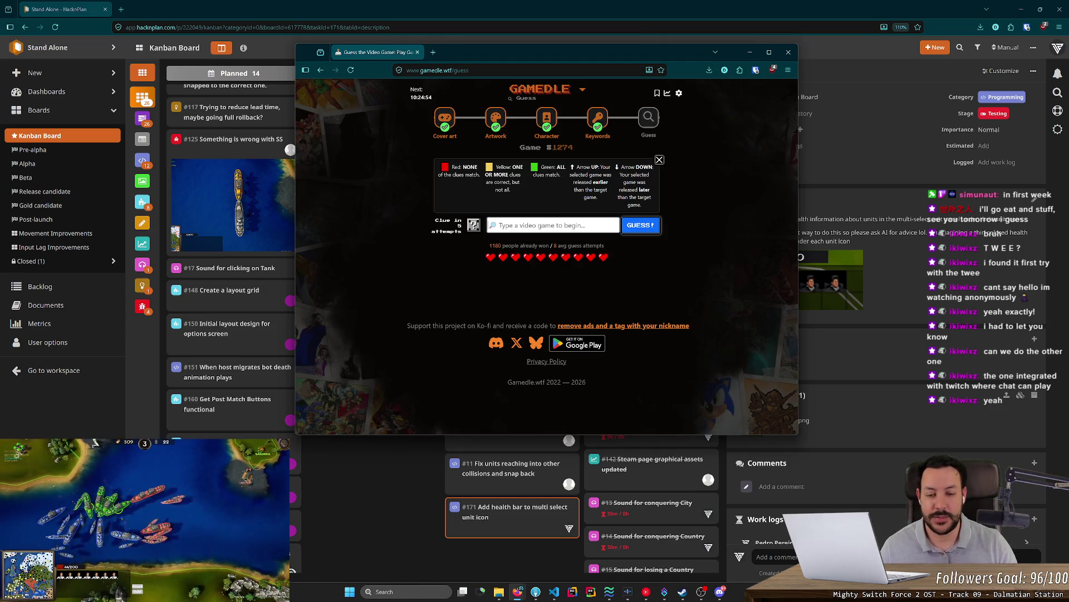
Search 'fifa' and submit FIFA 16 as the opening guess of round #1274.
{"action": "type", "text": "fifa"}
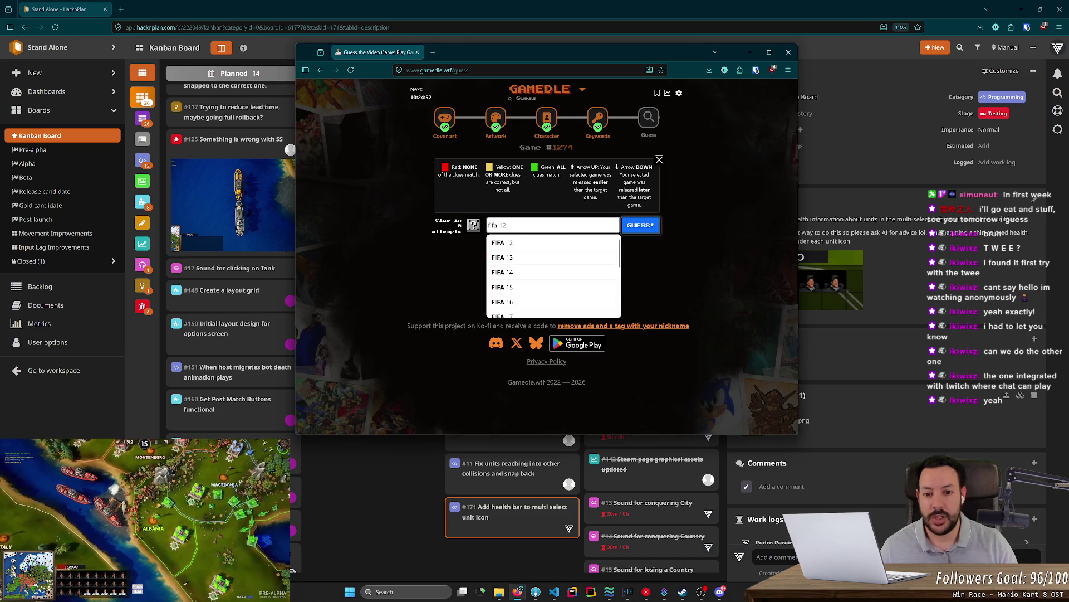
{"action": "left_click", "coordinate": [538, 302]}
{"action": "left_click", "coordinate": [640, 228]}
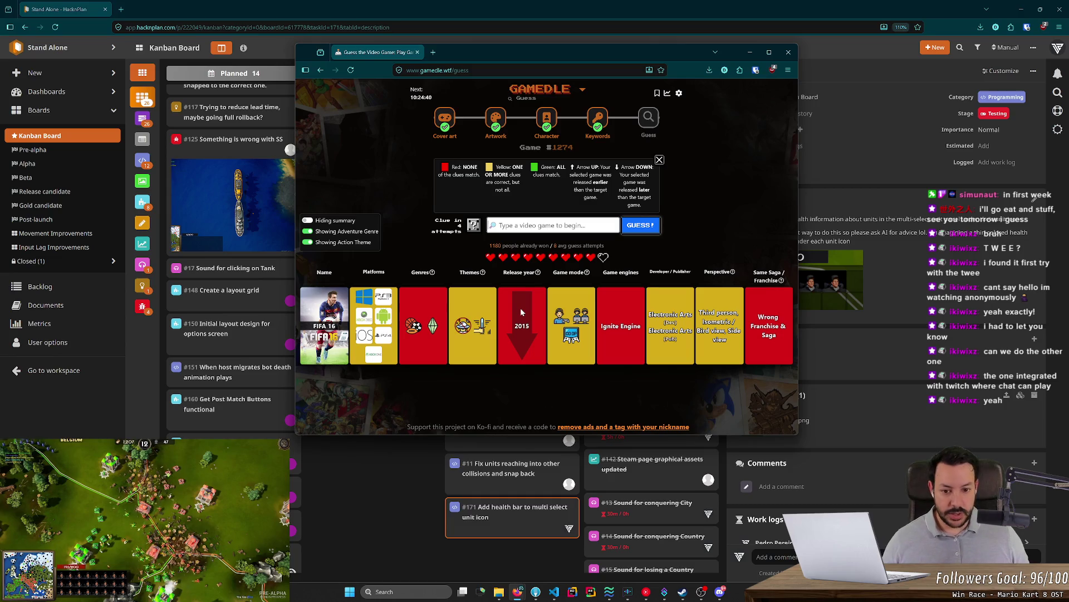
Widen the browser window to the right so the FIFA 16 clue row shows its genre and theme hints.
{"action": "mouse_move", "coordinate": [538, 273]}
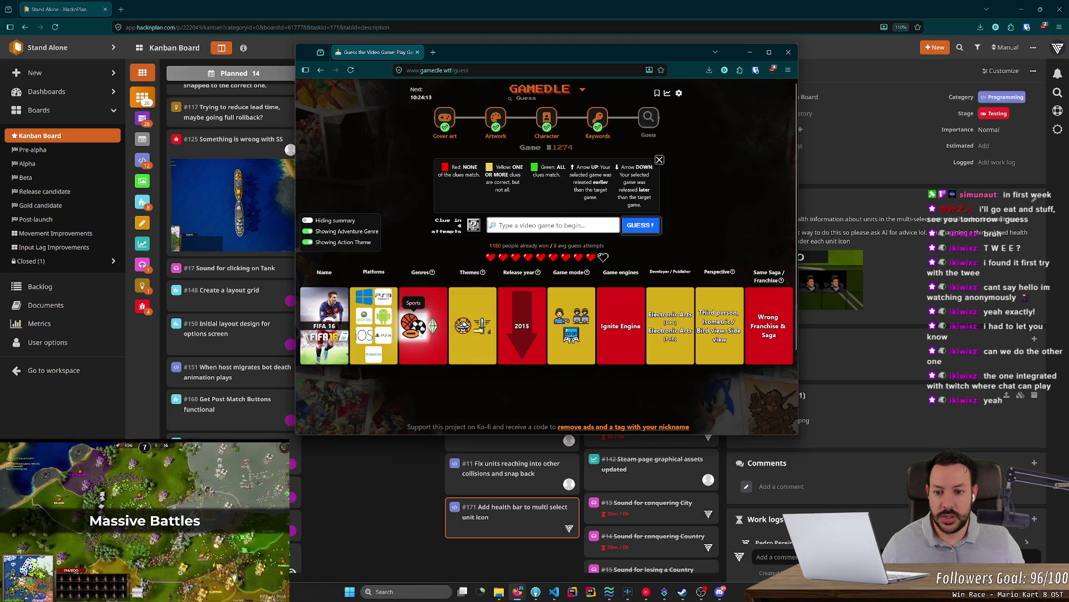
{"action": "scroll", "coordinate": [433, 329], "scroll_direction": "down", "scroll_amount": 2}
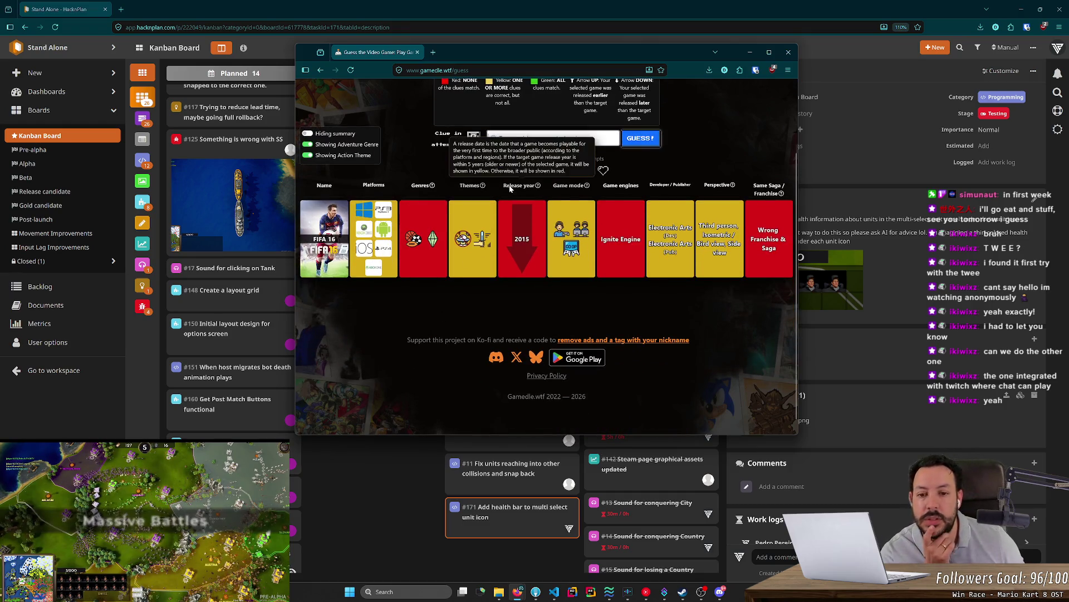
{"action": "scroll", "coordinate": [514, 199], "scroll_direction": "up", "scroll_amount": 2}
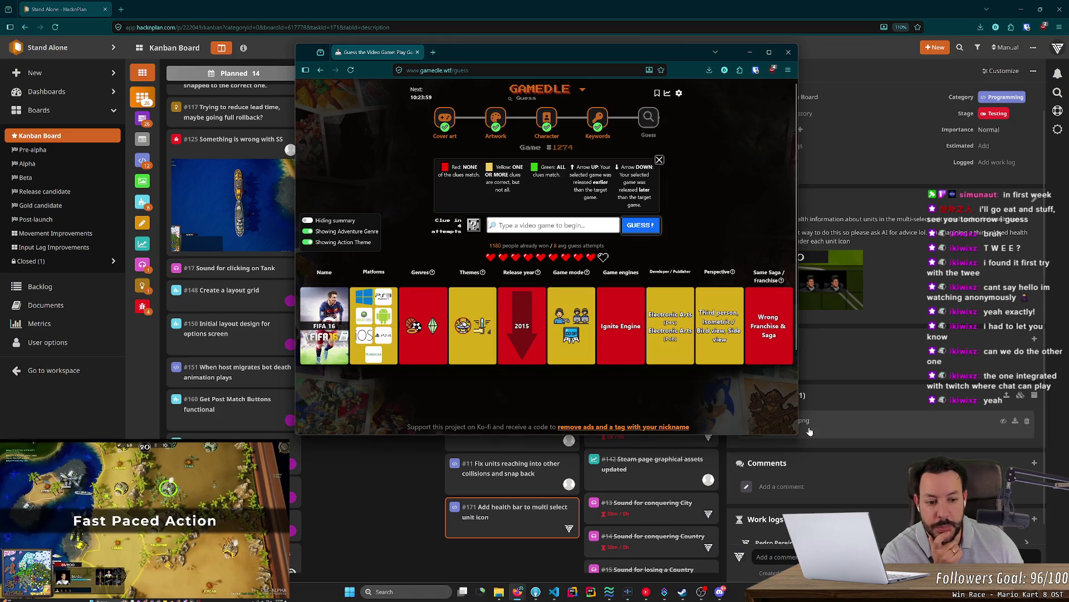
{"action": "left_click_drag", "start_coordinate": [799, 427], "coordinate": [936, 427]}
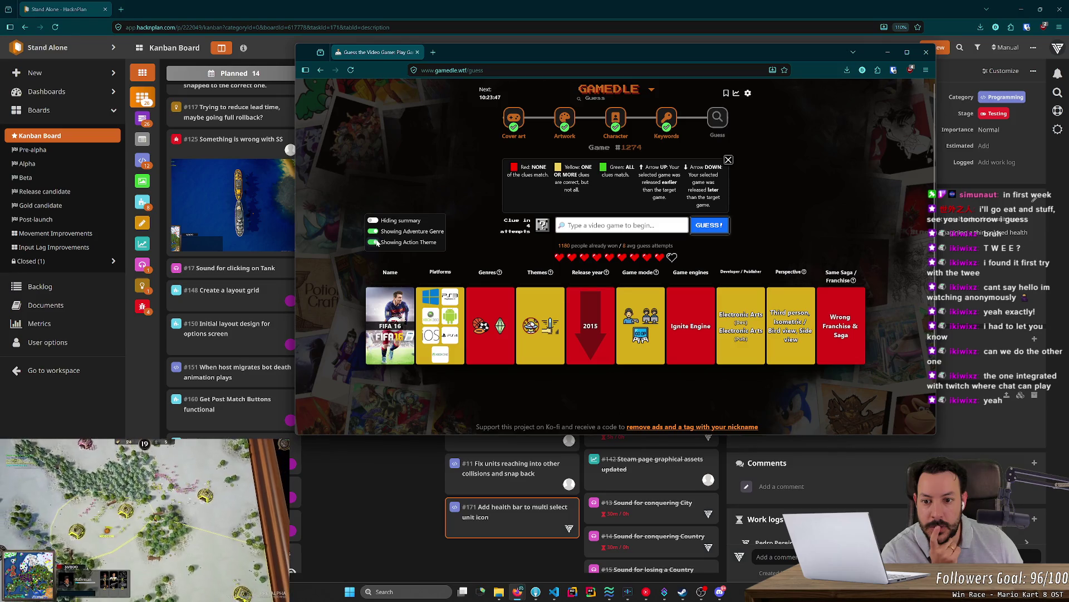
{"action": "left_click", "coordinate": [373, 243]}
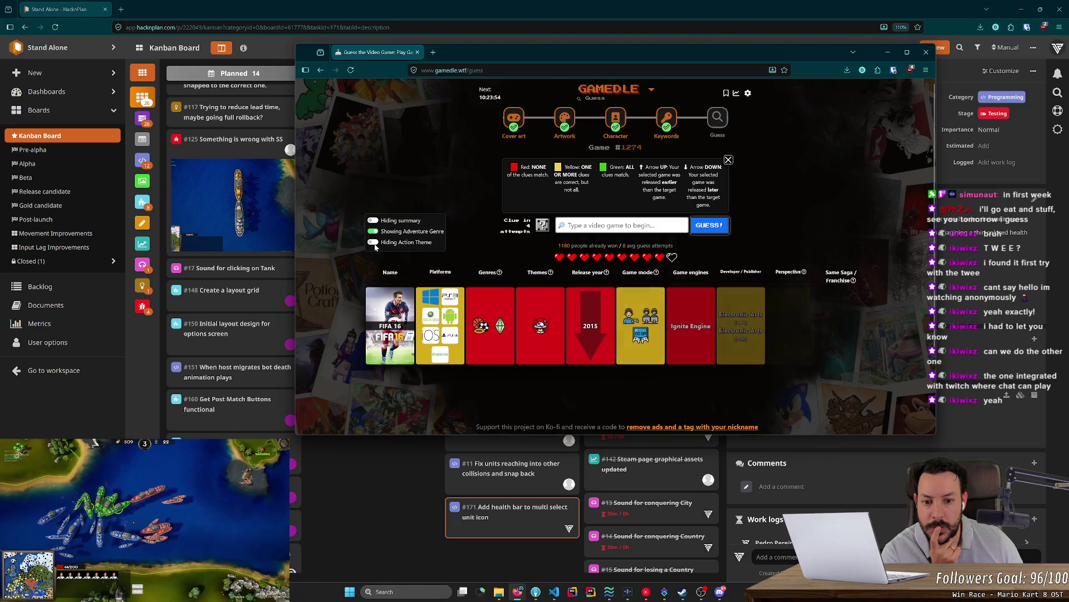
{"action": "left_click", "coordinate": [374, 243]}
{"action": "left_click", "coordinate": [375, 221]}
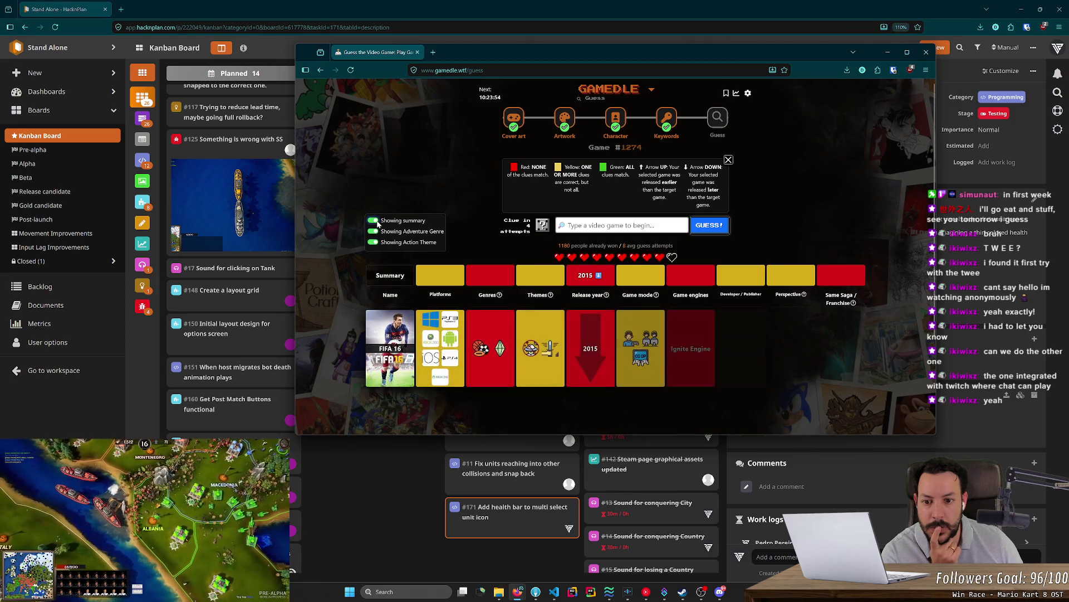
{"action": "left_click", "coordinate": [376, 222]}
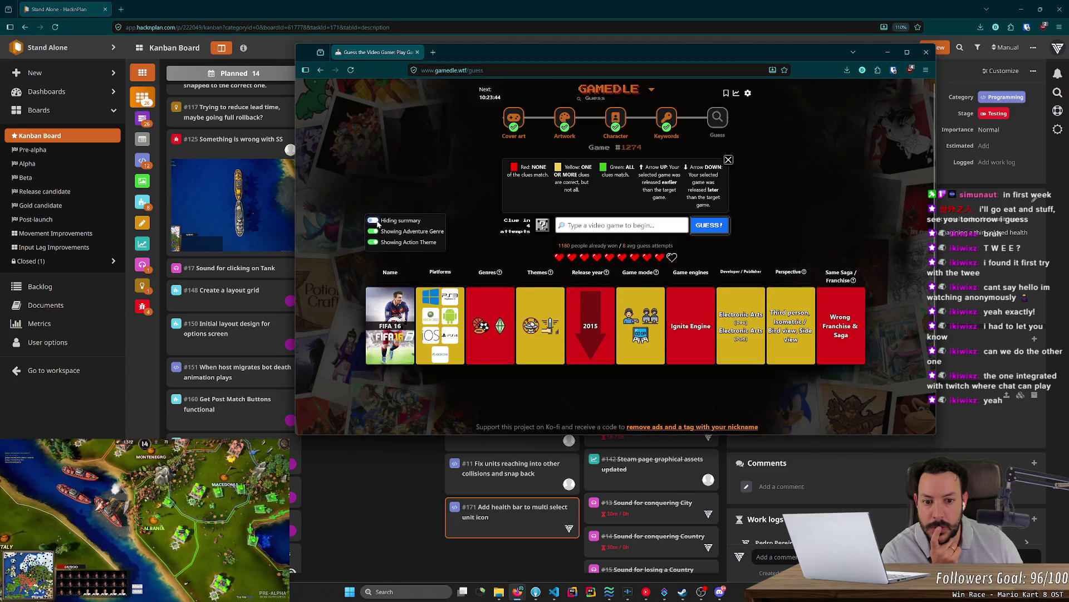
{"action": "mouse_move", "coordinate": [499, 276]}
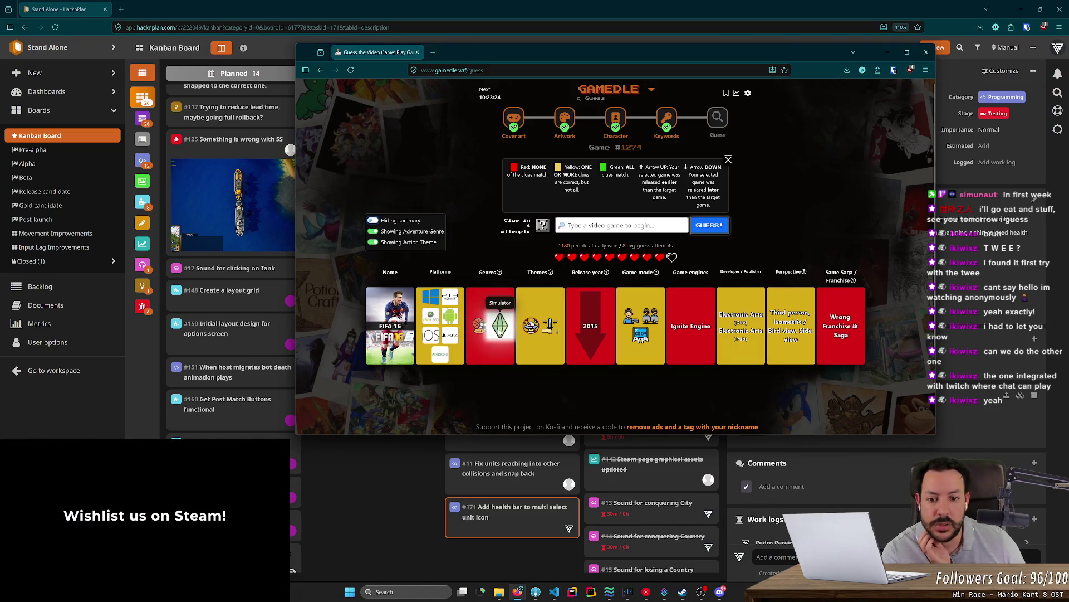
{"action": "mouse_move", "coordinate": [576, 280]}
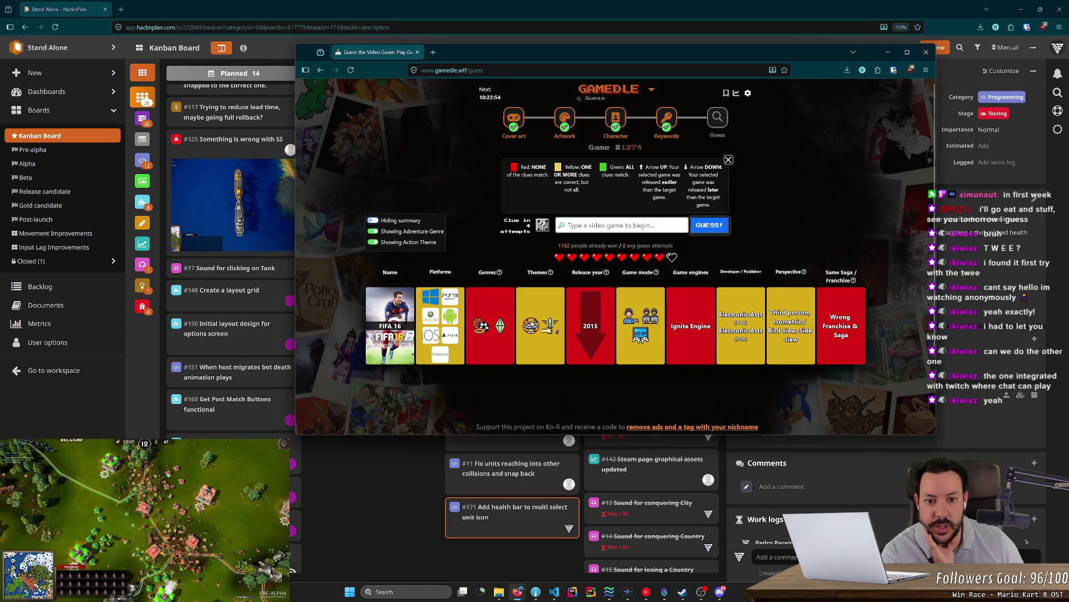
{"action": "mouse_move", "coordinate": [531, 328]}
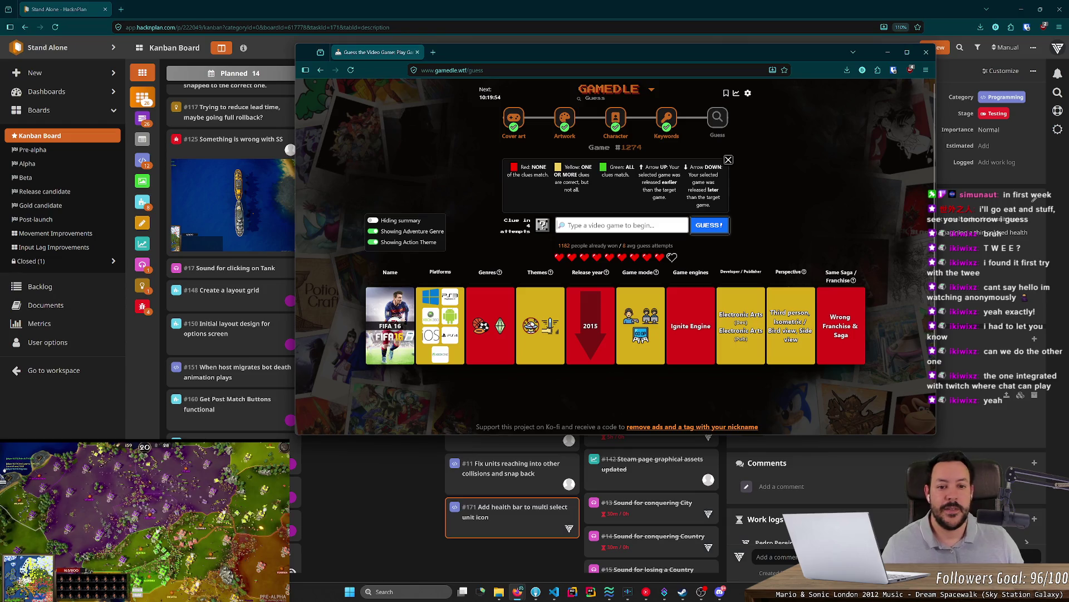
{"action": "type", "text": "lara croft"}
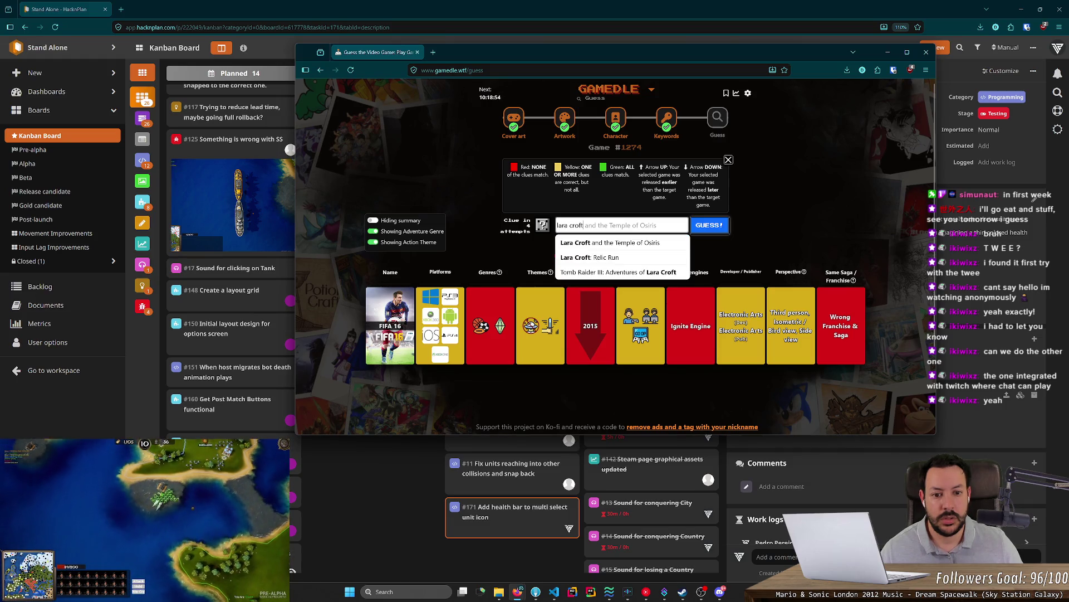
Select Tomb Raider (original) from the 'tomb raider' suggestions and submit it as a guess.
{"action": "type", "text": "tomb raider"}
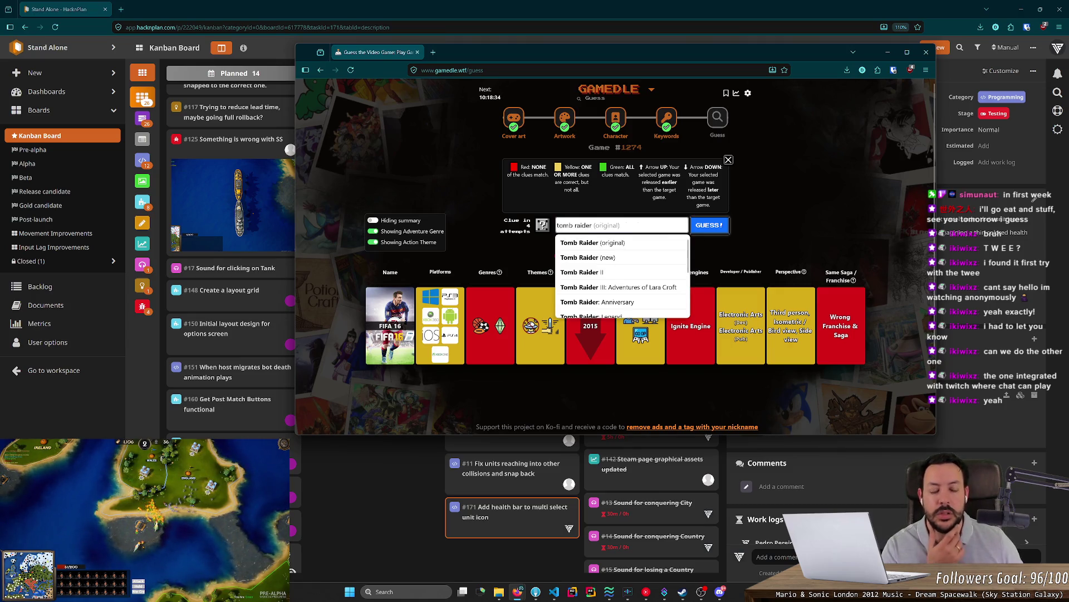
{"action": "key", "text": "Down"}
{"action": "key", "text": "Return"}
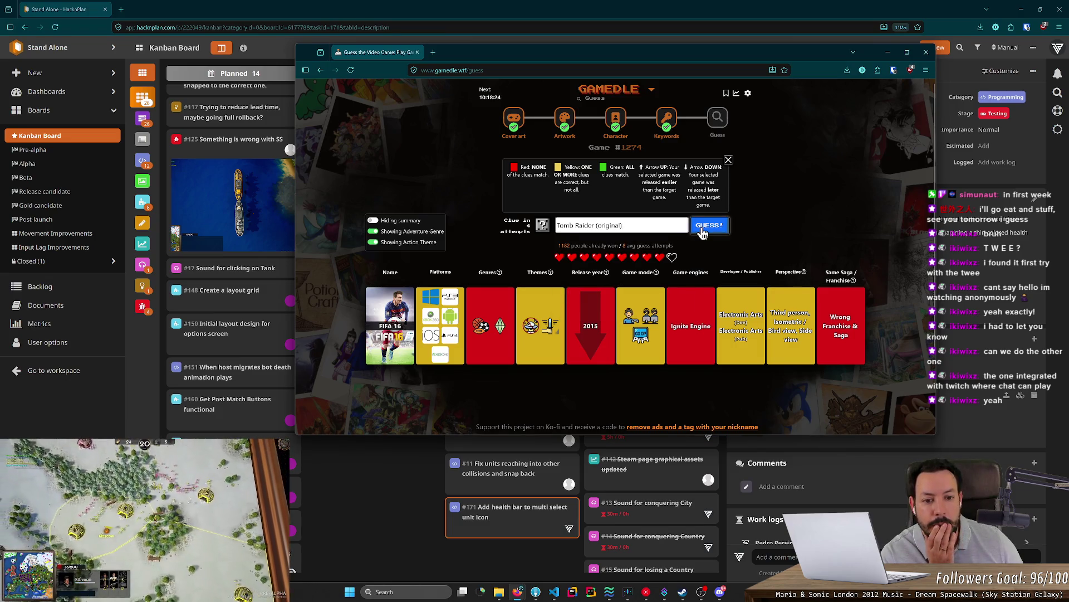
{"action": "left_click", "coordinate": [703, 233]}
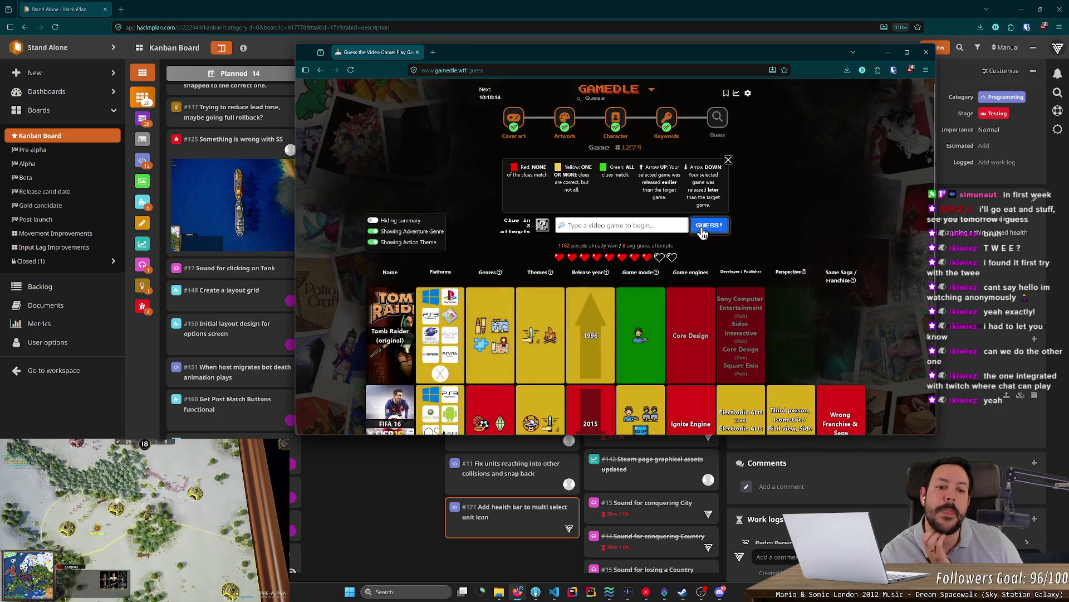
{"action": "scroll", "coordinate": [627, 275], "scroll_direction": "down", "scroll_amount": 1}
{"action": "mouse_move", "coordinate": [640, 291]}
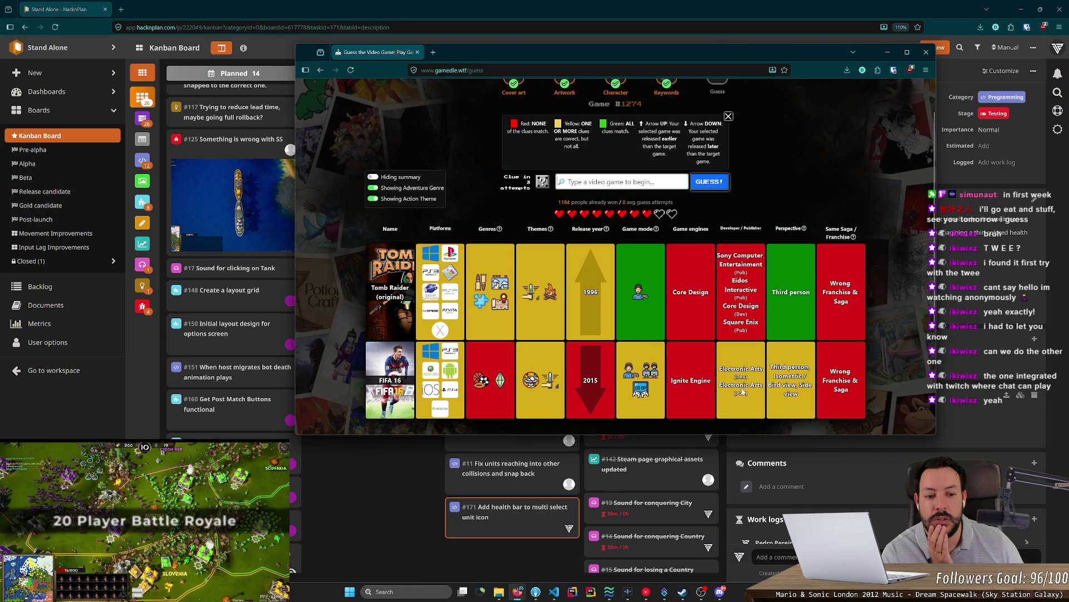
{"action": "scroll", "coordinate": [744, 388], "scroll_direction": "down", "scroll_amount": 1}
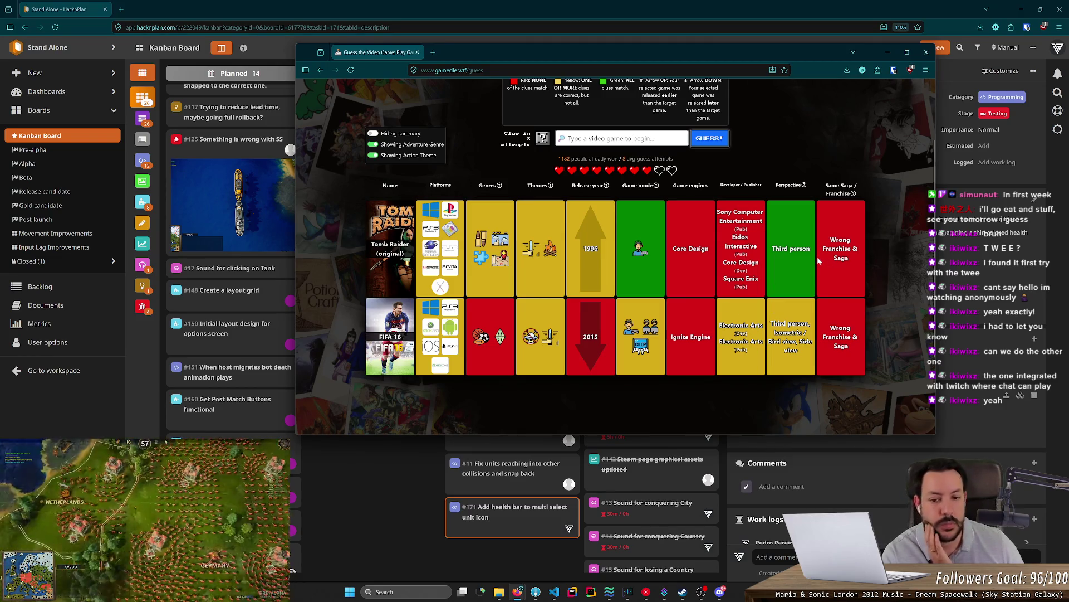
{"action": "mouse_move", "coordinate": [481, 262]}
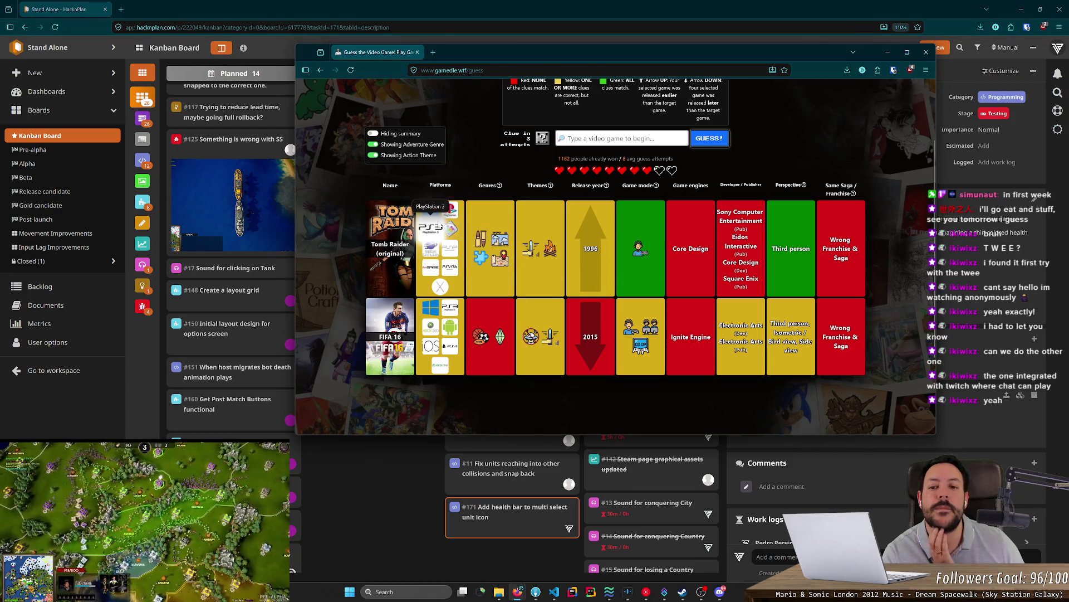
{"action": "mouse_move", "coordinate": [432, 247]}
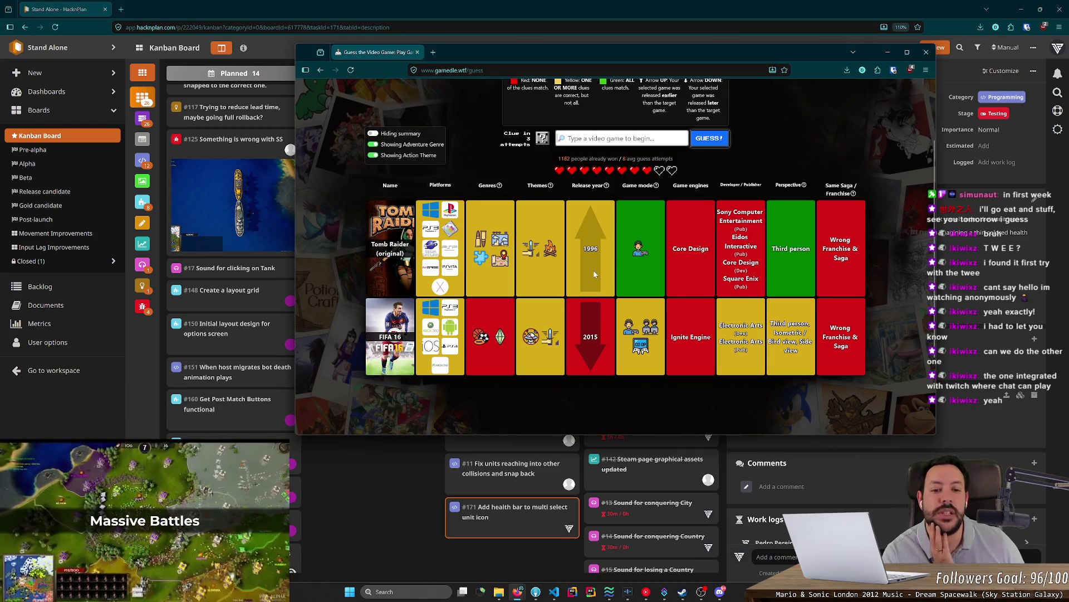
{"action": "scroll", "coordinate": [594, 274], "scroll_direction": "up", "scroll_amount": 1}
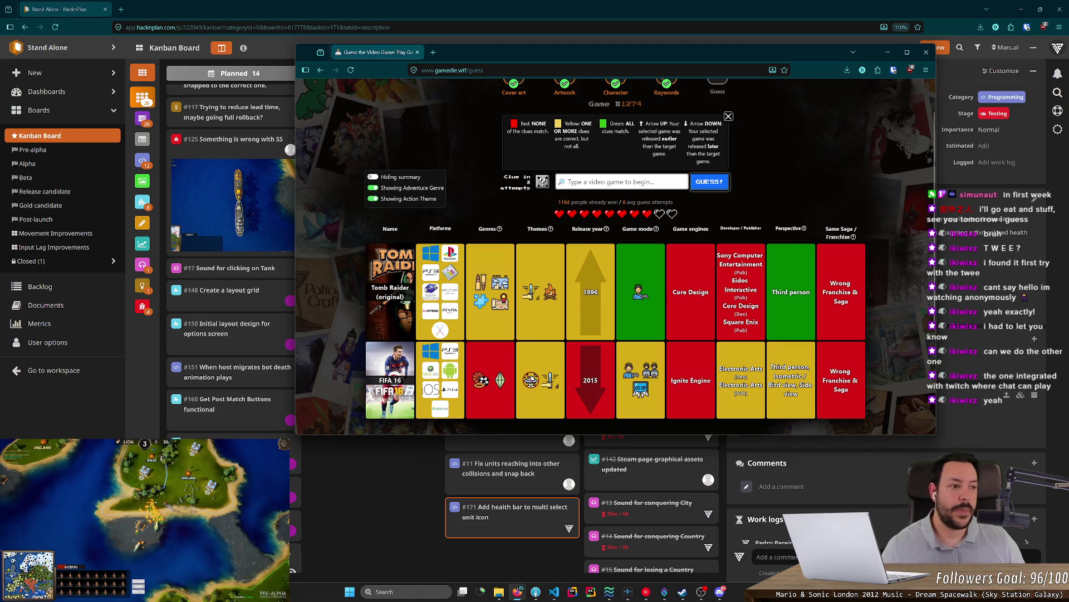
{"action": "type", "text": "crazy tax"}
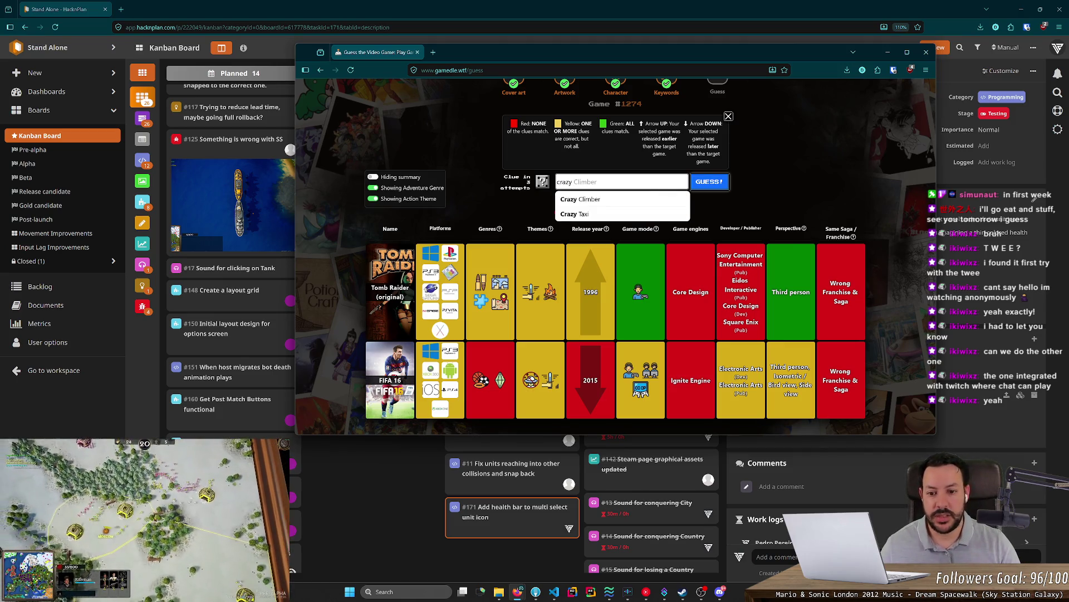
{"action": "type", "text": "i"}
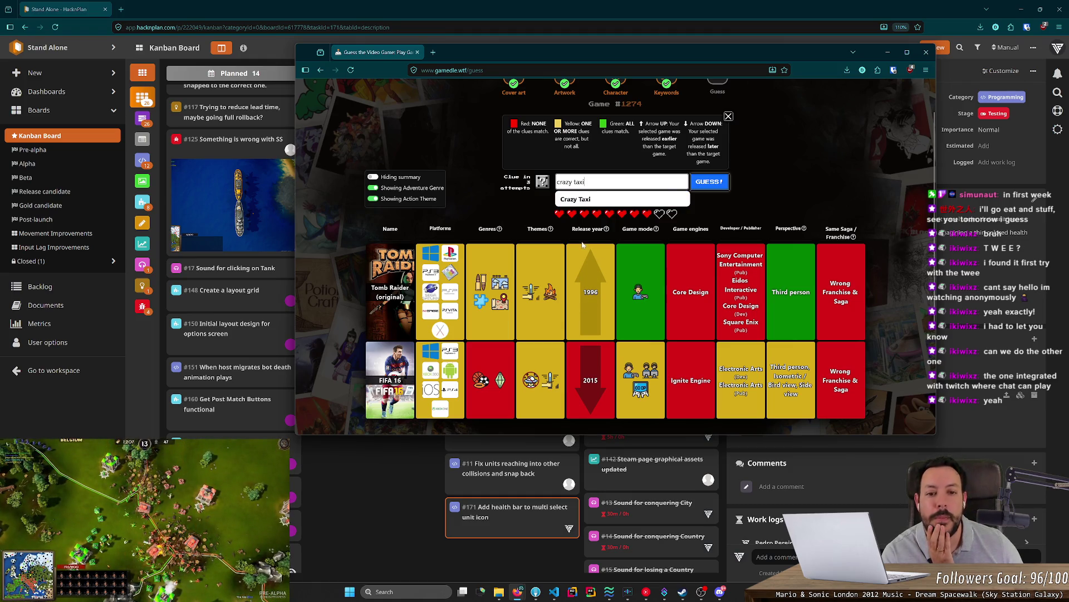
Pick Crazy Taxi from the suggestions and submit it as a guess.
{"action": "left_click", "coordinate": [575, 199]}
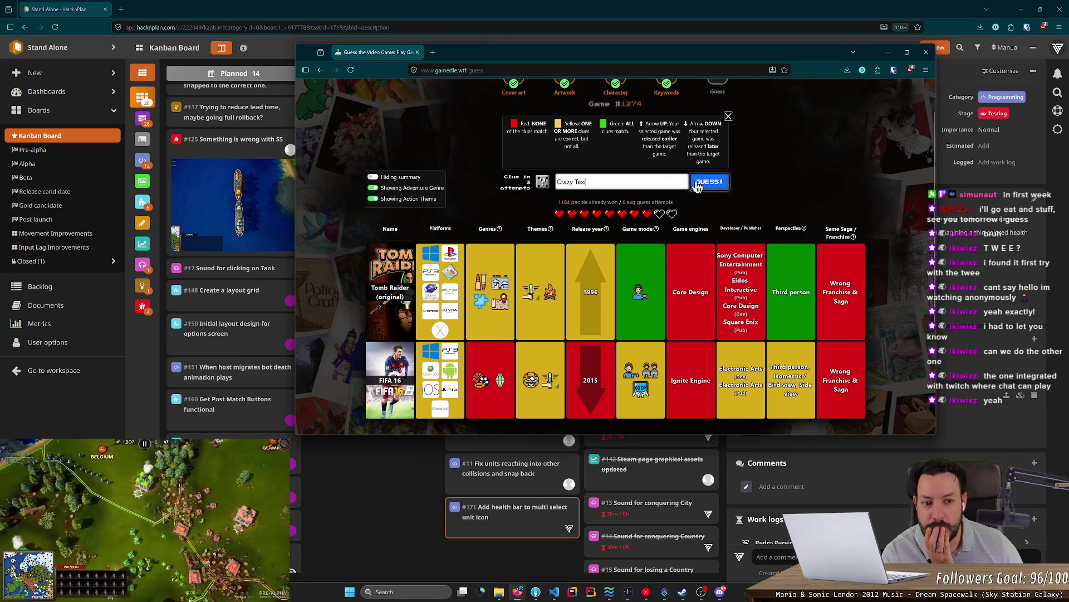
{"action": "left_click", "coordinate": [698, 186]}
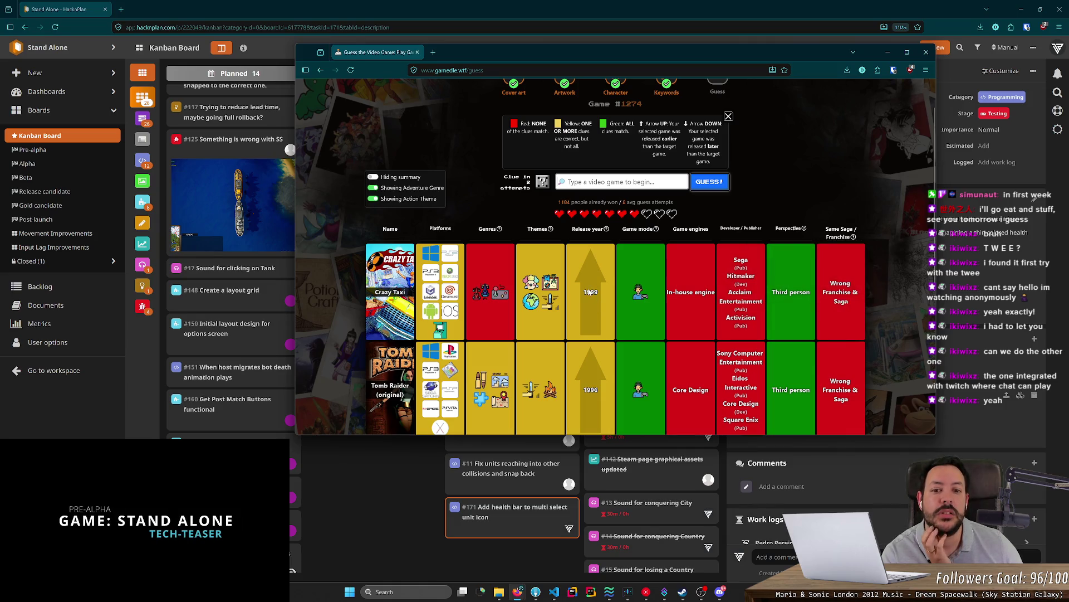
{"action": "scroll", "coordinate": [604, 296], "scroll_direction": "down", "scroll_amount": 2}
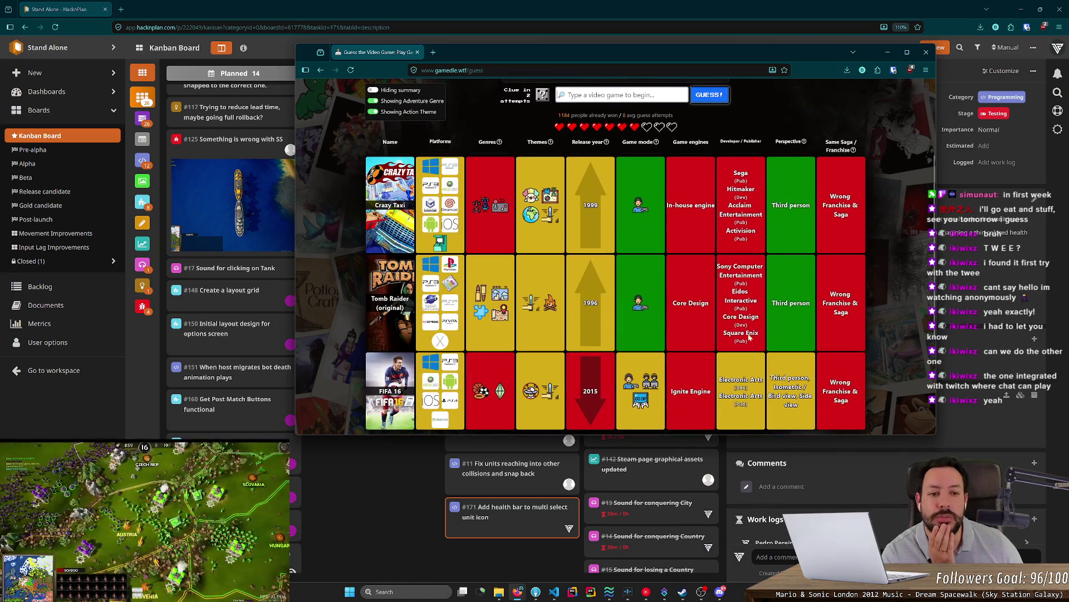
{"action": "scroll", "coordinate": [756, 364], "scroll_direction": "down", "scroll_amount": 2}
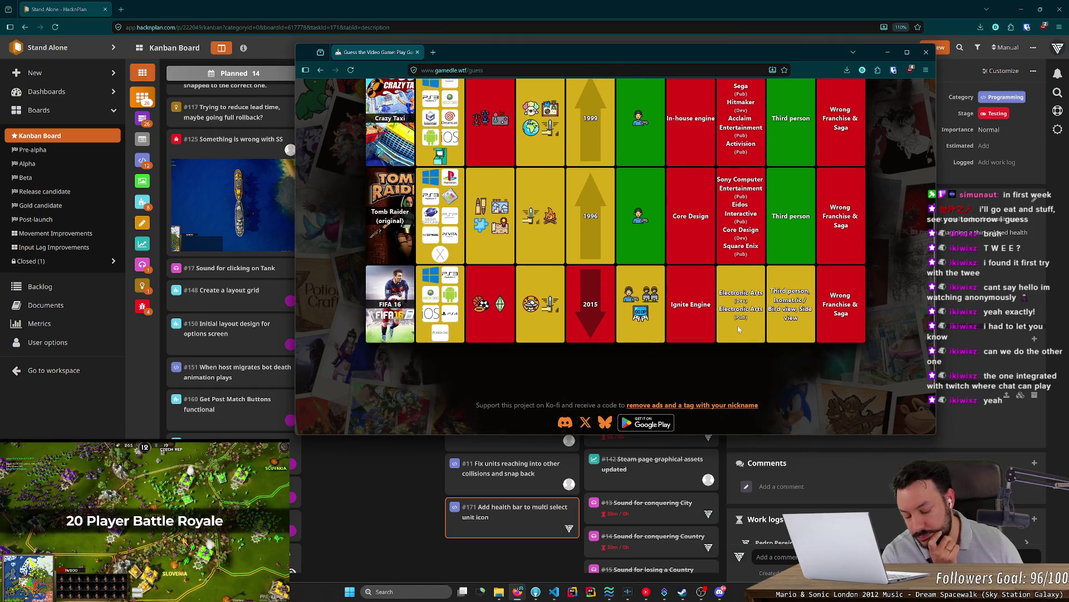
{"action": "scroll", "coordinate": [738, 325], "scroll_direction": "up", "scroll_amount": 2}
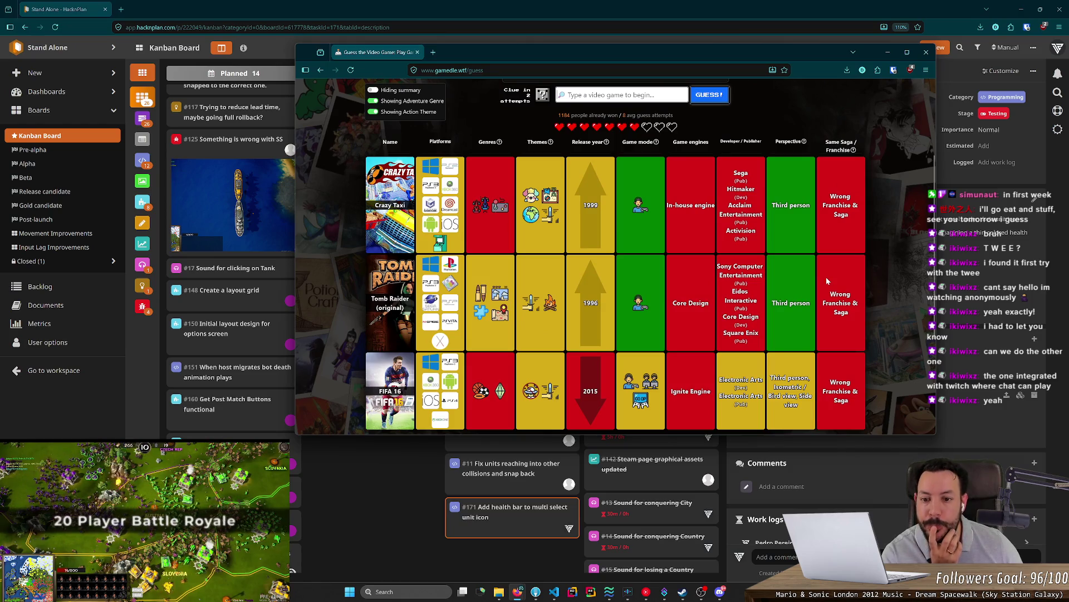
{"action": "scroll", "coordinate": [827, 276], "scroll_direction": "up", "scroll_amount": 2}
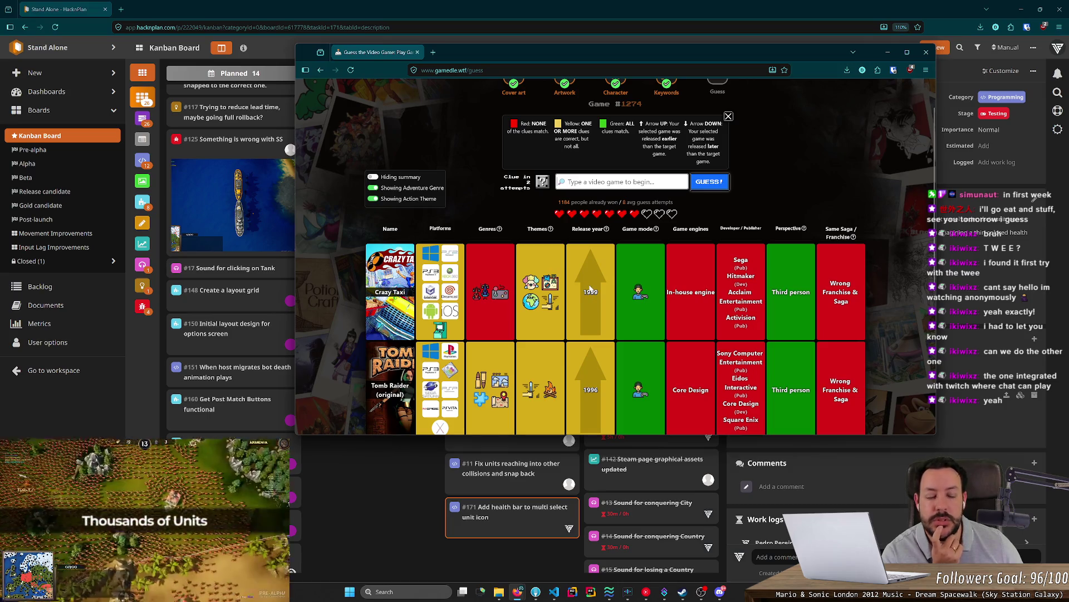
{"action": "scroll", "coordinate": [731, 335], "scroll_direction": "down", "scroll_amount": 1}
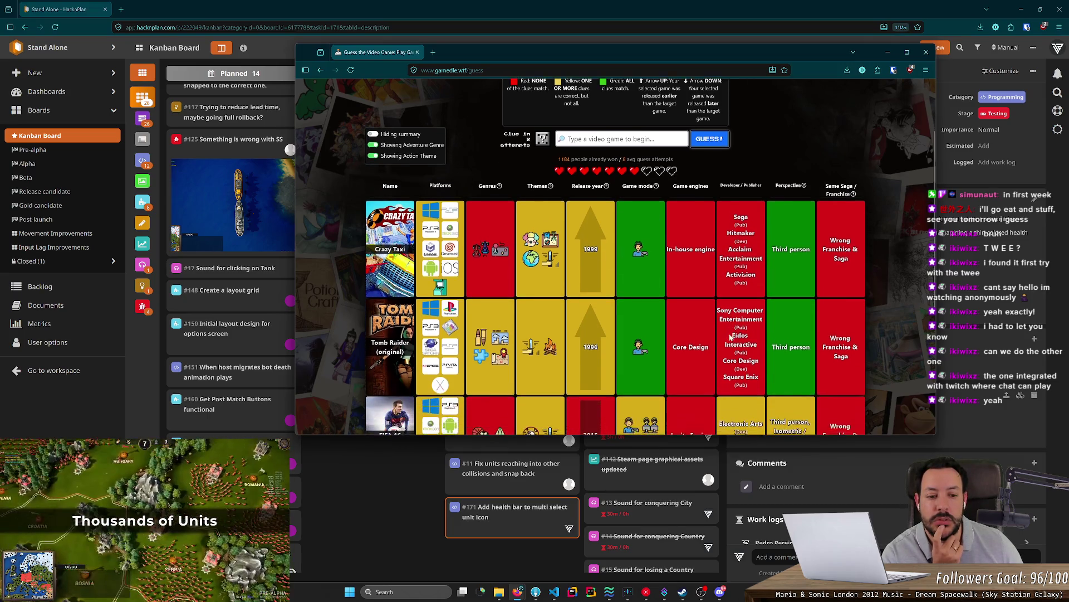
{"action": "scroll", "coordinate": [731, 336], "scroll_direction": "down", "scroll_amount": 3}
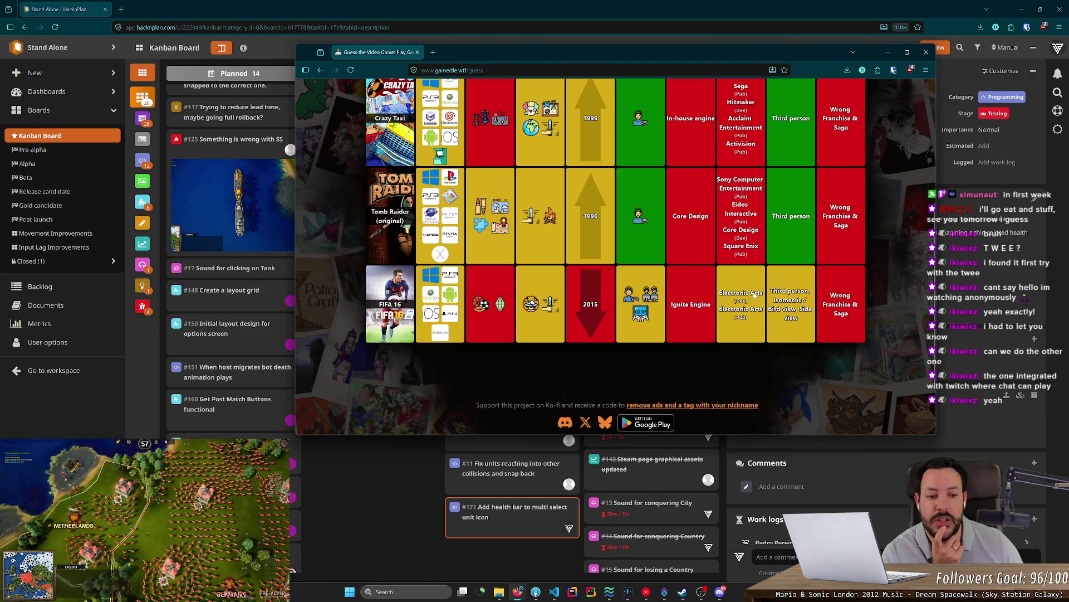
{"action": "scroll", "coordinate": [745, 301], "scroll_direction": "up", "scroll_amount": 2}
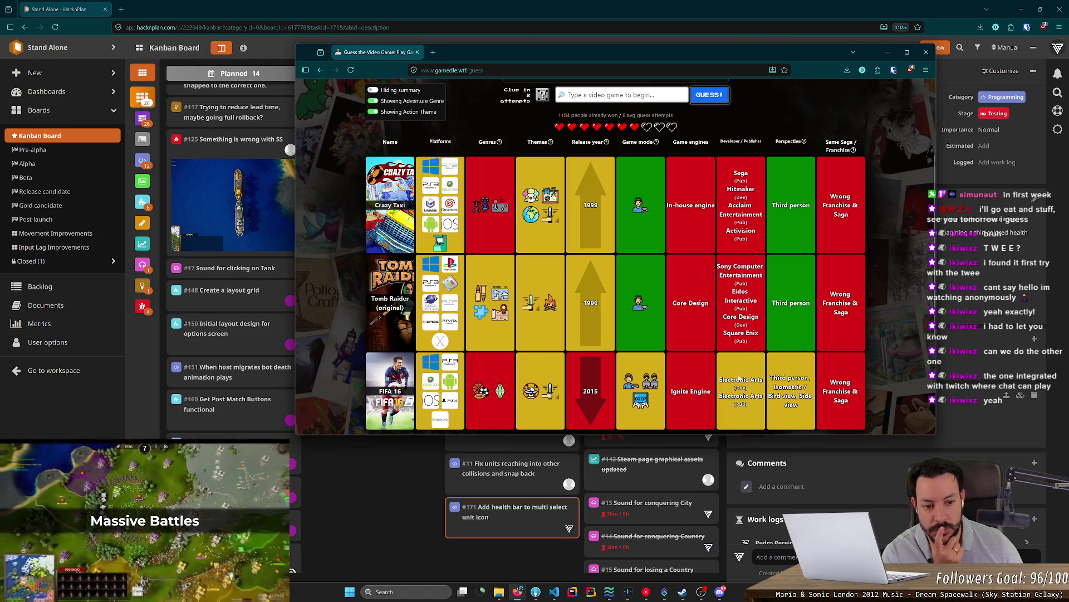
{"action": "scroll", "coordinate": [620, 207], "scroll_direction": "up", "scroll_amount": 2}
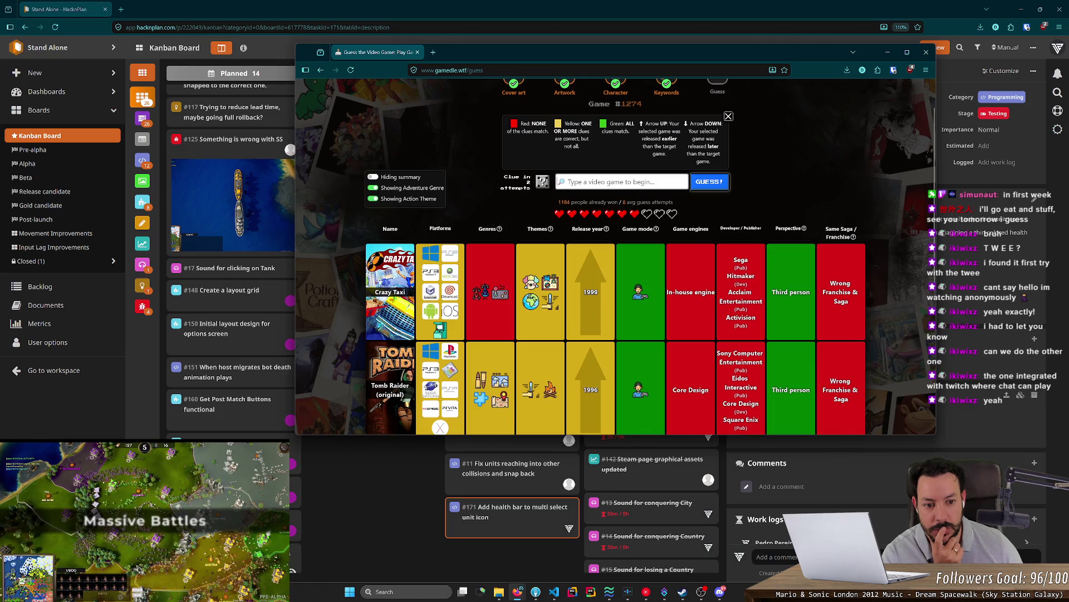
{"action": "scroll", "coordinate": [620, 202], "scroll_direction": "down", "scroll_amount": 5}
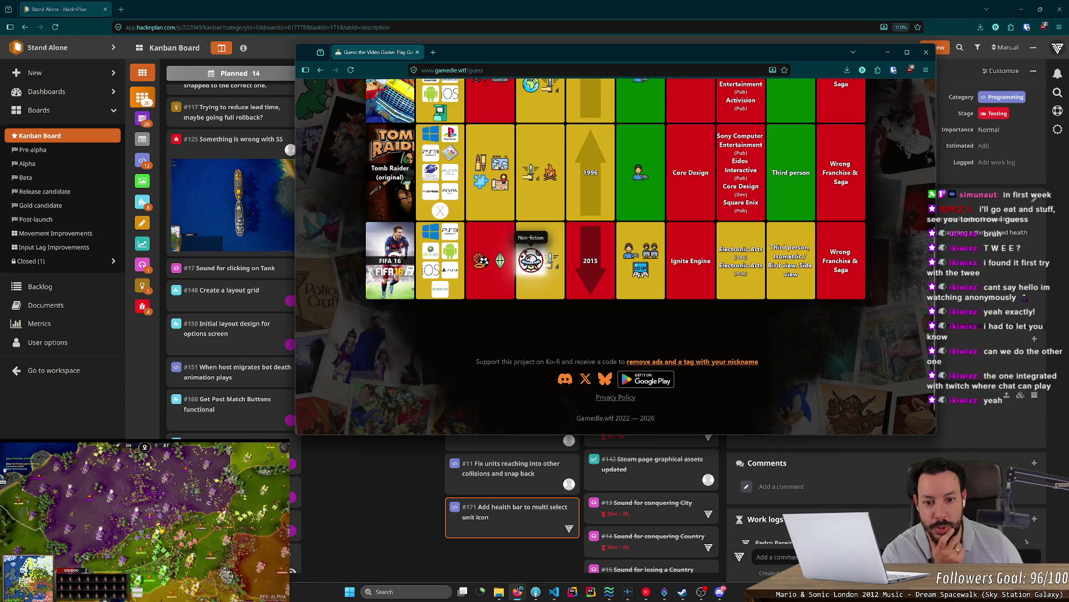
{"action": "scroll", "coordinate": [474, 261], "scroll_direction": "up", "scroll_amount": 3}
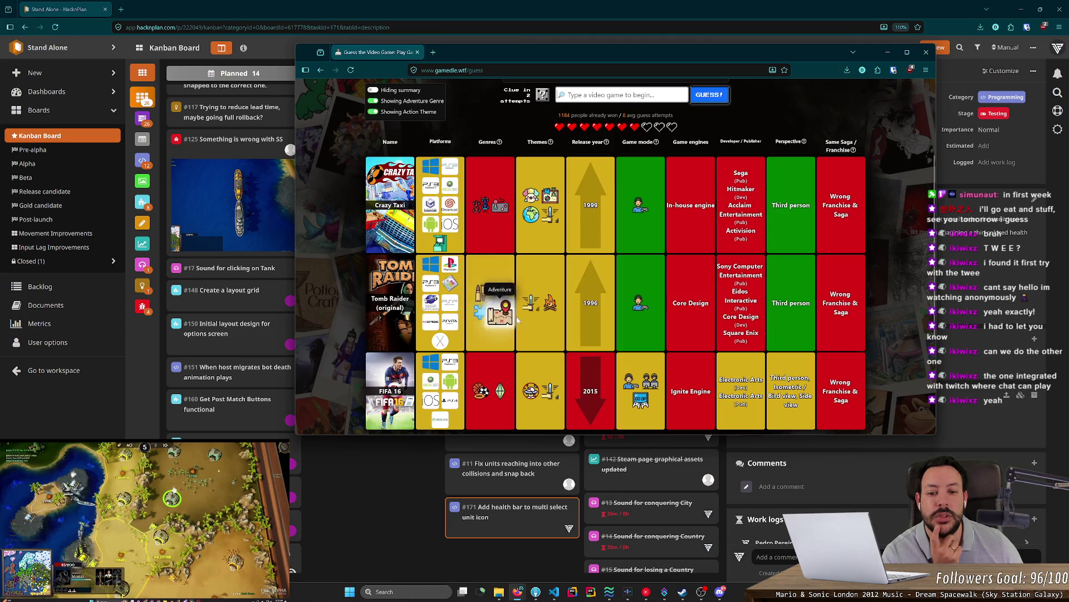
{"action": "scroll", "coordinate": [500, 313], "scroll_direction": "up", "scroll_amount": 1}
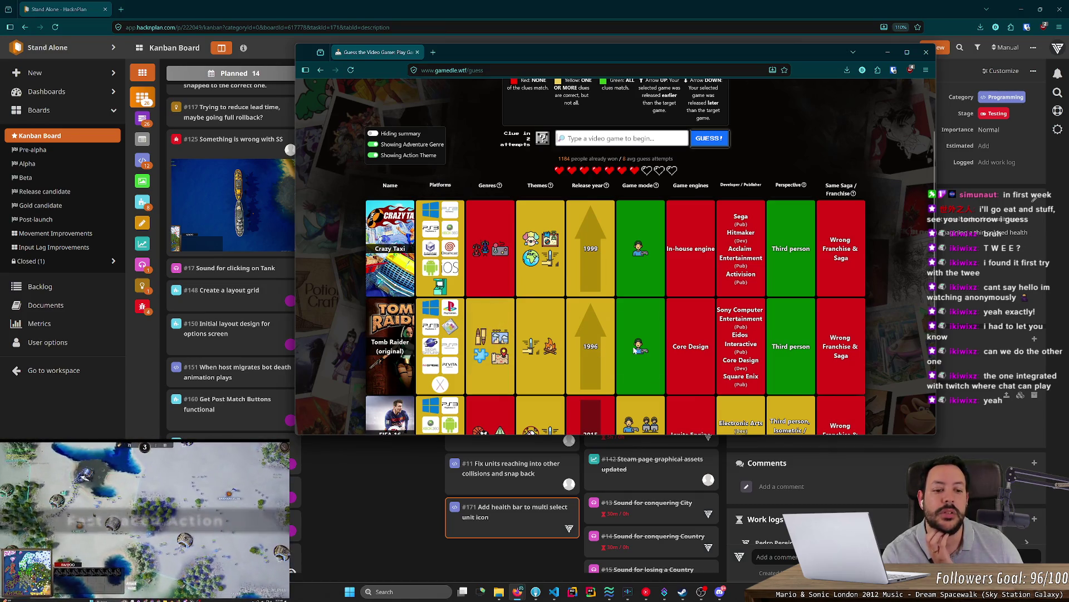
{"action": "scroll", "coordinate": [643, 279], "scroll_direction": "down", "scroll_amount": 1}
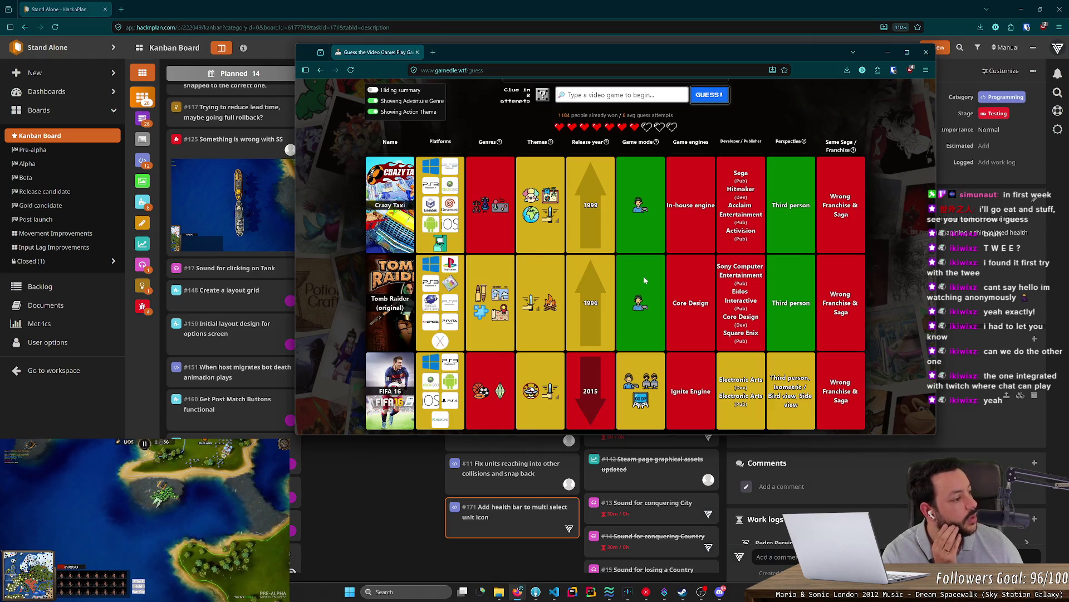
{"action": "scroll", "coordinate": [645, 280], "scroll_direction": "up", "scroll_amount": 1}
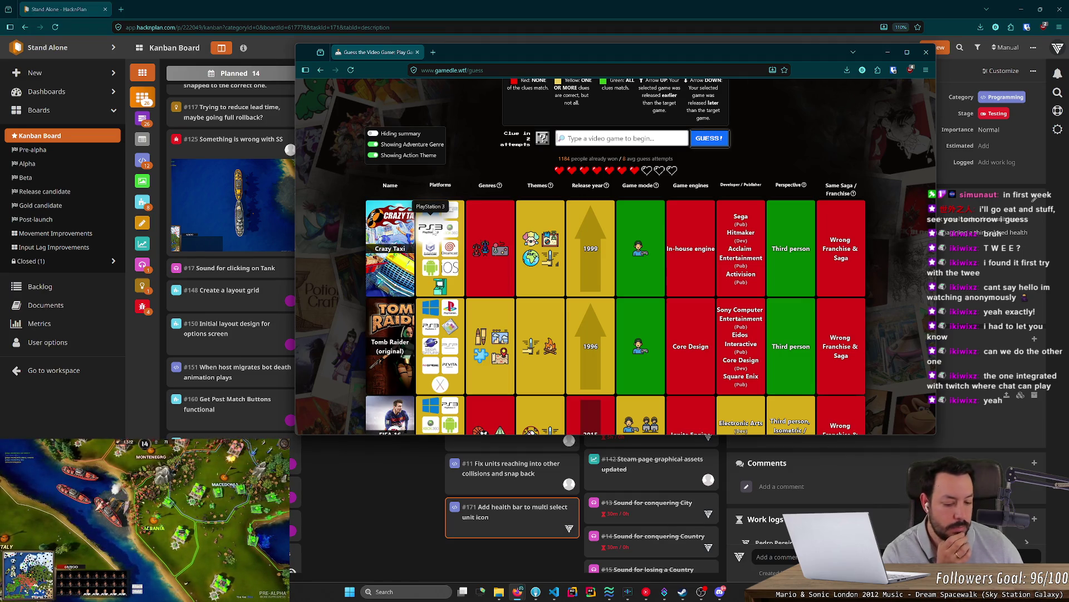
Scroll through the Crazy Taxi, Tomb Raider and FIFA 16 rows, ending at the page top with the GUESS box.
{"action": "scroll", "coordinate": [465, 242], "scroll_direction": "down", "scroll_amount": 2}
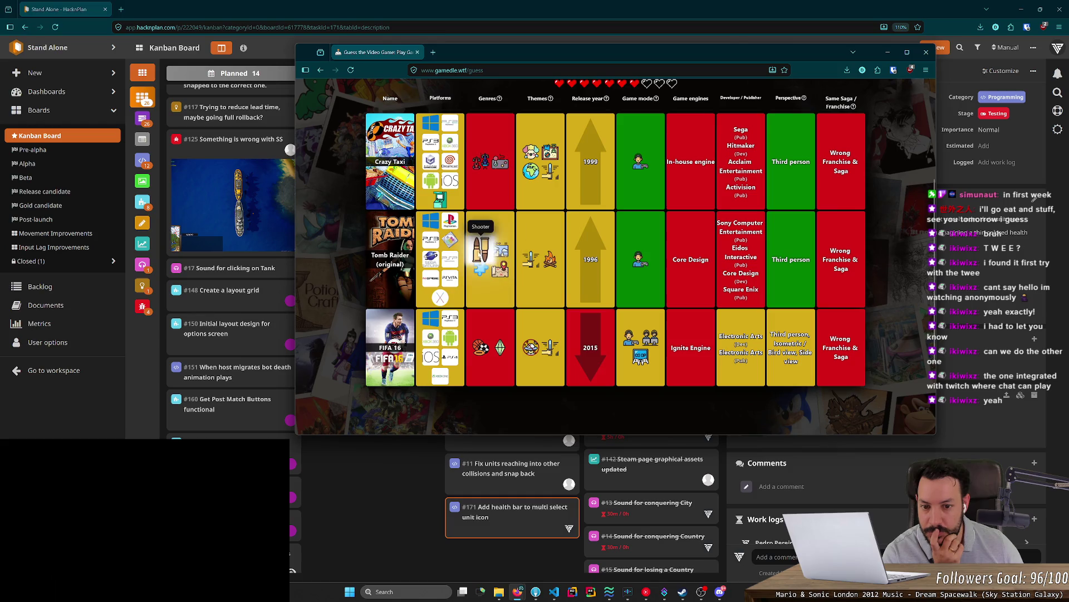
{"action": "scroll", "coordinate": [585, 278], "scroll_direction": "up", "scroll_amount": 1}
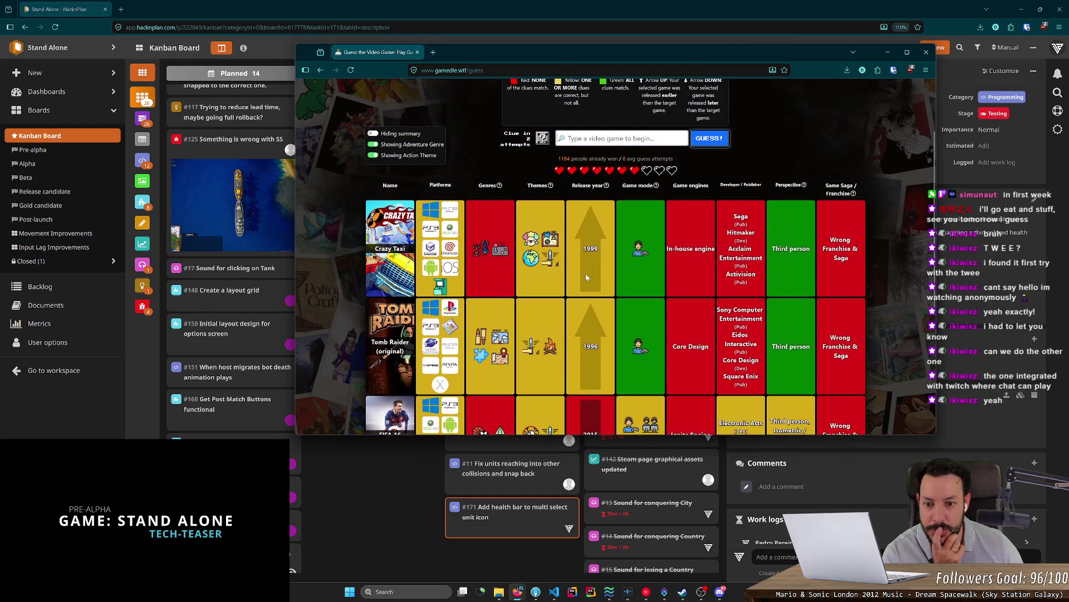
{"action": "scroll", "coordinate": [585, 278], "scroll_direction": "down", "scroll_amount": 2}
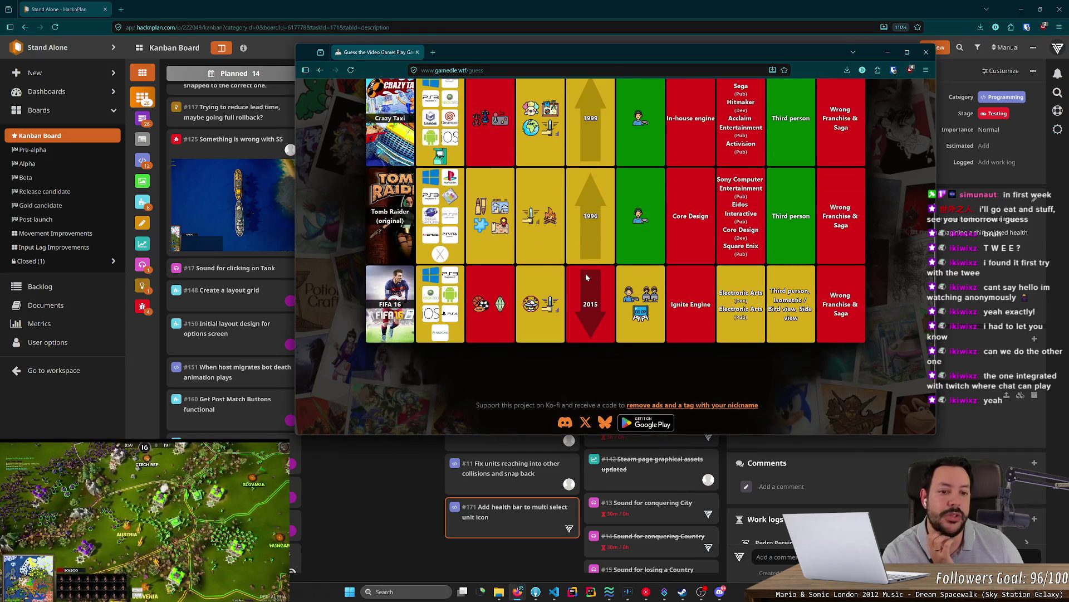
{"action": "scroll", "coordinate": [613, 267], "scroll_direction": "up", "scroll_amount": 3}
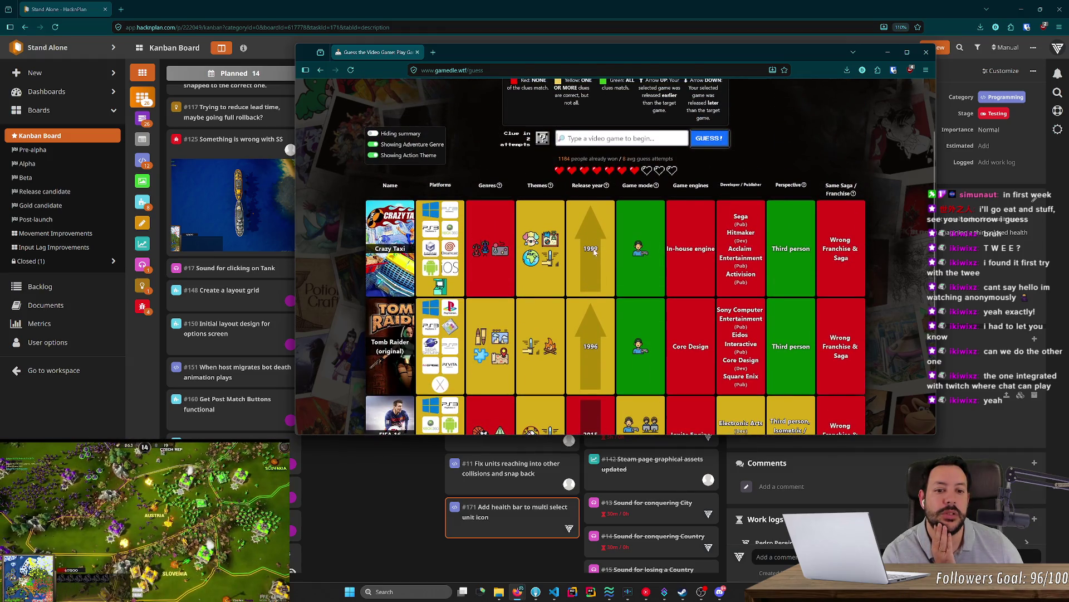
{"action": "scroll", "coordinate": [532, 304], "scroll_direction": "down", "scroll_amount": 1}
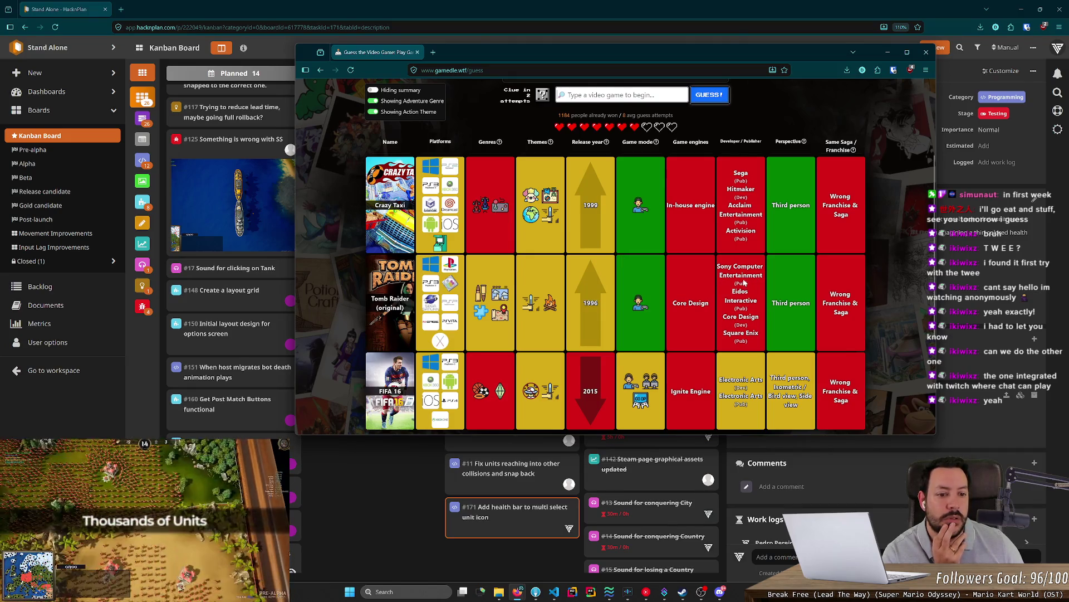
{"action": "scroll", "coordinate": [744, 283], "scroll_direction": "up", "scroll_amount": 2}
{"action": "scroll", "coordinate": [744, 283], "scroll_direction": "down", "scroll_amount": 1}
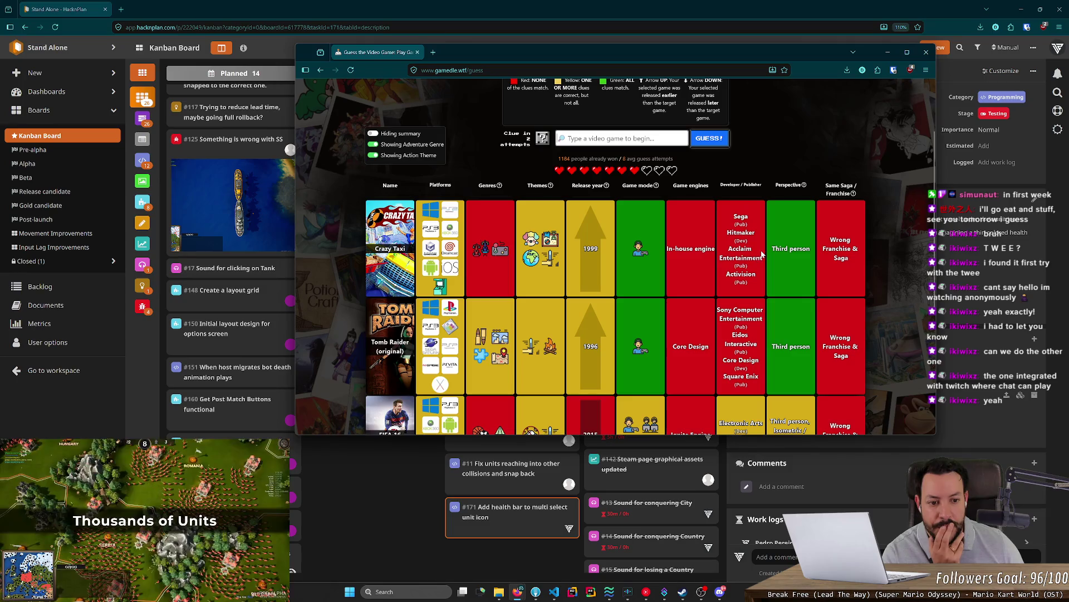
{"action": "scroll", "coordinate": [762, 255], "scroll_direction": "down", "scroll_amount": 2}
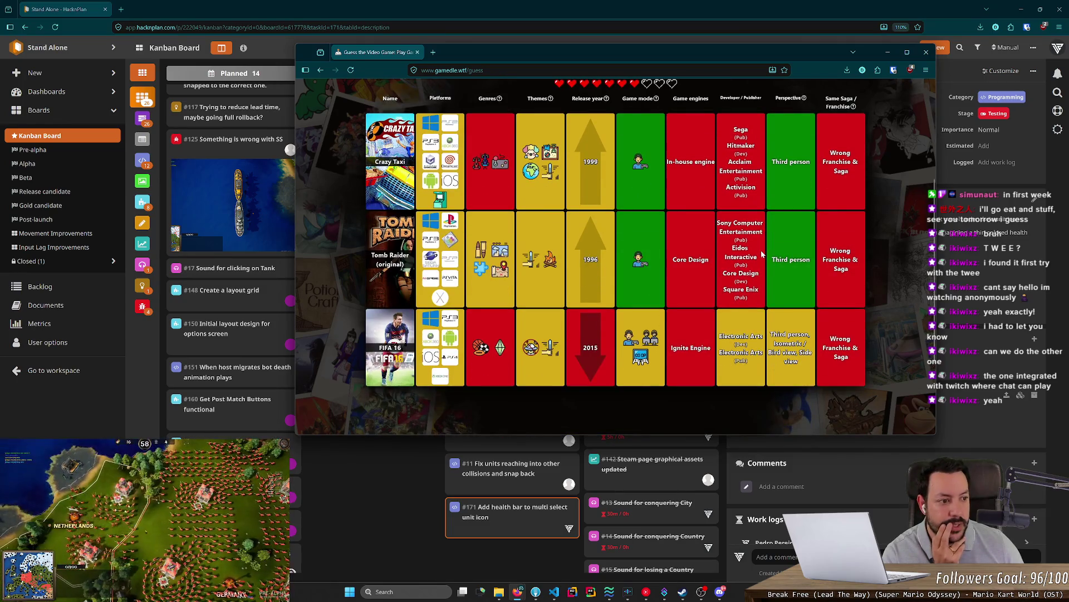
{"action": "scroll", "coordinate": [762, 254], "scroll_direction": "up", "scroll_amount": 2}
{"action": "scroll", "coordinate": [613, 234], "scroll_direction": "down", "scroll_amount": 1}
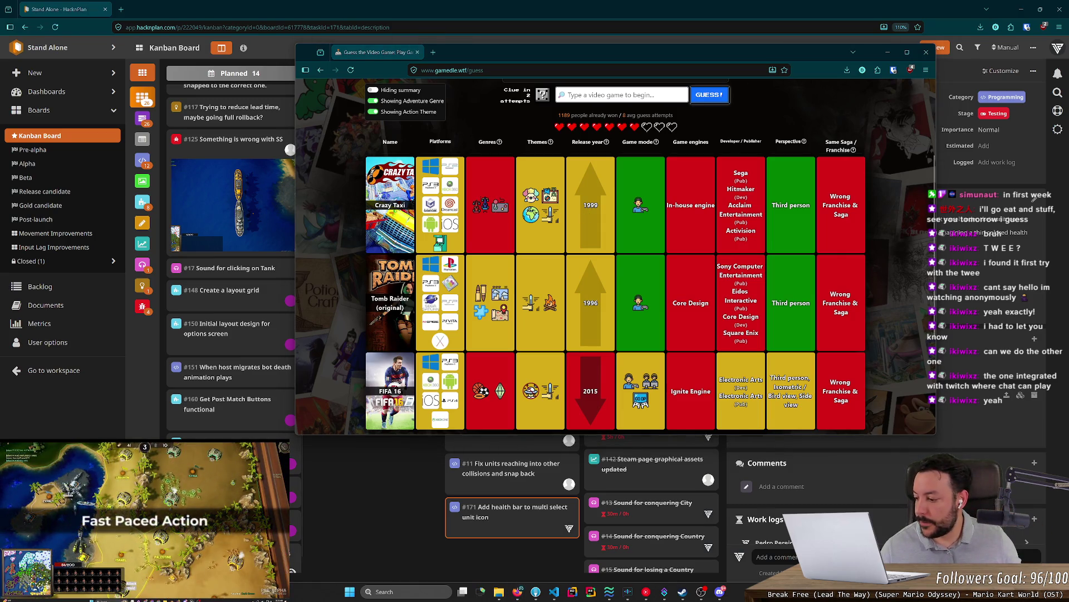
{"action": "scroll", "coordinate": [659, 191], "scroll_direction": "up", "scroll_amount": 1}
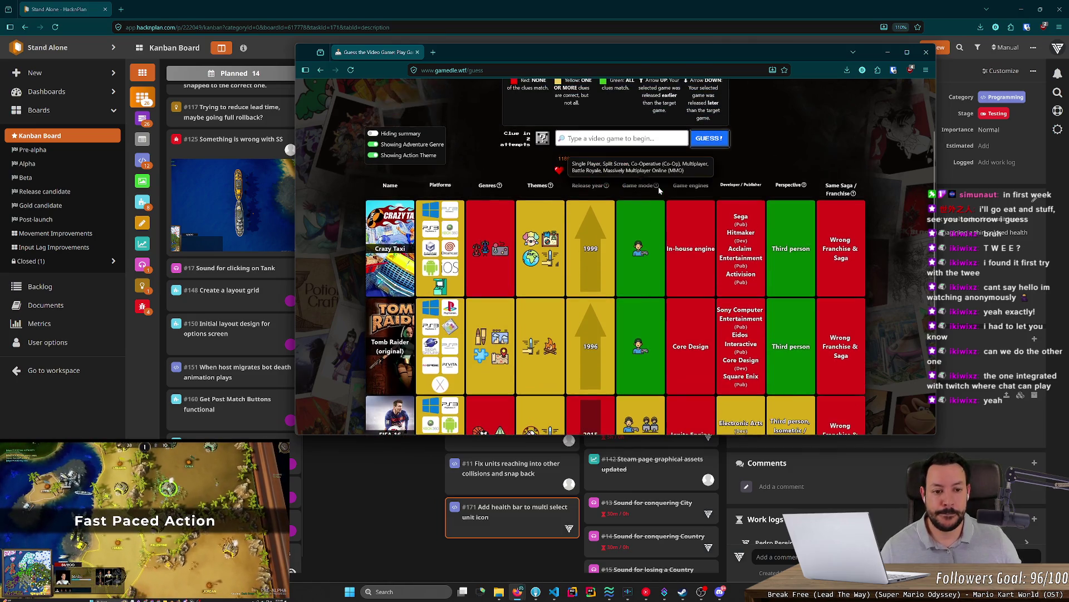
{"action": "scroll", "coordinate": [659, 186], "scroll_direction": "down", "scroll_amount": 2}
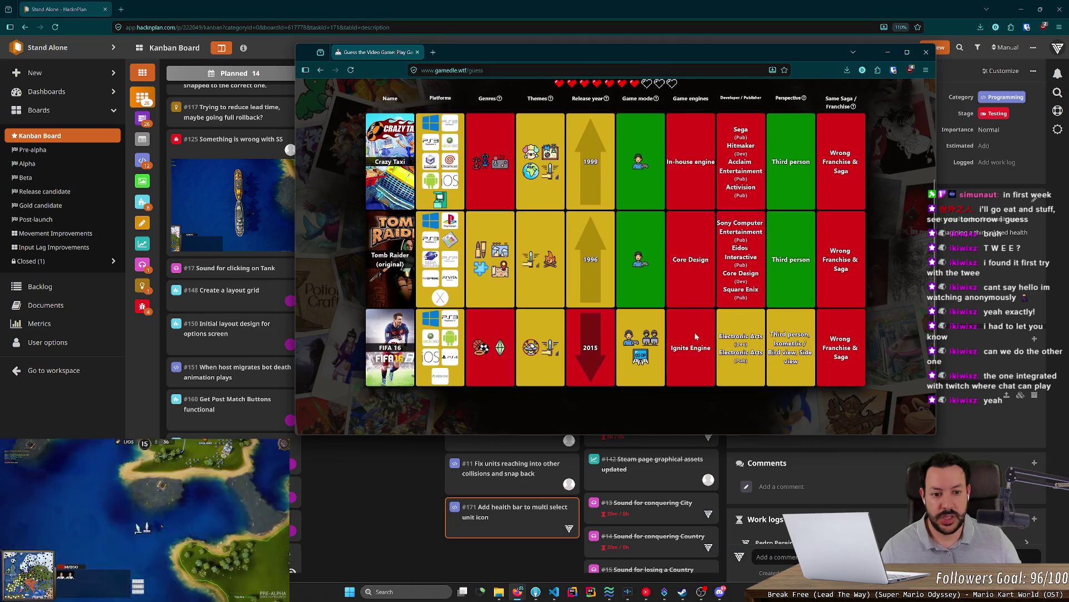
{"action": "scroll", "coordinate": [693, 327], "scroll_direction": "up", "scroll_amount": 1}
{"action": "scroll", "coordinate": [693, 327], "scroll_direction": "up", "scroll_amount": 1}
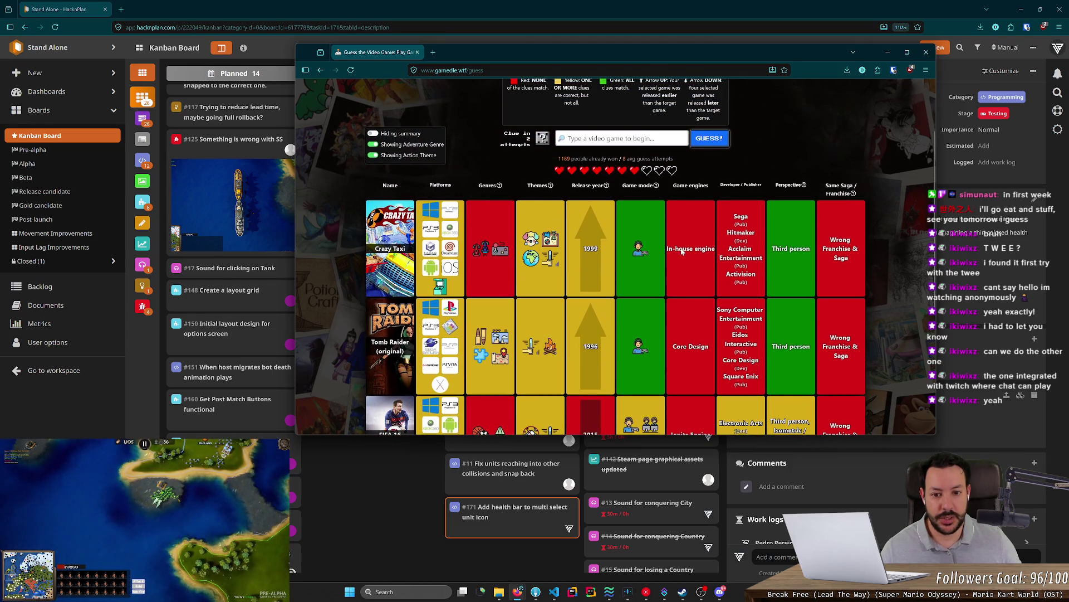
{"action": "scroll", "coordinate": [695, 289], "scroll_direction": "down", "scroll_amount": 3}
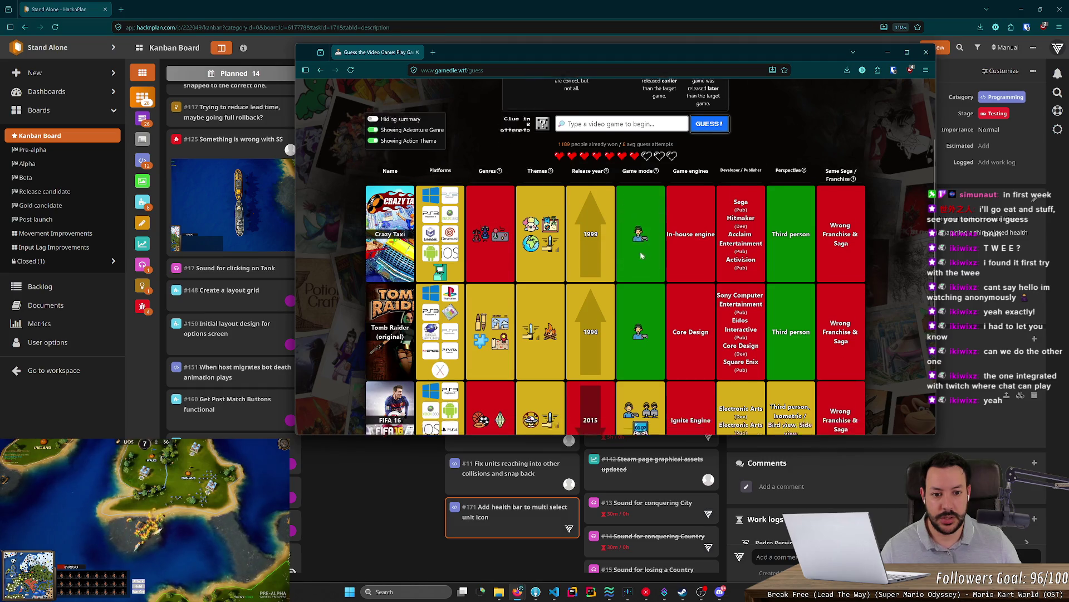
{"action": "scroll", "coordinate": [685, 287], "scroll_direction": "up", "scroll_amount": 2}
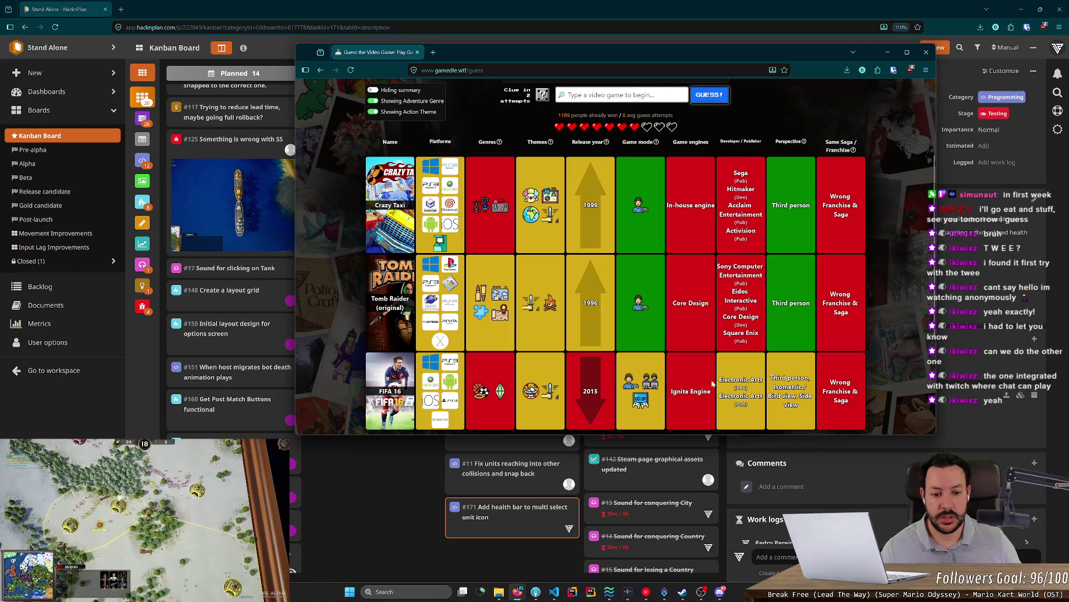
{"action": "scroll", "coordinate": [523, 267], "scroll_direction": "up", "scroll_amount": 2}
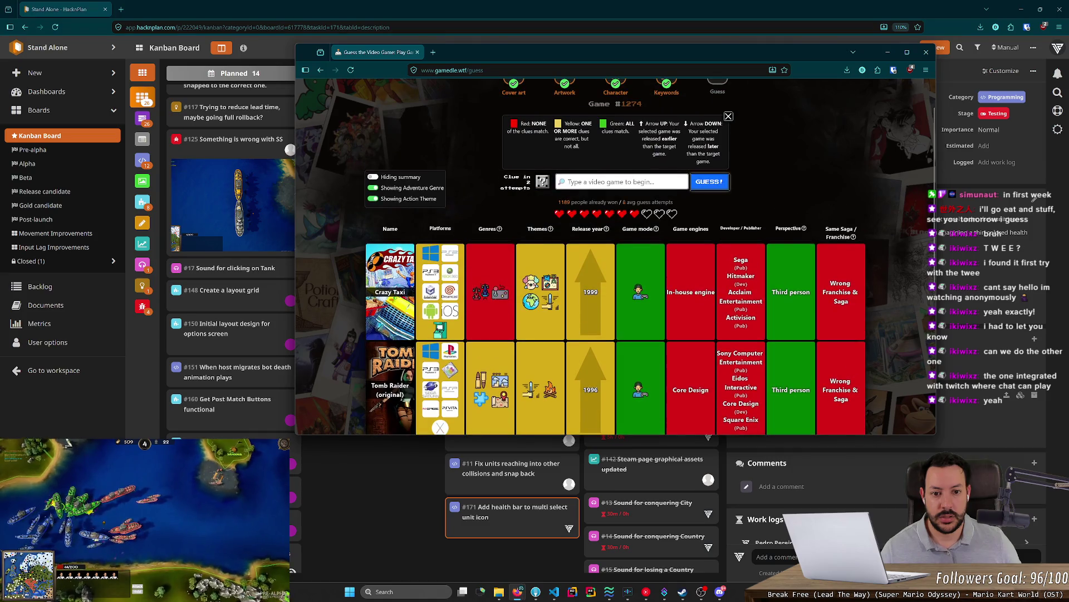
{"action": "scroll", "coordinate": [519, 266], "scroll_direction": "down", "scroll_amount": 4}
{"action": "scroll", "coordinate": [620, 193], "scroll_direction": "up", "scroll_amount": 3}
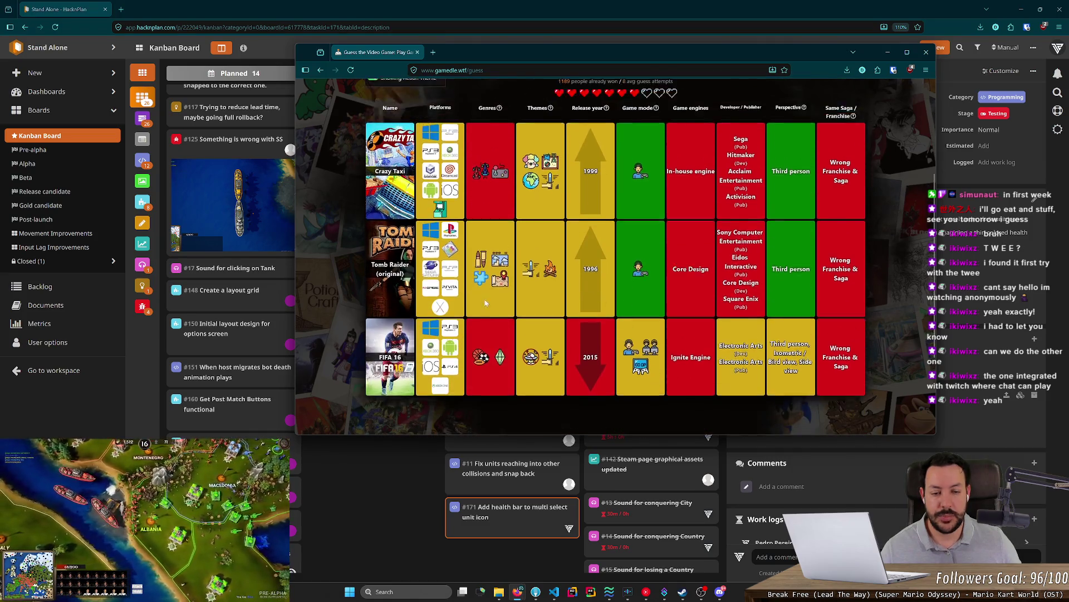
{"action": "scroll", "coordinate": [502, 295], "scroll_direction": "down", "scroll_amount": 3}
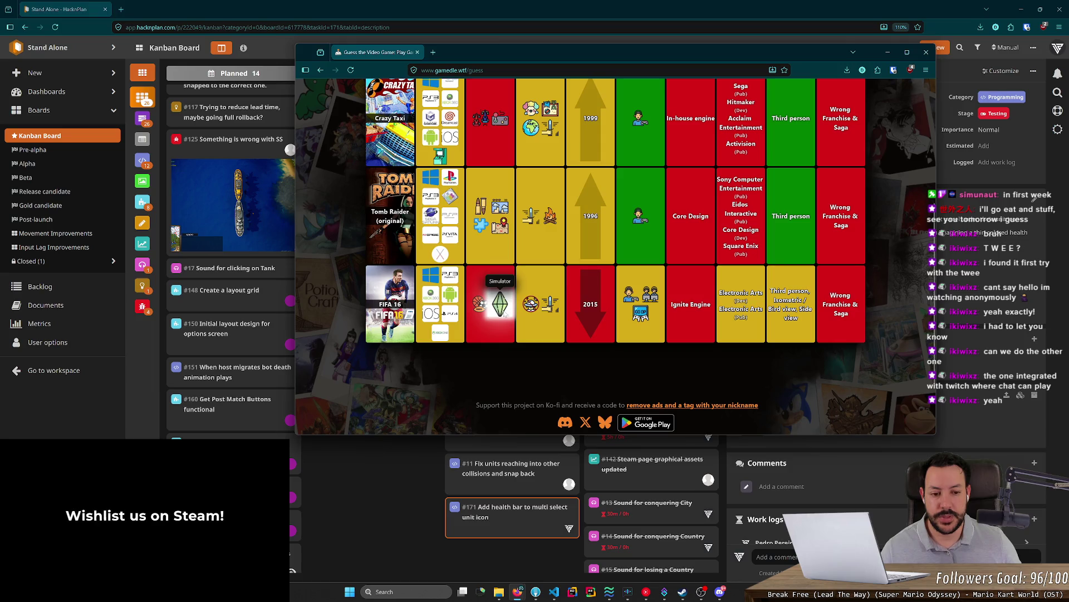
{"action": "scroll", "coordinate": [774, 320], "scroll_direction": "up", "scroll_amount": 4}
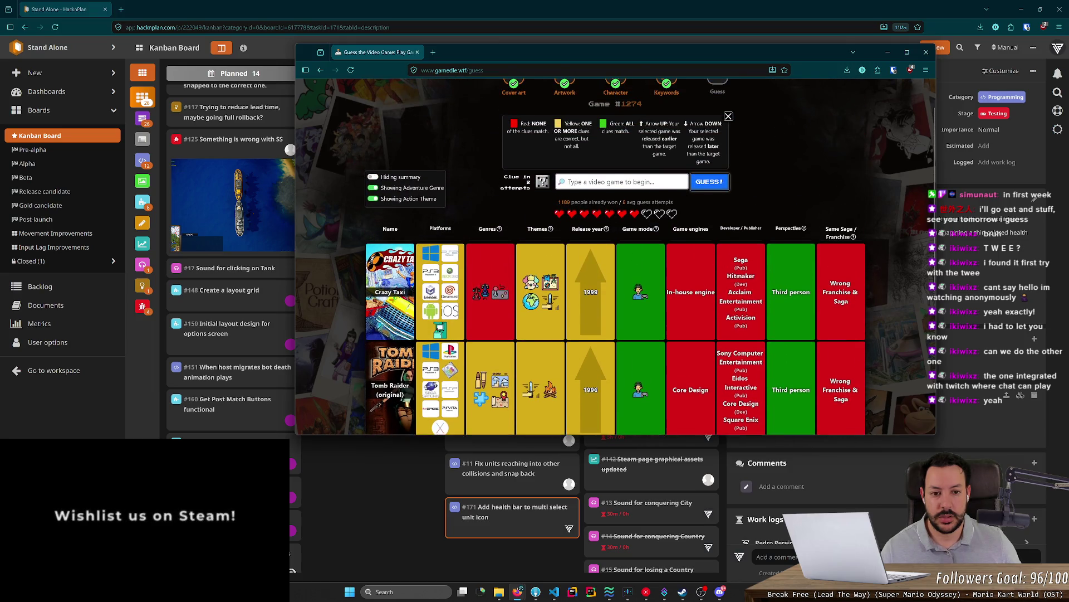
{"action": "scroll", "coordinate": [490, 261], "scroll_direction": "down", "scroll_amount": 3}
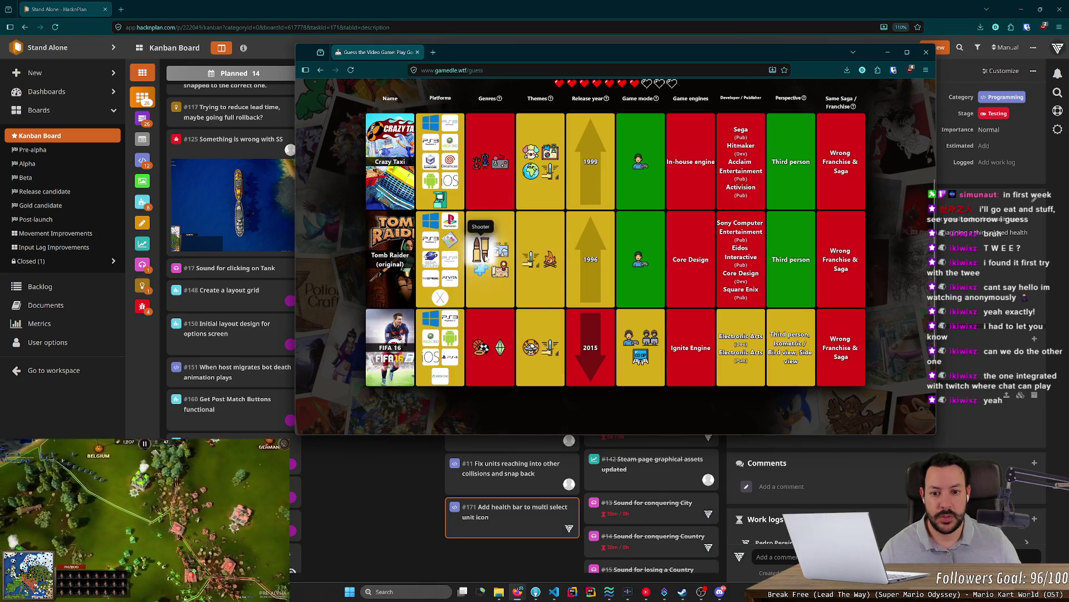
{"action": "scroll", "coordinate": [485, 257], "scroll_direction": "up", "scroll_amount": 2}
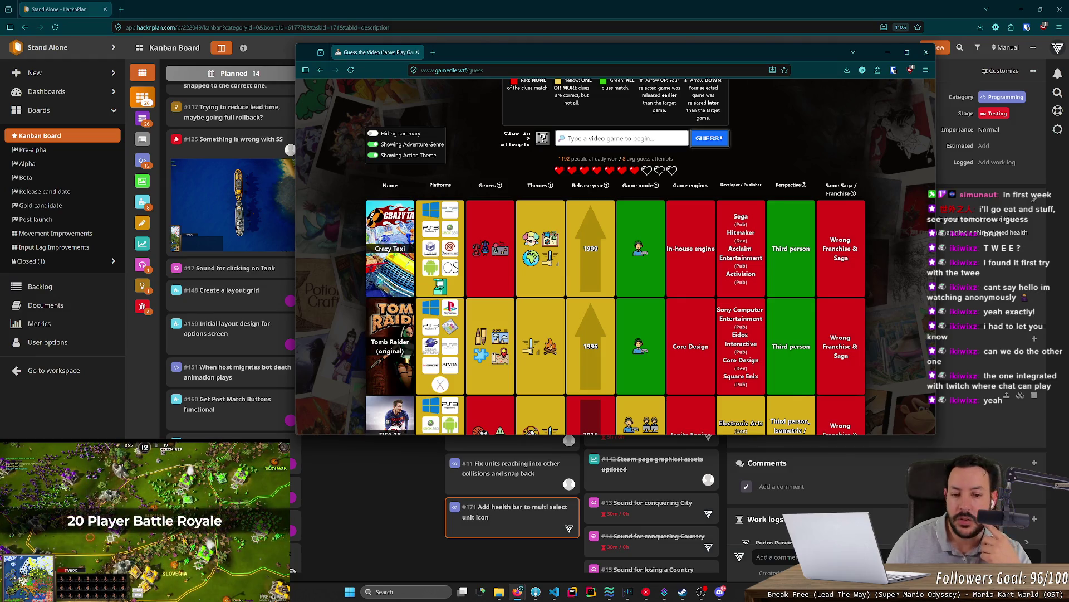
{"action": "scroll", "coordinate": [605, 216], "scroll_direction": "down", "scroll_amount": 2}
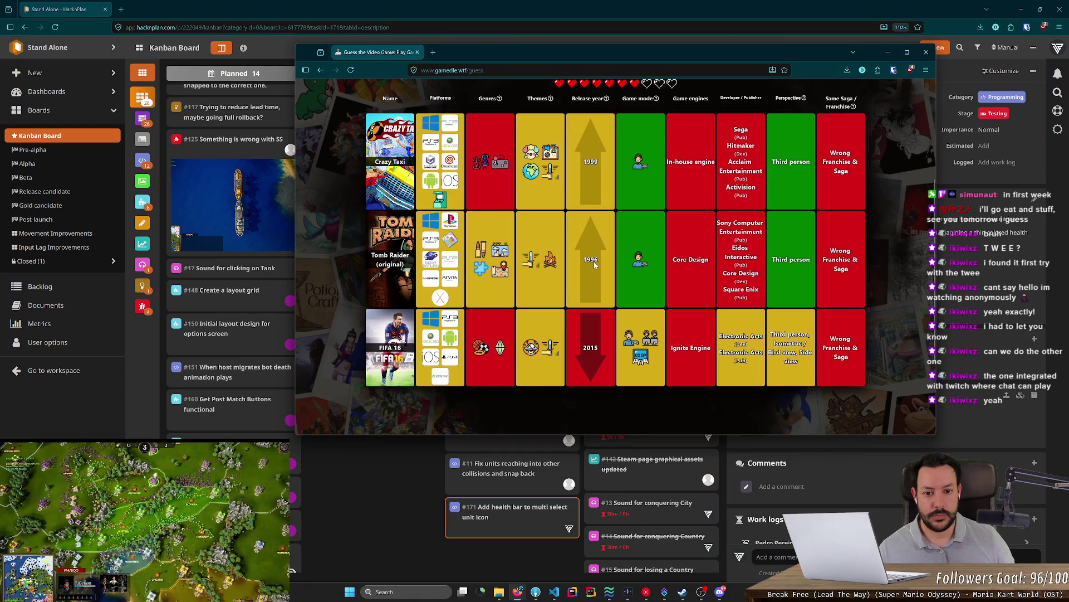
{"action": "scroll", "coordinate": [595, 264], "scroll_direction": "up", "scroll_amount": 3}
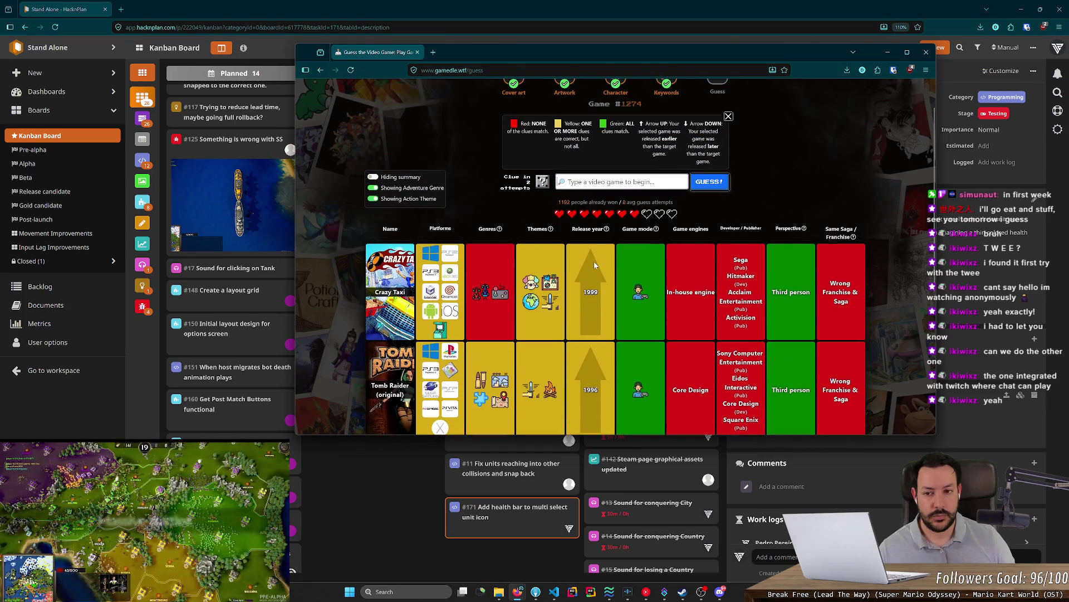
{"action": "scroll", "coordinate": [593, 261], "scroll_direction": "up", "scroll_amount": 1}
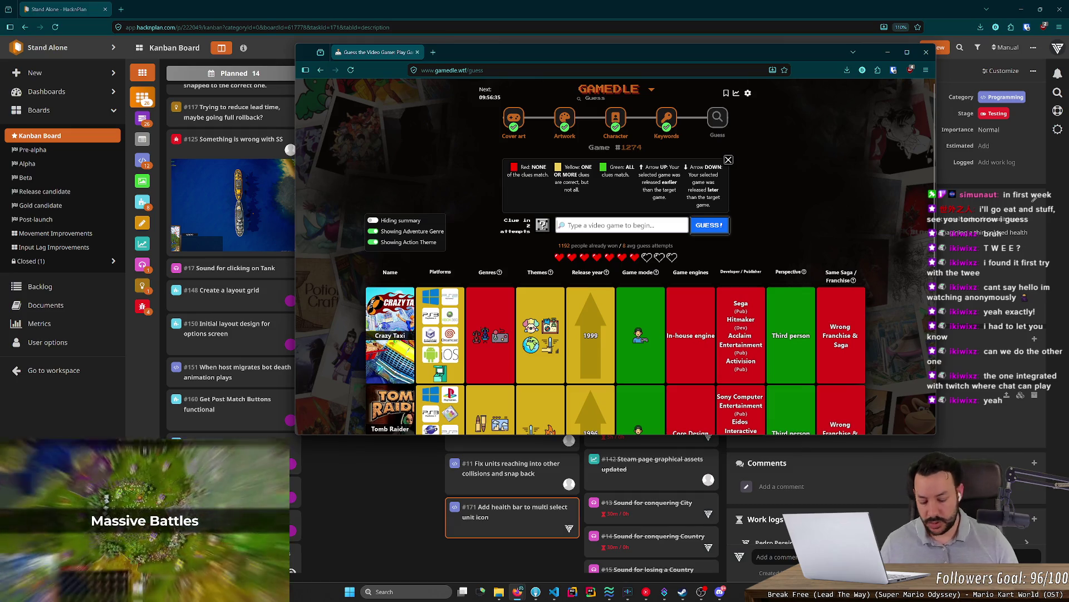
Select Killzone from the suggestions and submit it as a guess.
{"action": "type", "text": "killzone"}
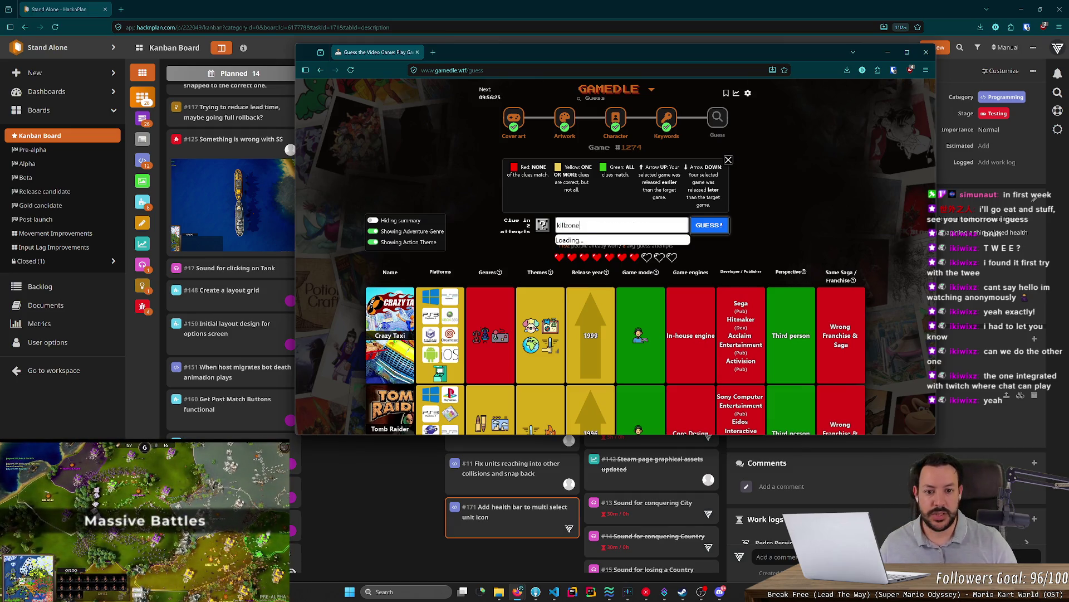
{"action": "key", "text": "ctrl+BackSpace"}
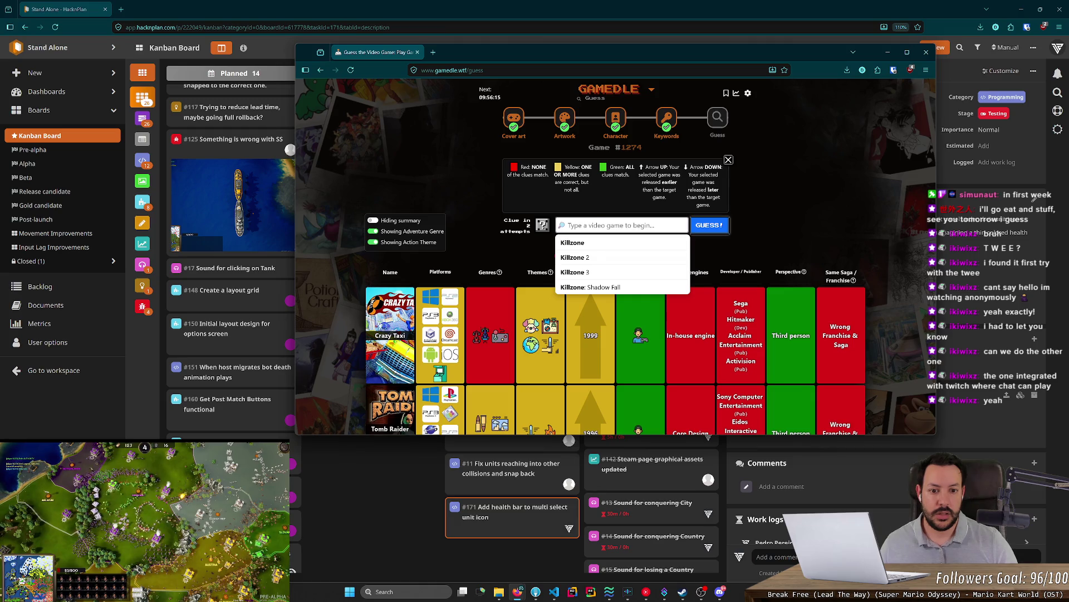
{"action": "key", "text": "Down"}
{"action": "key", "text": "Return"}
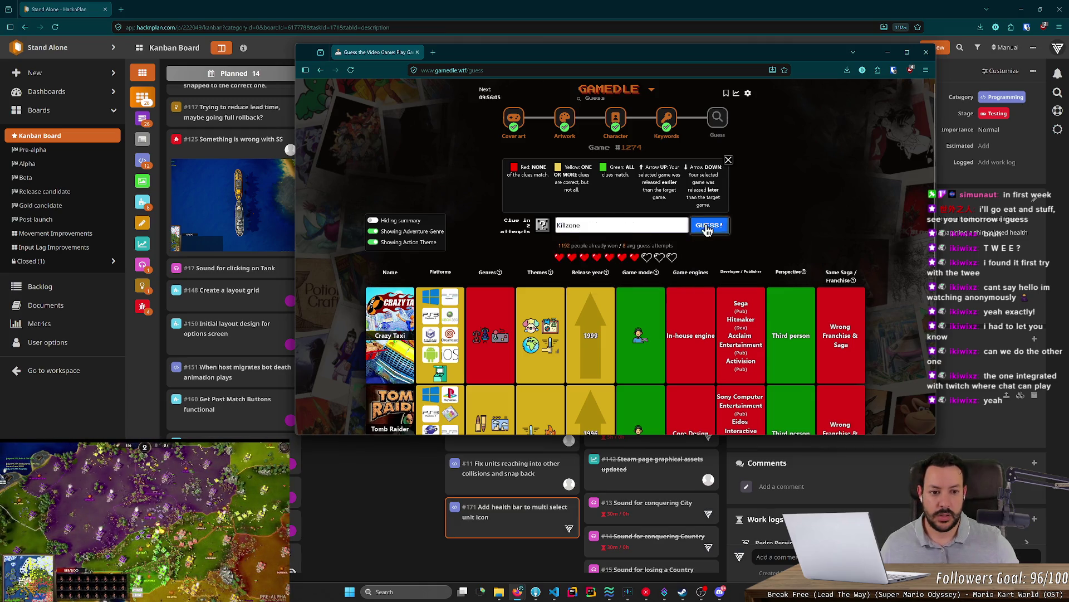
{"action": "left_click", "coordinate": [707, 227]}
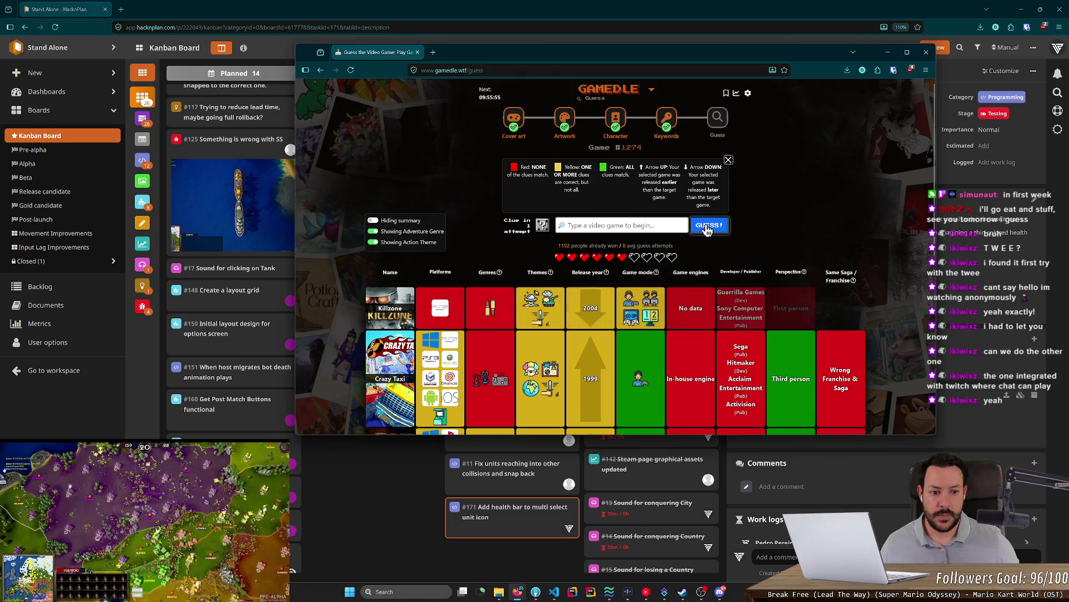
Compare the Killzone clue row against the Tomb Raider and FIFA 16 rows.
{"action": "scroll", "coordinate": [589, 273], "scroll_direction": "down", "scroll_amount": 1}
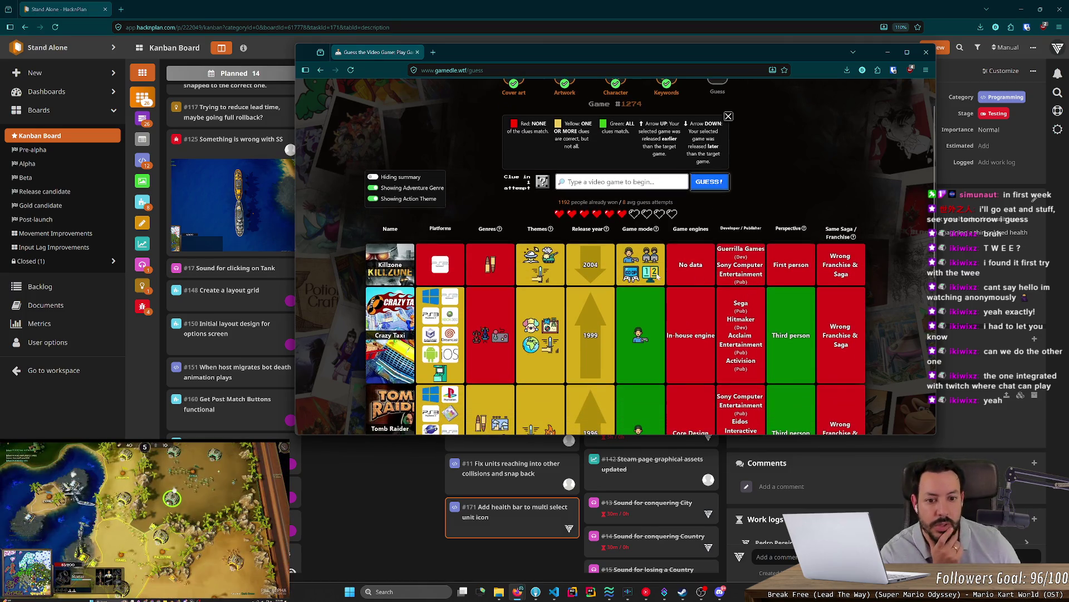
{"action": "scroll", "coordinate": [589, 271], "scroll_direction": "down", "scroll_amount": 3}
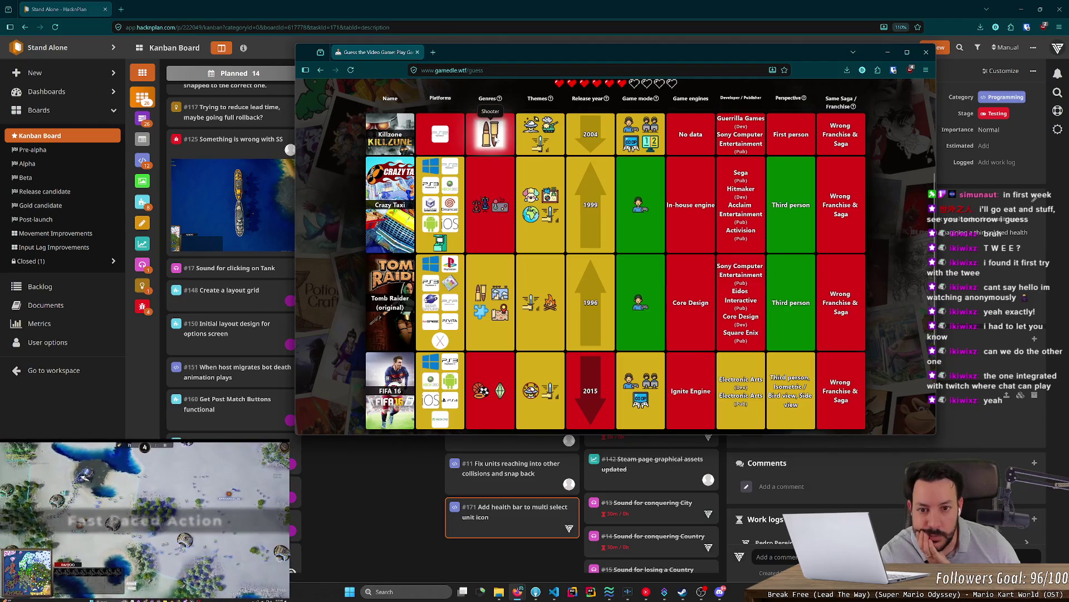
{"action": "scroll", "coordinate": [498, 245], "scroll_direction": "down", "scroll_amount": 1}
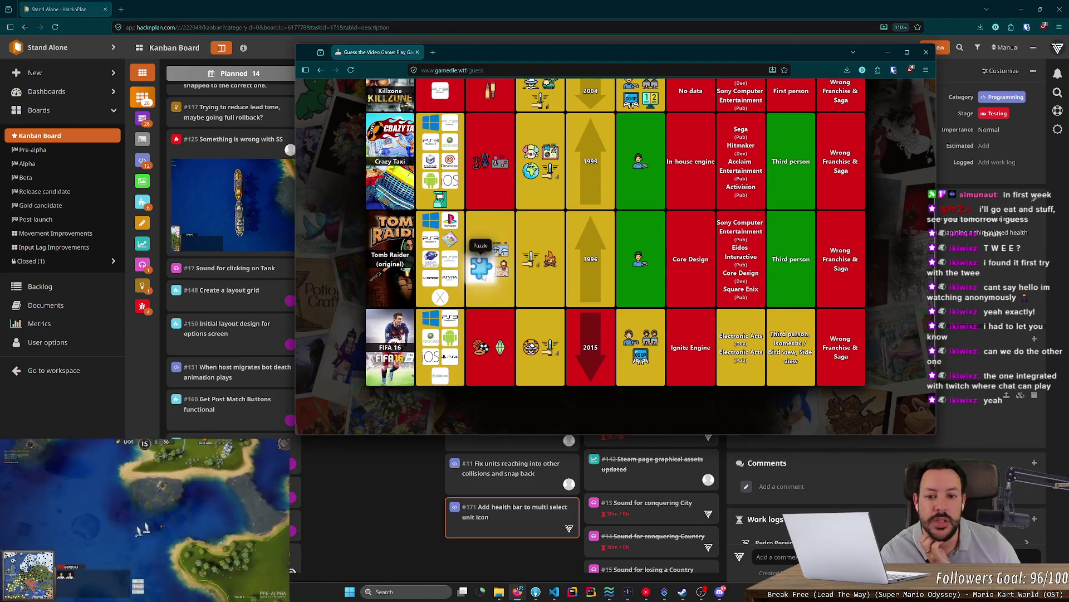
{"action": "scroll", "coordinate": [496, 271], "scroll_direction": "down", "scroll_amount": 2}
{"action": "scroll", "coordinate": [496, 327], "scroll_direction": "up", "scroll_amount": 3}
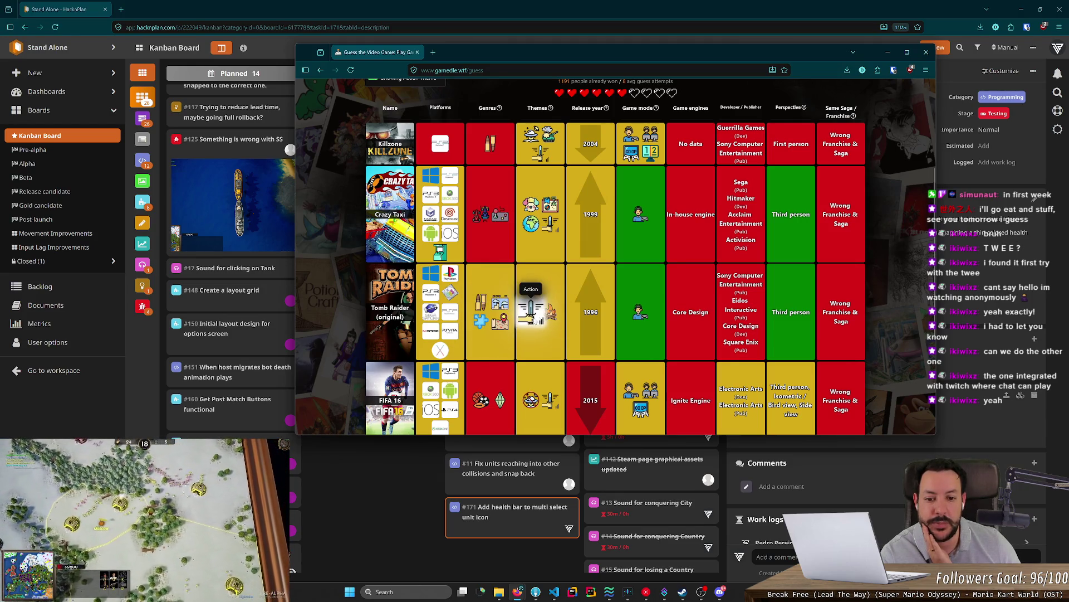
{"action": "scroll", "coordinate": [557, 316], "scroll_direction": "up", "scroll_amount": 3}
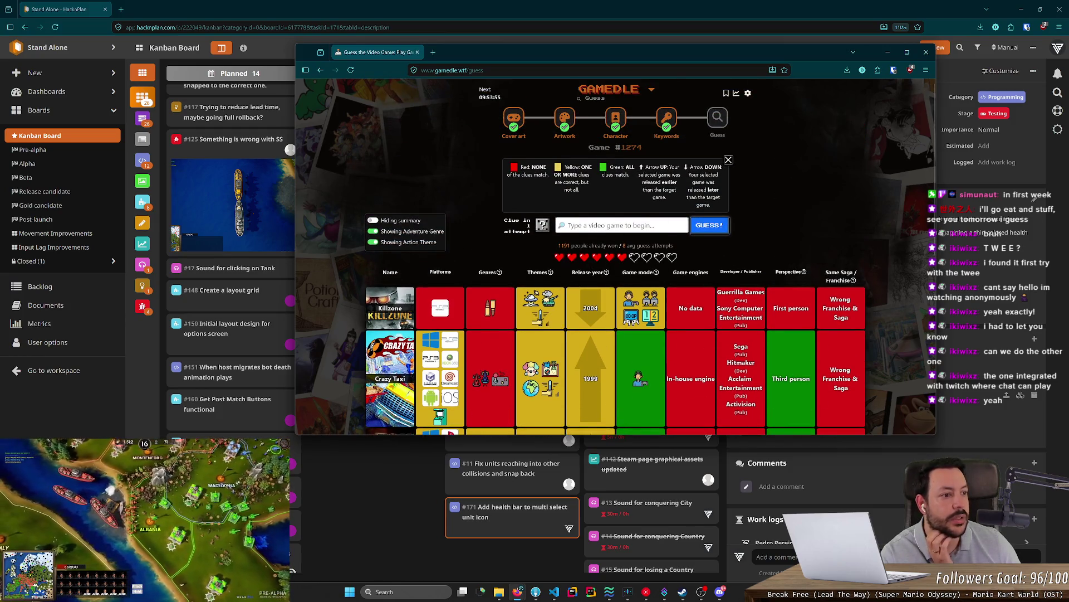
{"action": "scroll", "coordinate": [622, 232], "scroll_direction": "down", "scroll_amount": 2}
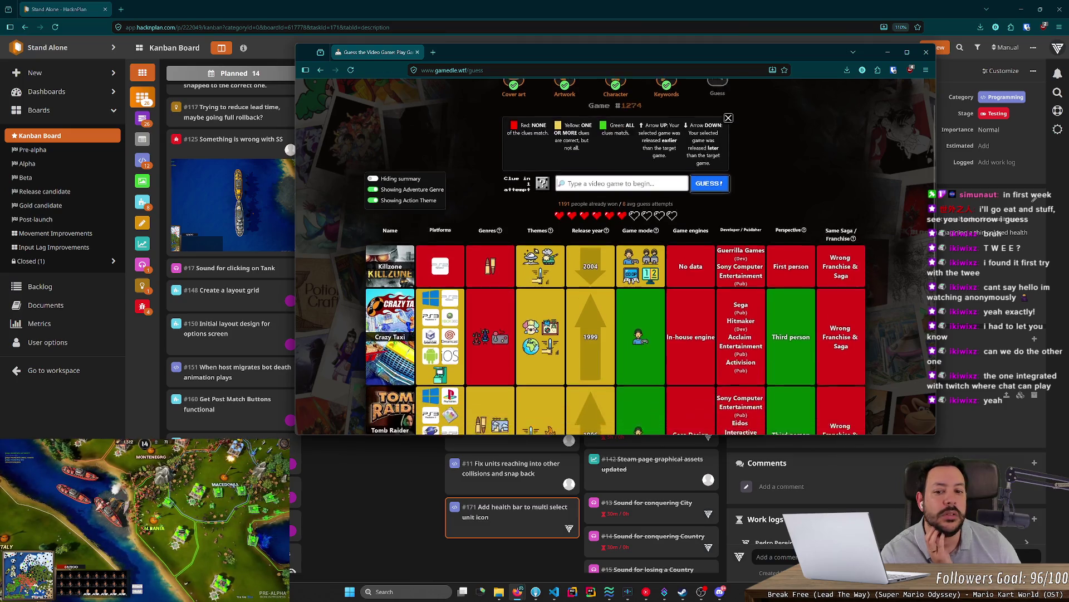
{"action": "scroll", "coordinate": [620, 229], "scroll_direction": "down", "scroll_amount": 2}
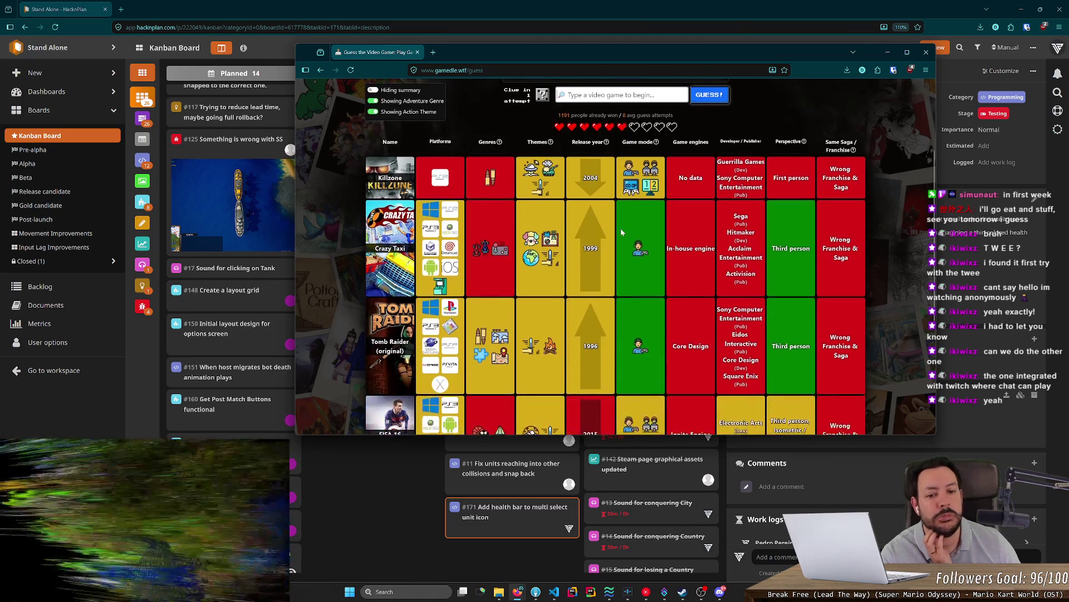
{"action": "scroll", "coordinate": [608, 240], "scroll_direction": "up", "scroll_amount": 3}
Search 'harry potter' and submit Harry Potter and the Sorcerer's Stone as a guess.
{"action": "type", "text": "g"}
{"action": "key", "text": "BackSpace"}
{"action": "type", "text": "harry potter a"}
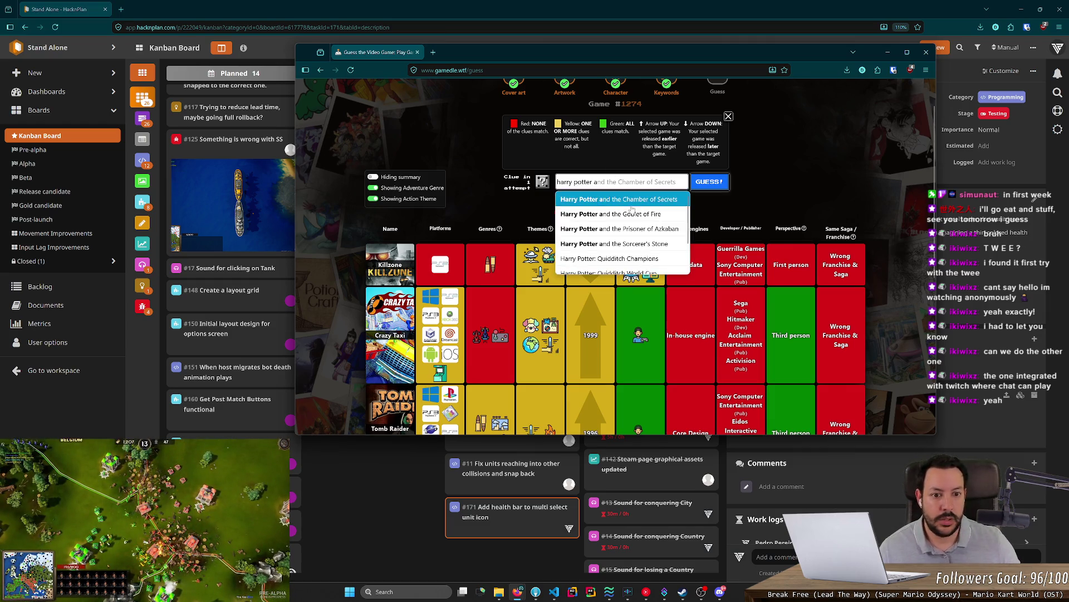
{"action": "scroll", "coordinate": [661, 235], "scroll_direction": "down", "scroll_amount": 1}
{"action": "scroll", "coordinate": [661, 235], "scroll_direction": "up", "scroll_amount": 3}
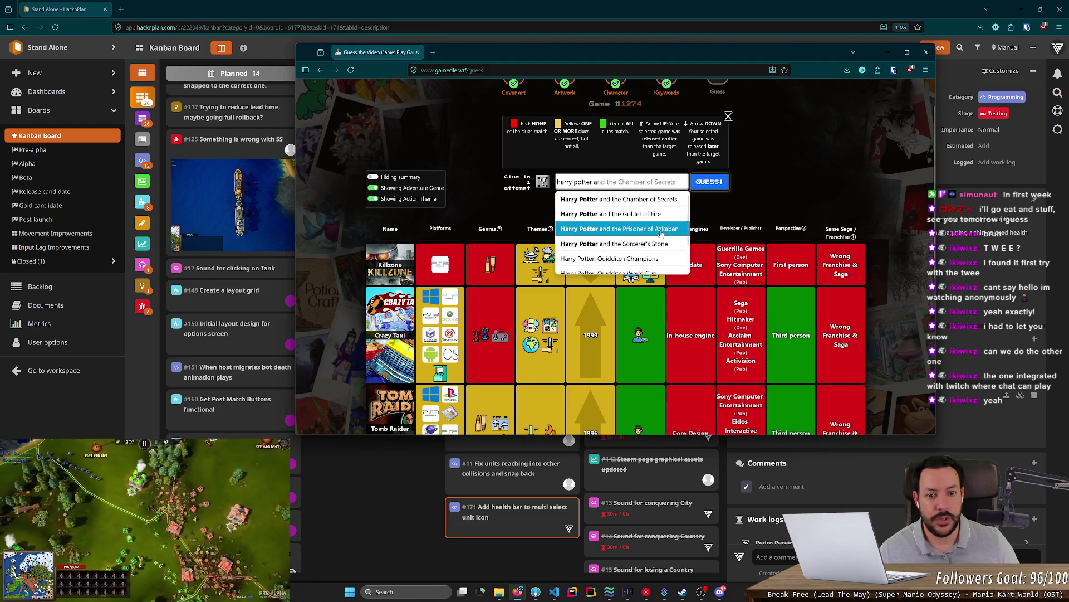
{"action": "left_click", "coordinate": [666, 243]}
{"action": "left_click", "coordinate": [708, 184]}
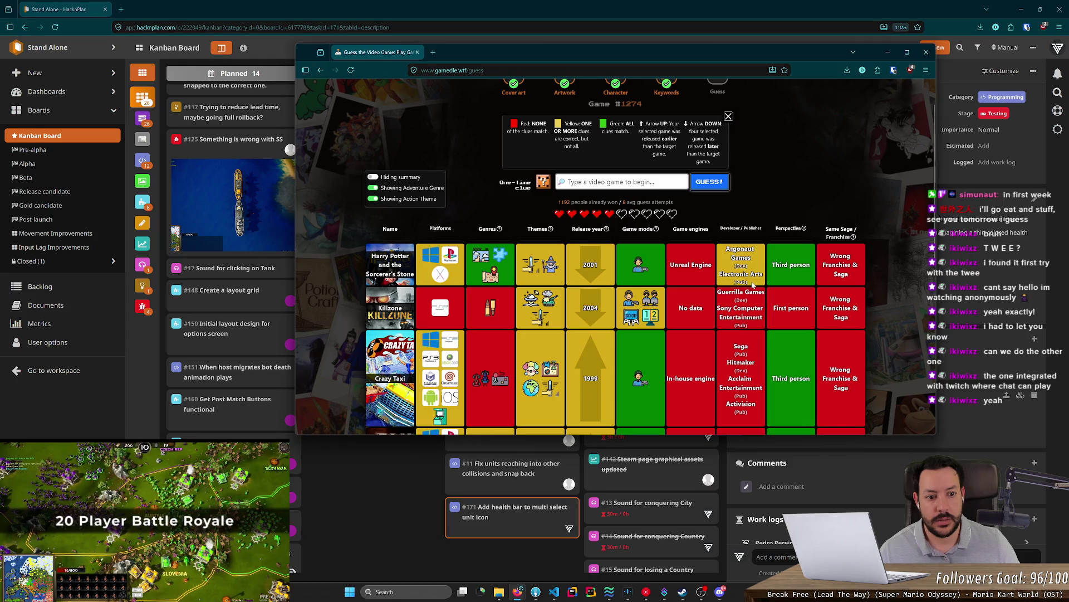
{"action": "scroll", "coordinate": [741, 284], "scroll_direction": "down", "scroll_amount": 1}
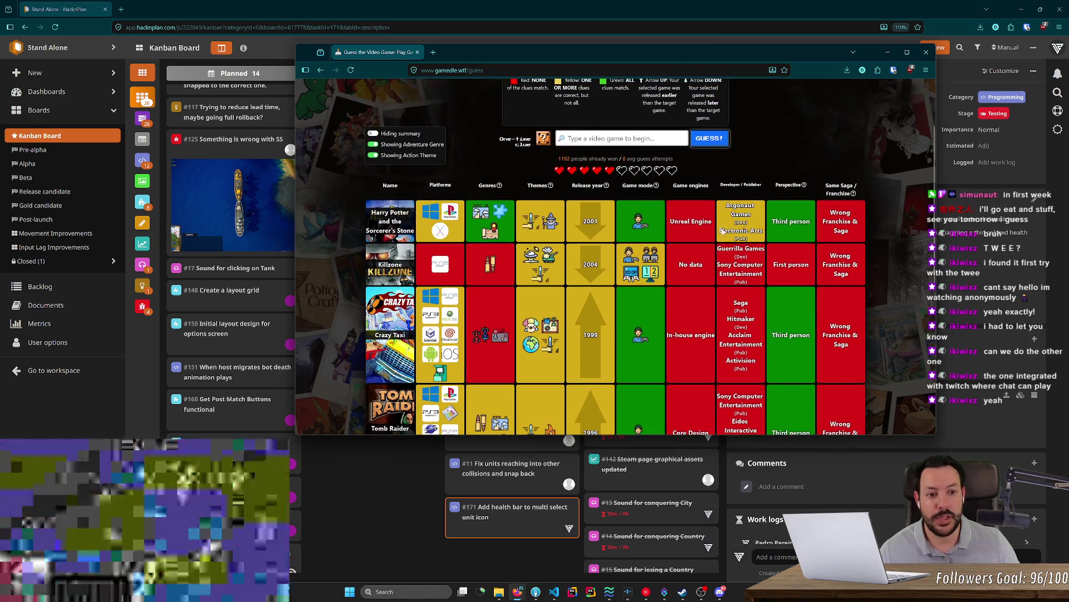
{"action": "scroll", "coordinate": [759, 269], "scroll_direction": "down", "scroll_amount": 5}
{"action": "scroll", "coordinate": [757, 282], "scroll_direction": "up", "scroll_amount": 4}
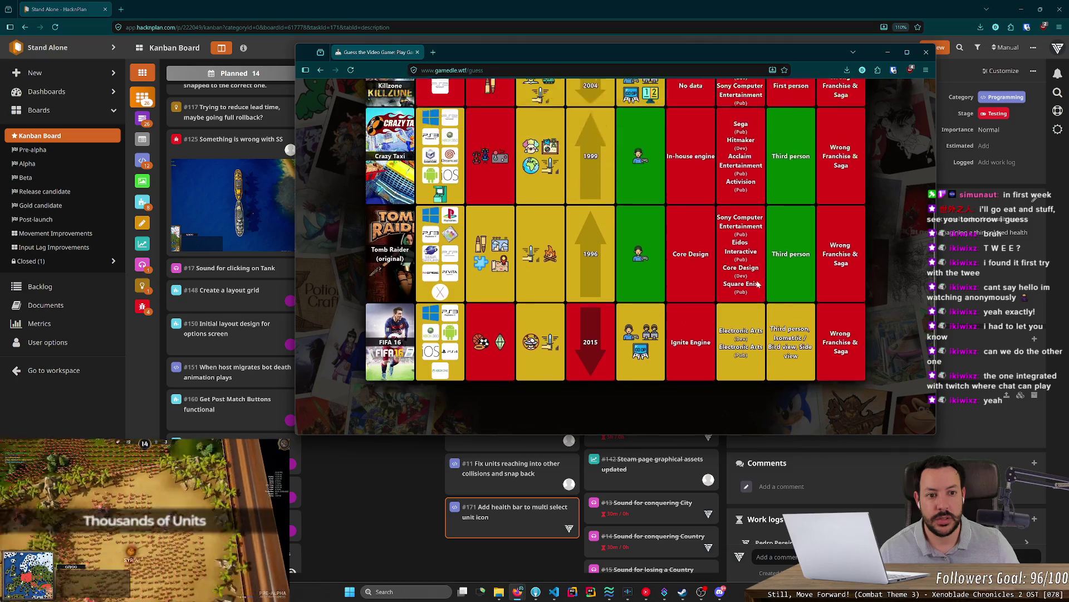
{"action": "scroll", "coordinate": [756, 279], "scroll_direction": "up", "scroll_amount": 2}
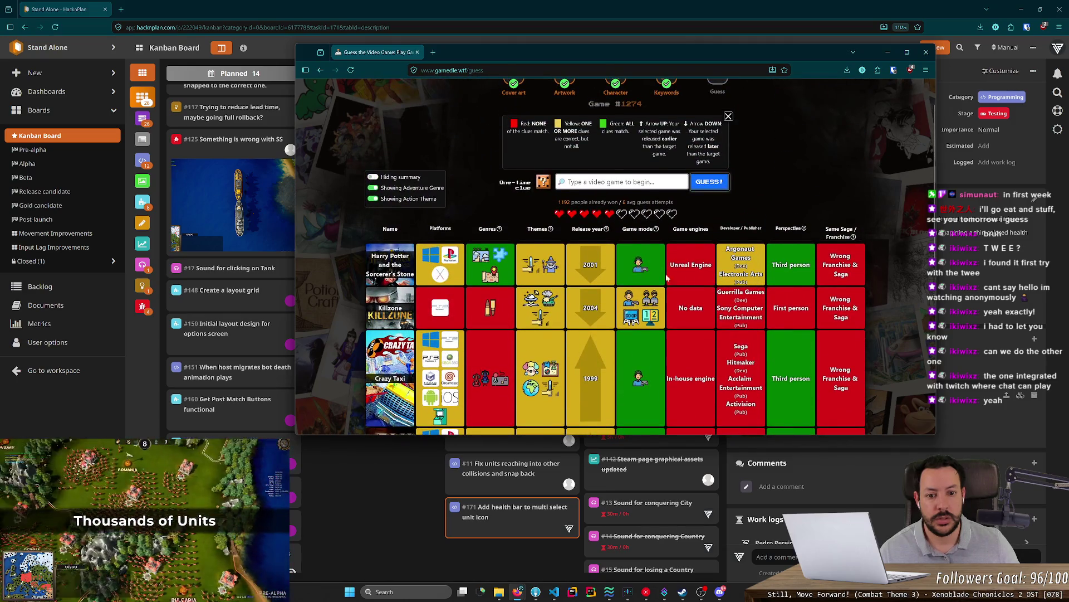
{"action": "scroll", "coordinate": [612, 245], "scroll_direction": "down", "scroll_amount": 1}
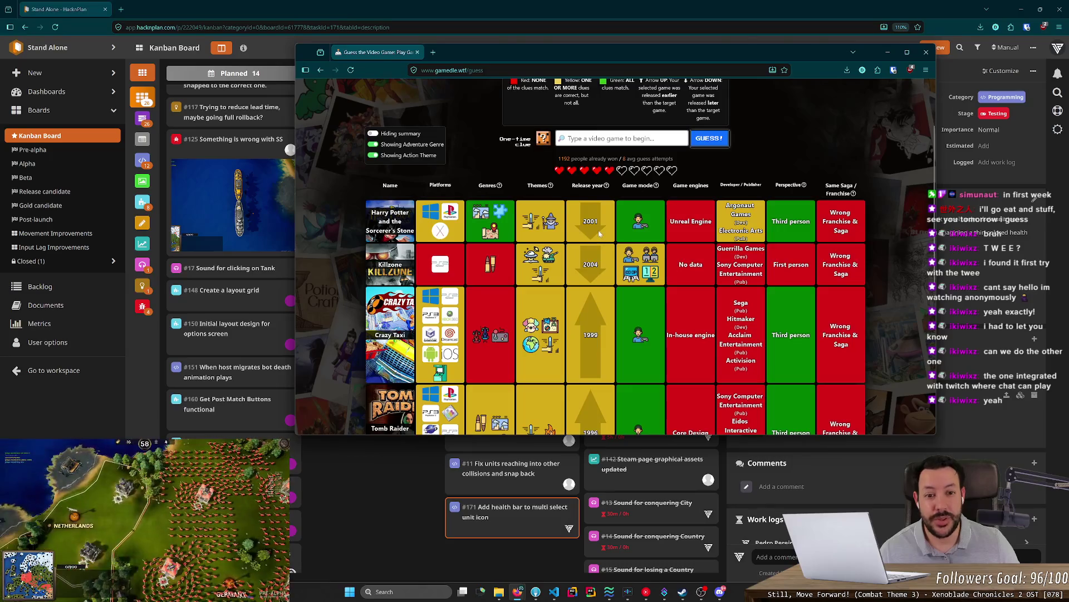
{"action": "mouse_move", "coordinate": [479, 215]}
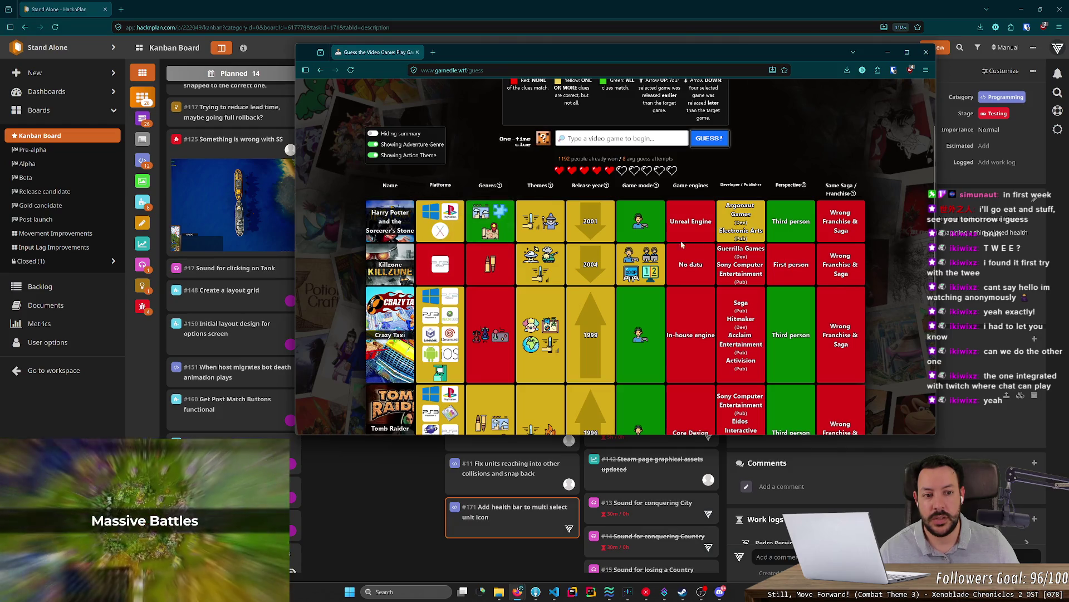
{"action": "mouse_move", "coordinate": [434, 222]}
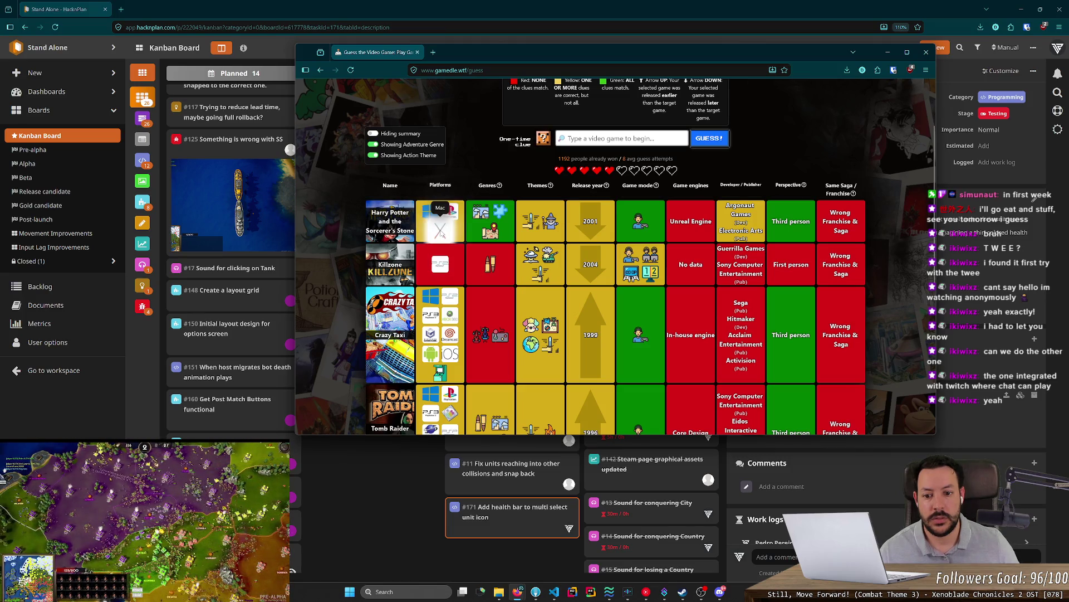
{"action": "scroll", "coordinate": [442, 234], "scroll_direction": "down", "scroll_amount": 2}
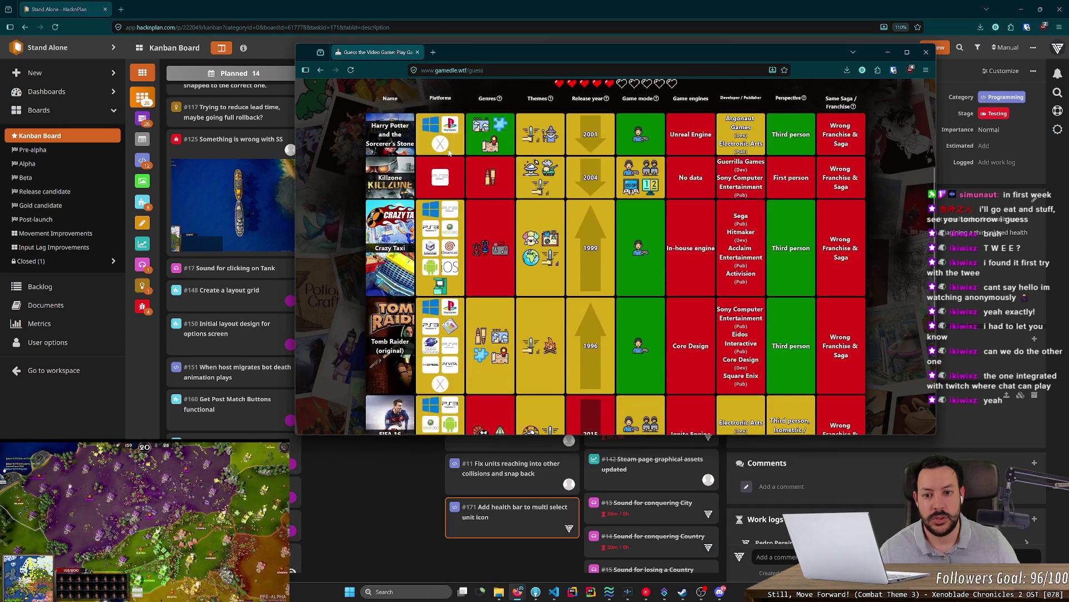
{"action": "scroll", "coordinate": [474, 245], "scroll_direction": "down", "scroll_amount": 2}
{"action": "scroll", "coordinate": [490, 256], "scroll_direction": "up", "scroll_amount": 3}
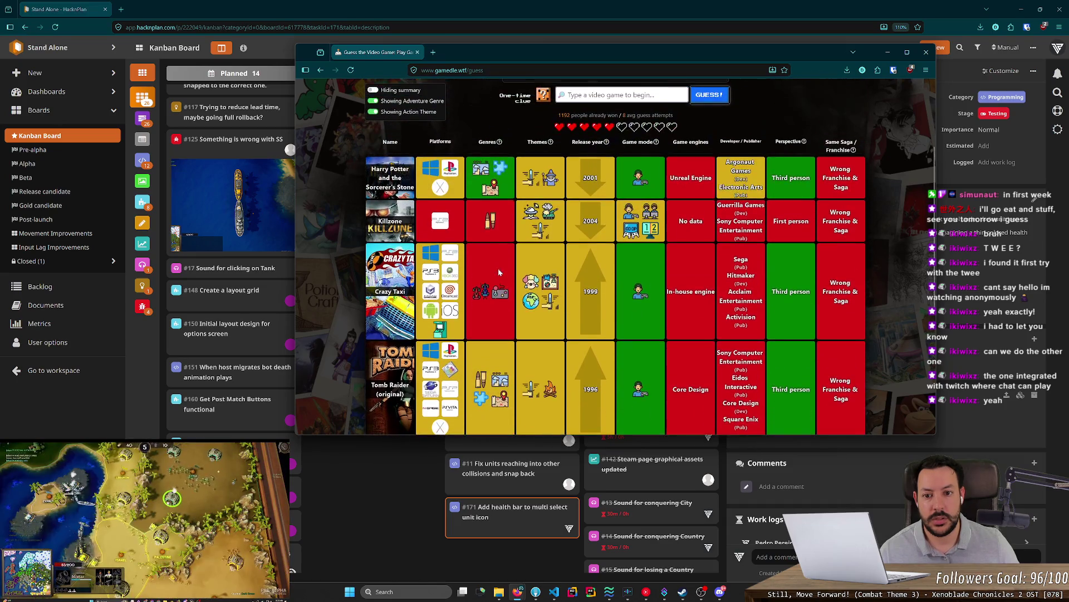
{"action": "scroll", "coordinate": [506, 269], "scroll_direction": "down", "scroll_amount": 3}
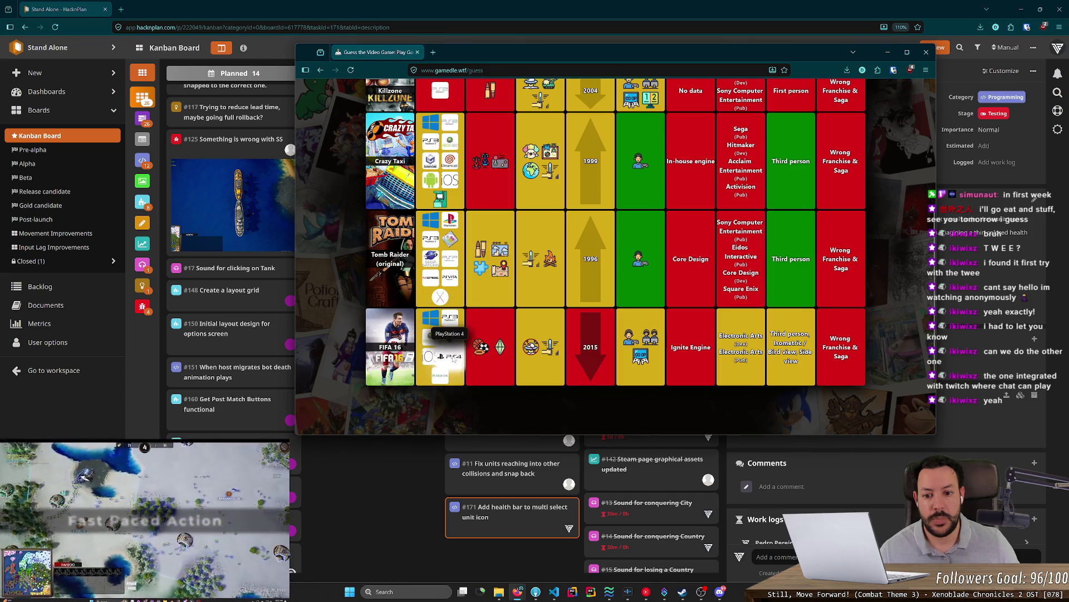
{"action": "scroll", "coordinate": [435, 301], "scroll_direction": "up", "scroll_amount": 4}
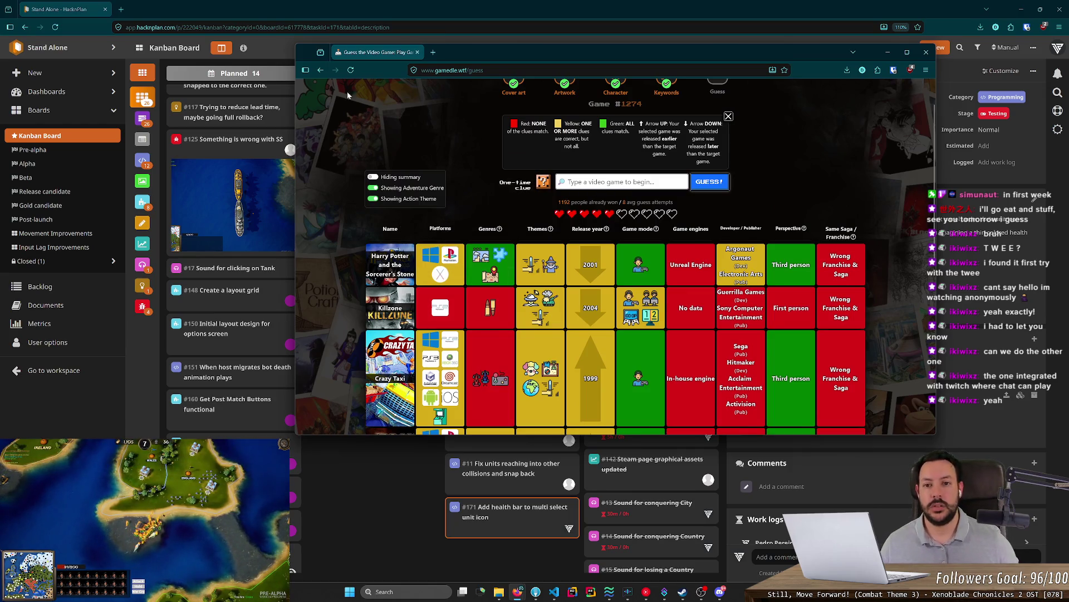
{"action": "left_click", "coordinate": [490, 70]}
Enter 'pc only, 2000' in Chrome's address bar to list search suggestions.
{"action": "type", "text": "pc only, "}
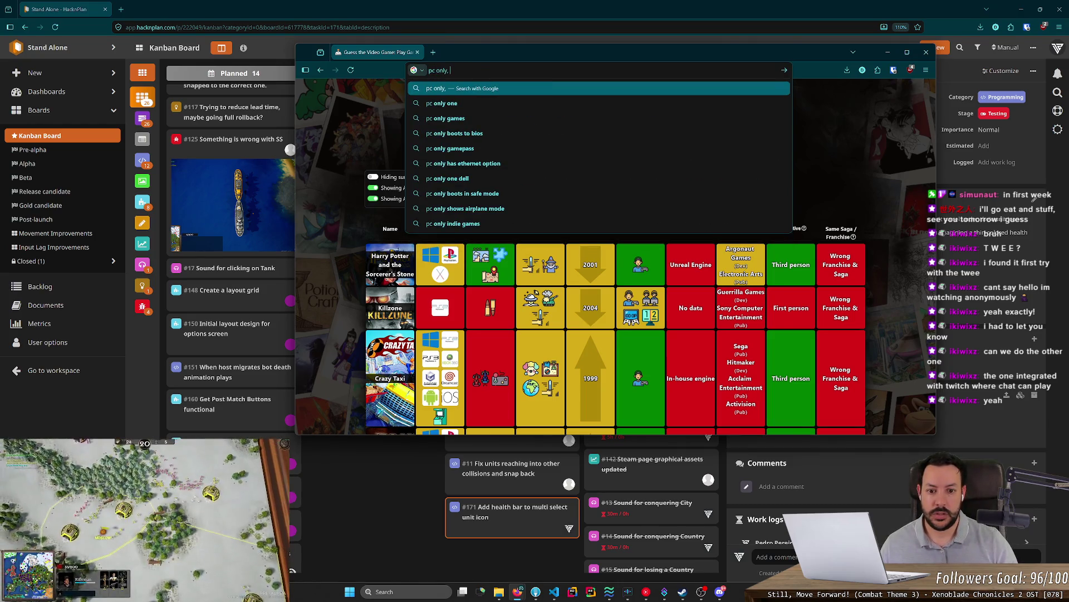
{"action": "type", "text": "2000"}
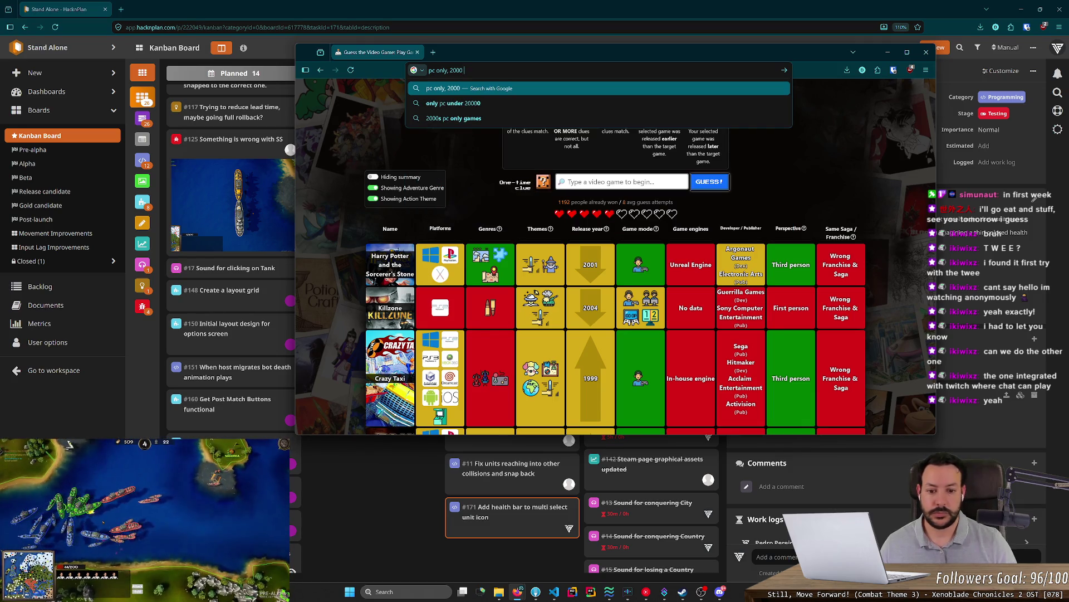
{"action": "scroll", "coordinate": [592, 342], "scroll_direction": "down", "scroll_amount": 2}
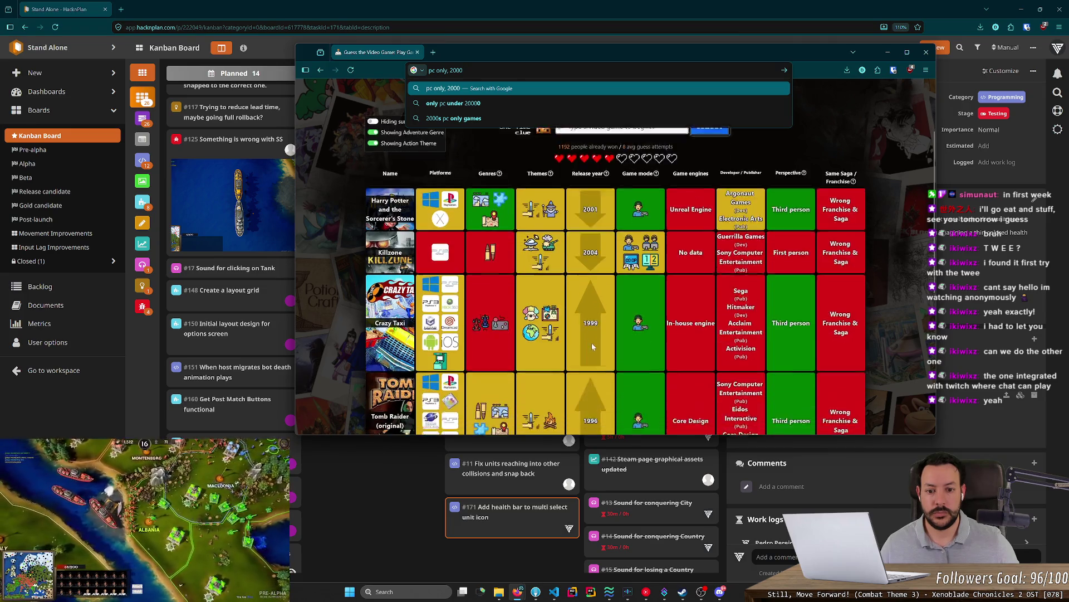
{"action": "scroll", "coordinate": [548, 351], "scroll_direction": "down", "scroll_amount": 2}
{"action": "scroll", "coordinate": [557, 328], "scroll_direction": "up", "scroll_amount": 4}
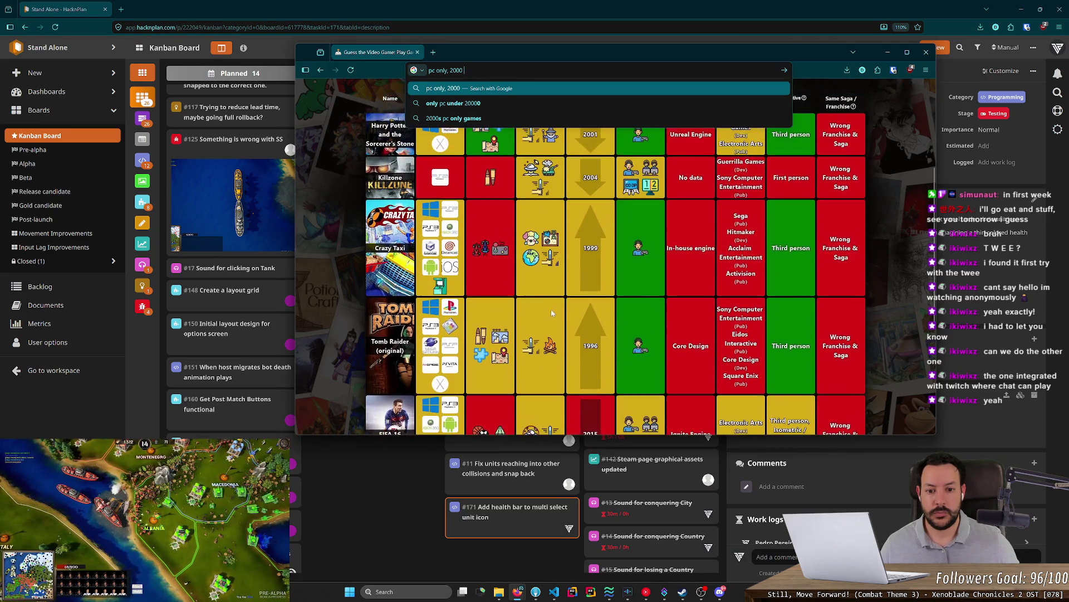
{"action": "scroll", "coordinate": [560, 319], "scroll_direction": "up", "scroll_amount": 1}
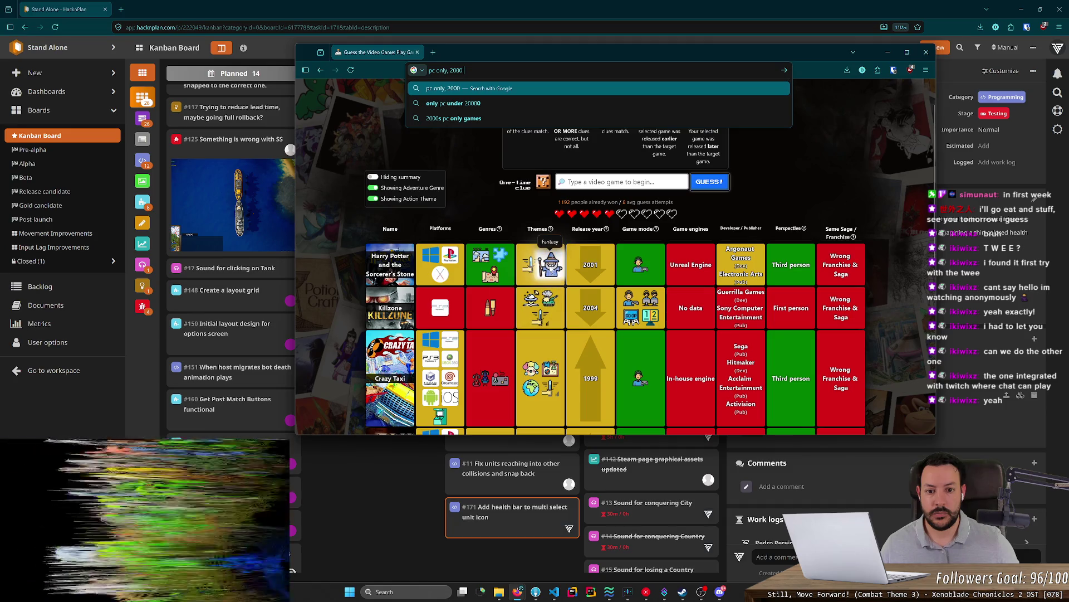